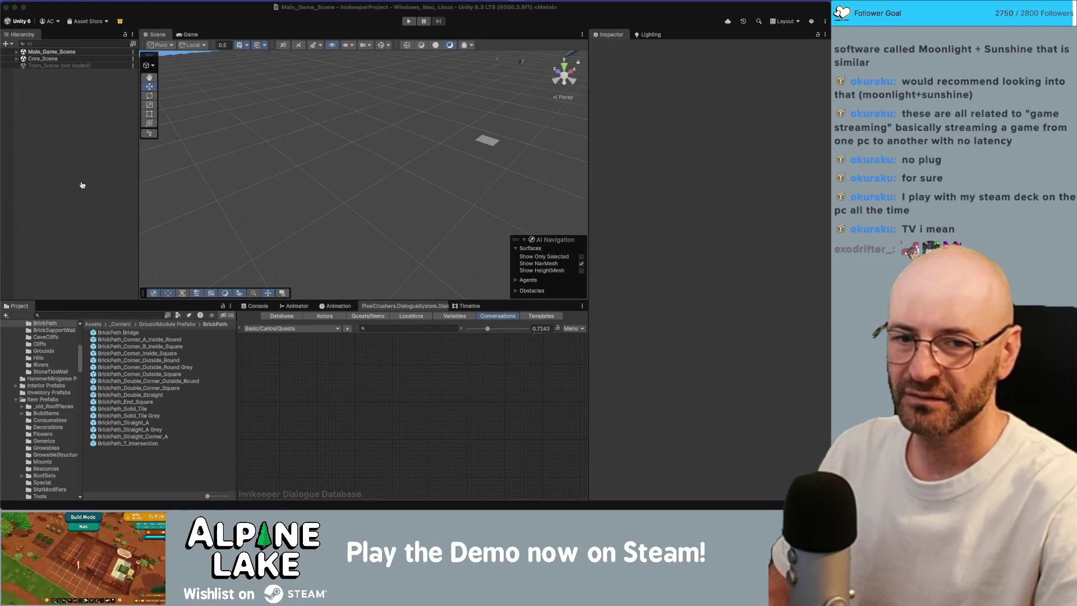
Step: Bring the Obsidian stream notes, open on the Credits note, in front of Unity
key(super+Tab)
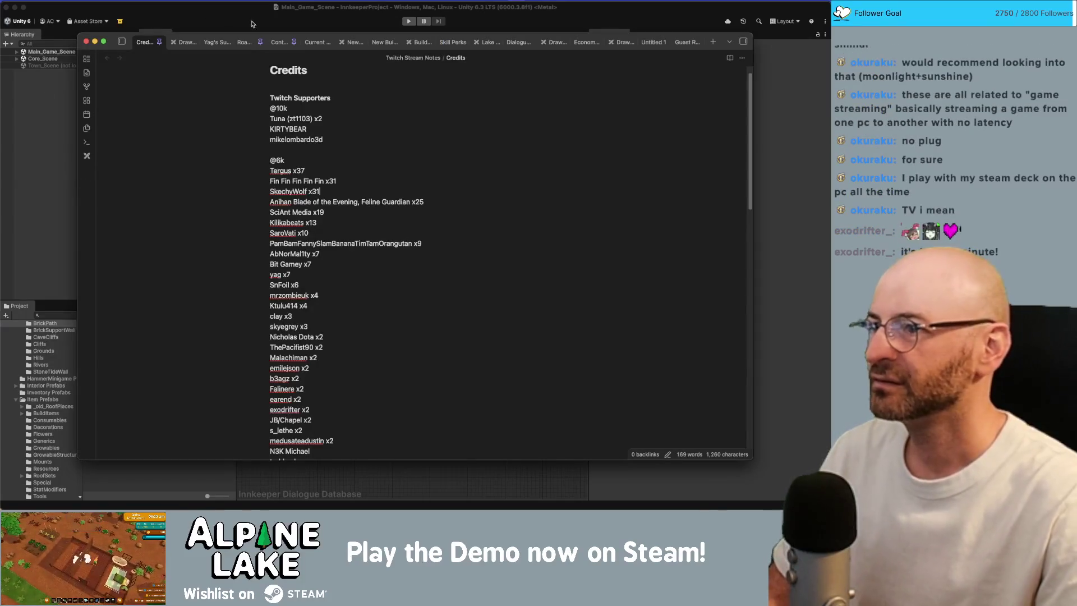
click(279, 43)
Step: In the Current Bugs note, review the unfinished bugs and add a blank line after 'doors don't have colliders'
click(313, 42)
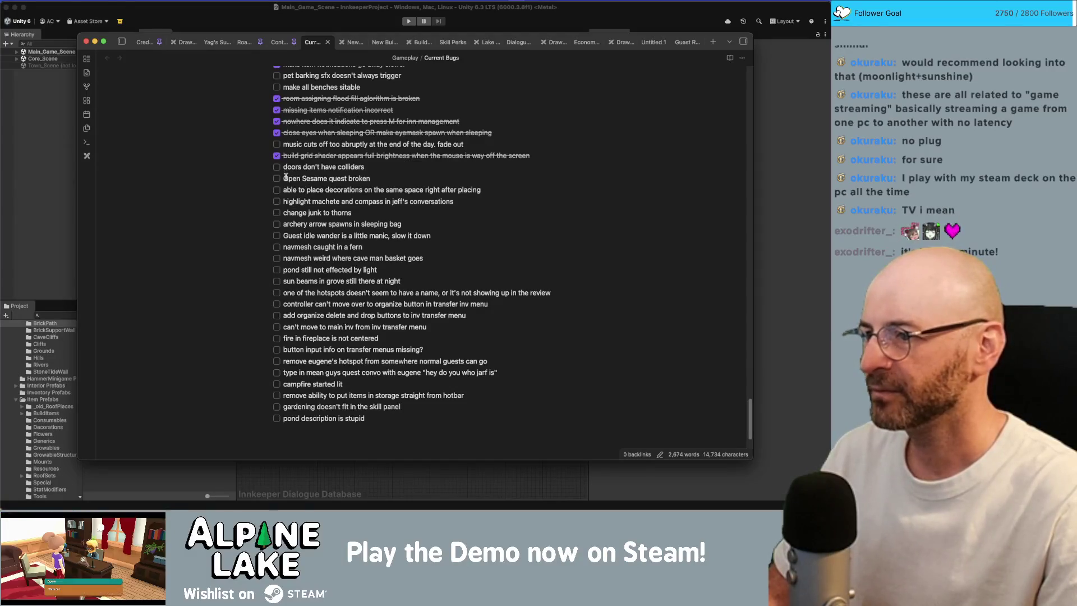
mouse_move(280, 188)
mouse_down()
mouse_move(365, 353)
mouse_move(377, 422)
mouse_up()
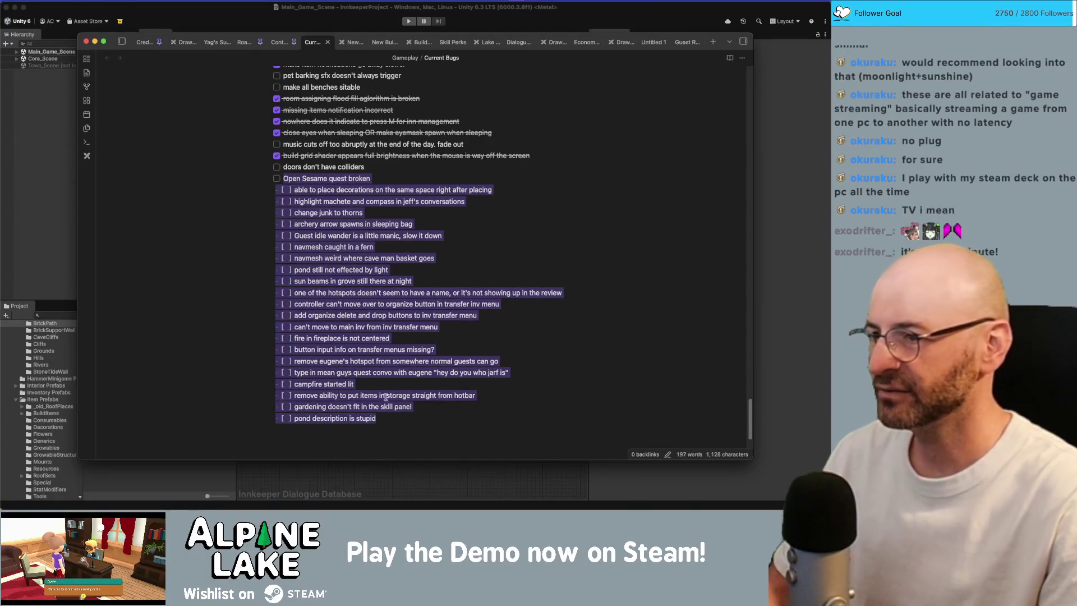
click(384, 167)
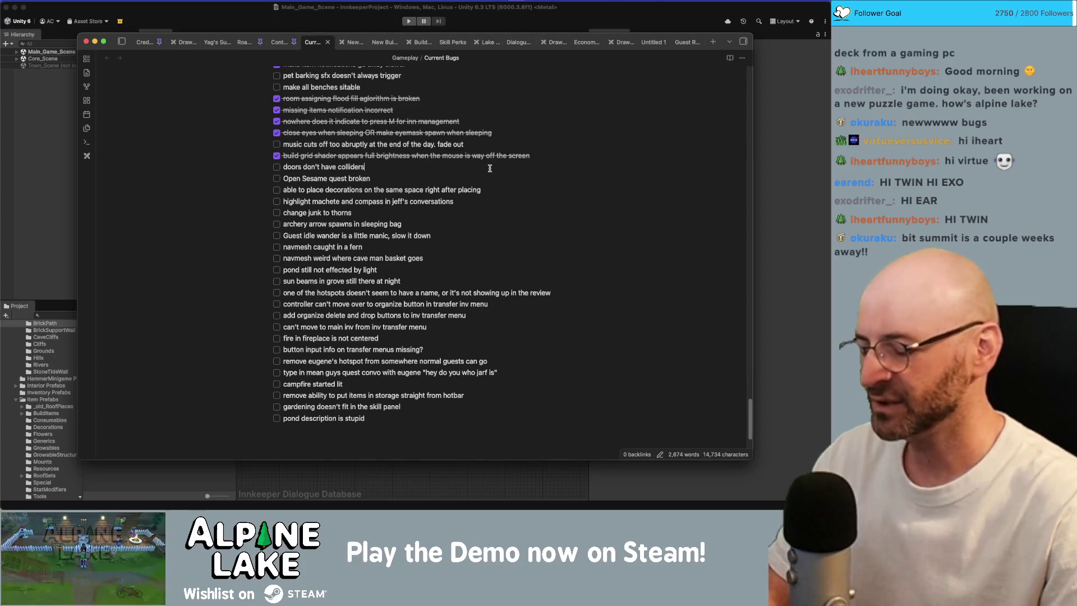
key(Return)
key(Return)
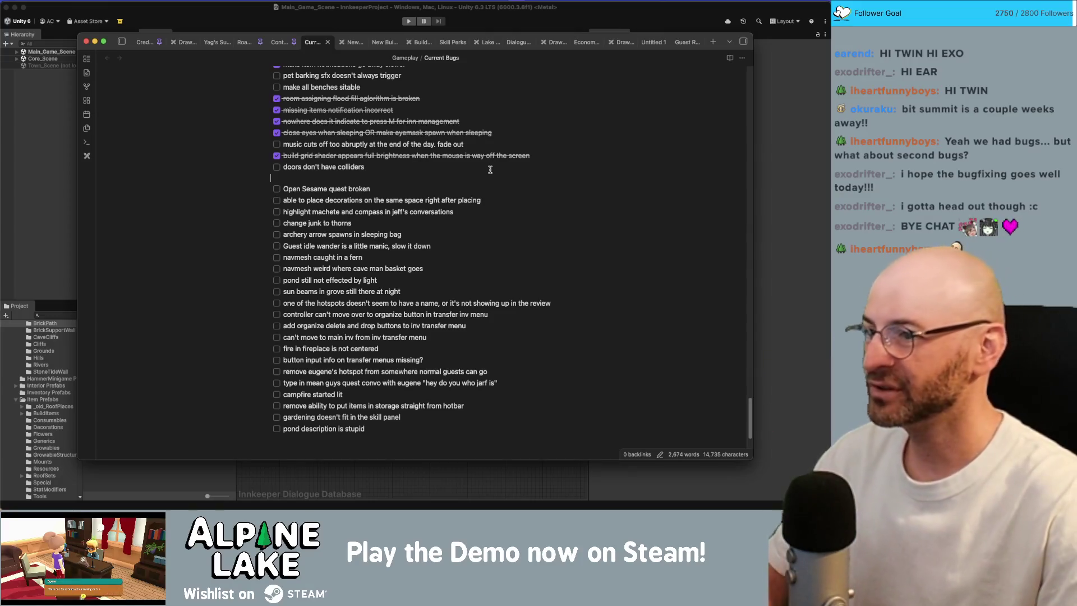
Step: Return to the Unity editor showing Main_Game_Scene
click(12, 183)
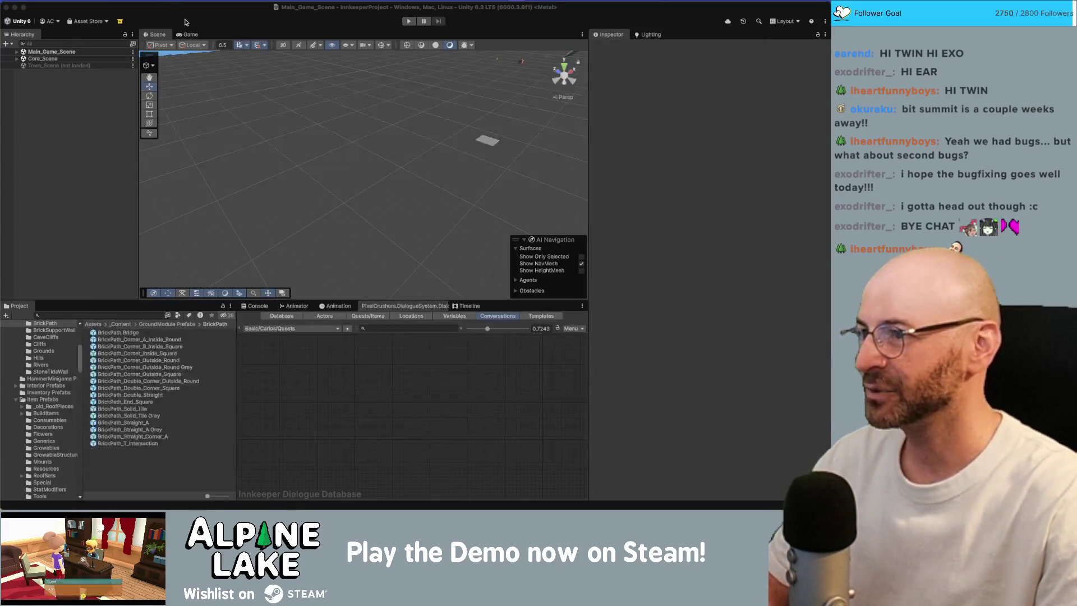
Step: Start play mode and set the Game view to 16:9 Aspect
click(408, 21)
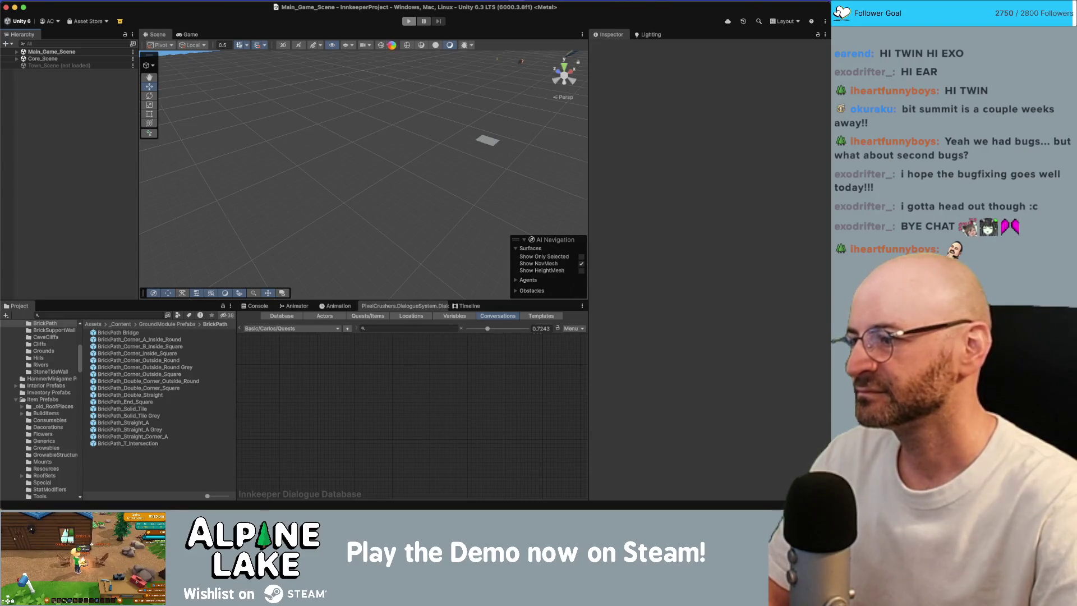
key(super+p)
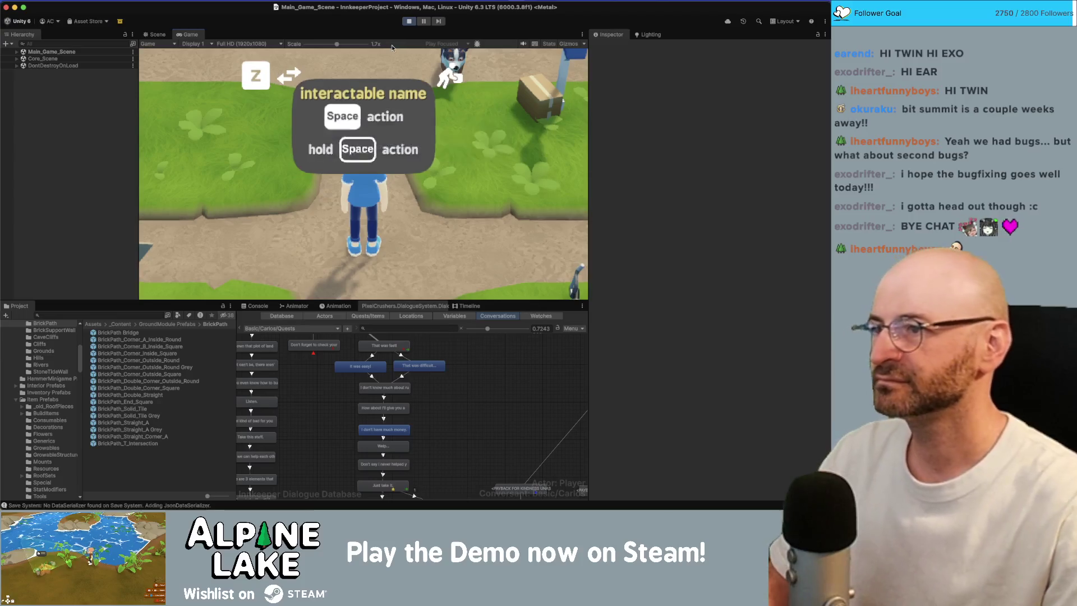
drag(337, 45, 225, 43)
click(225, 43)
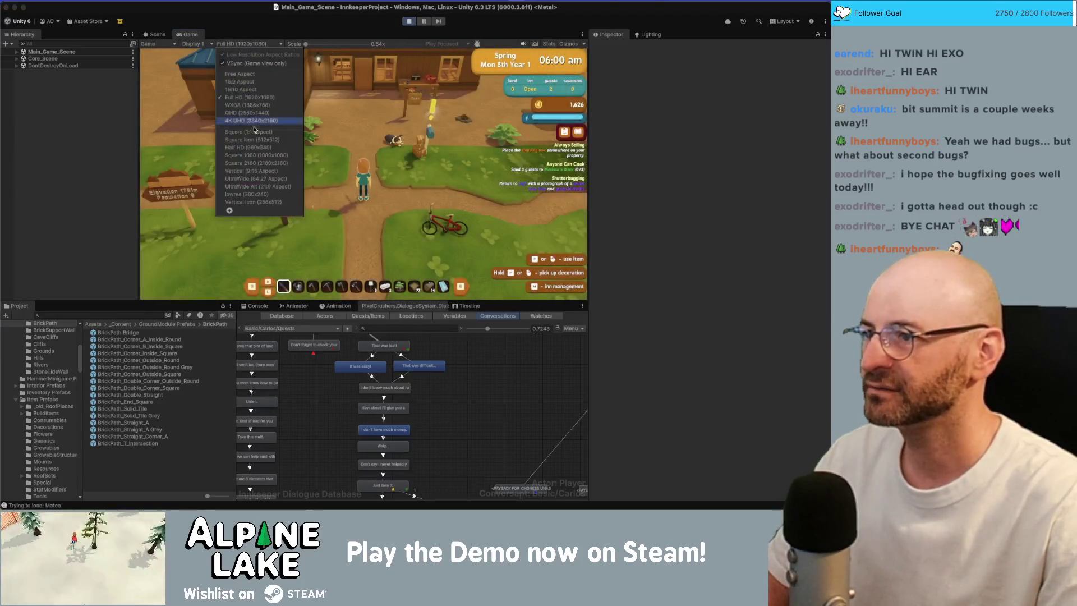
click(255, 88)
Step: Walk the innkeeper past the Open sign over to the tilled dirt plot
key(w)
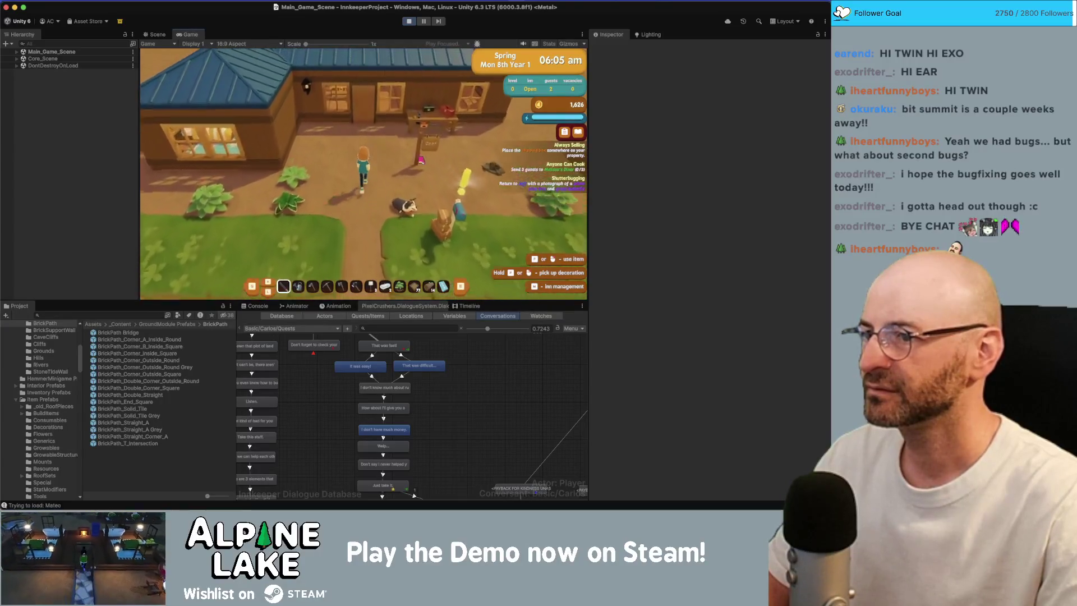
key(d)
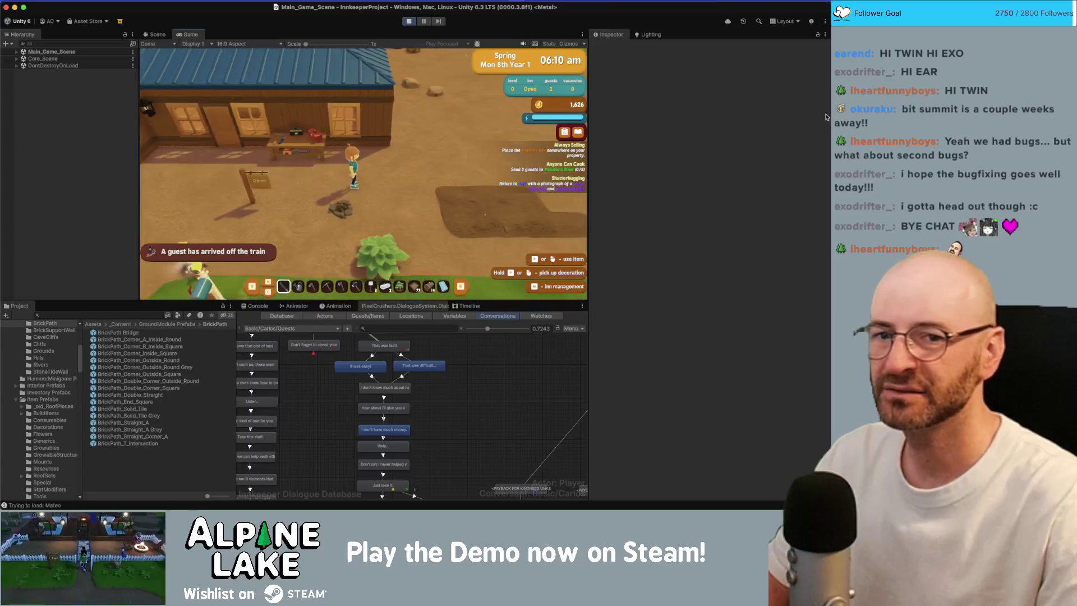
key(a)
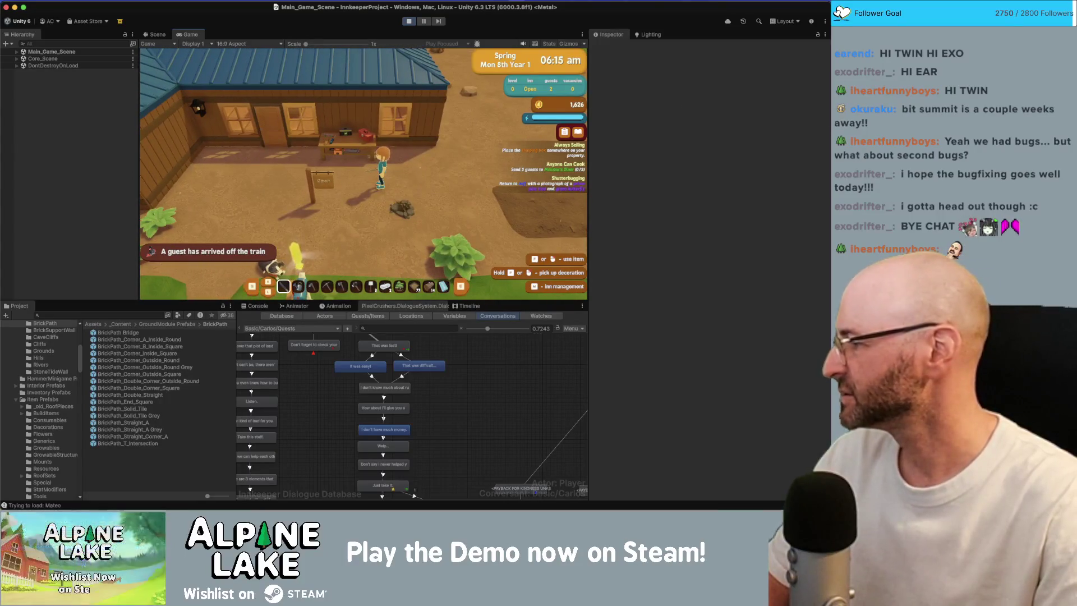
click(268, 154)
key(d)
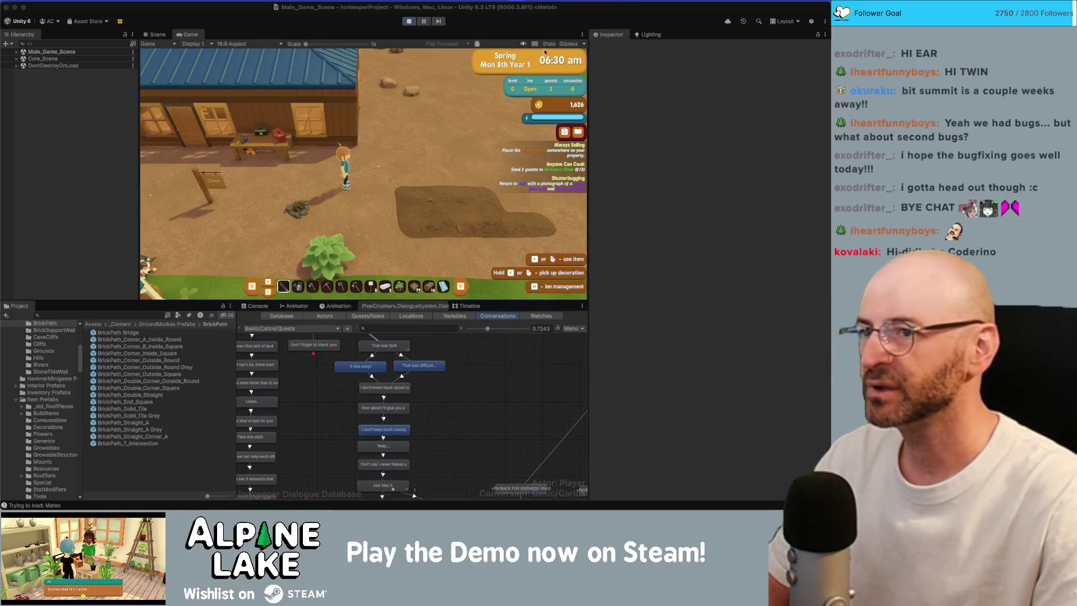
click(492, 94)
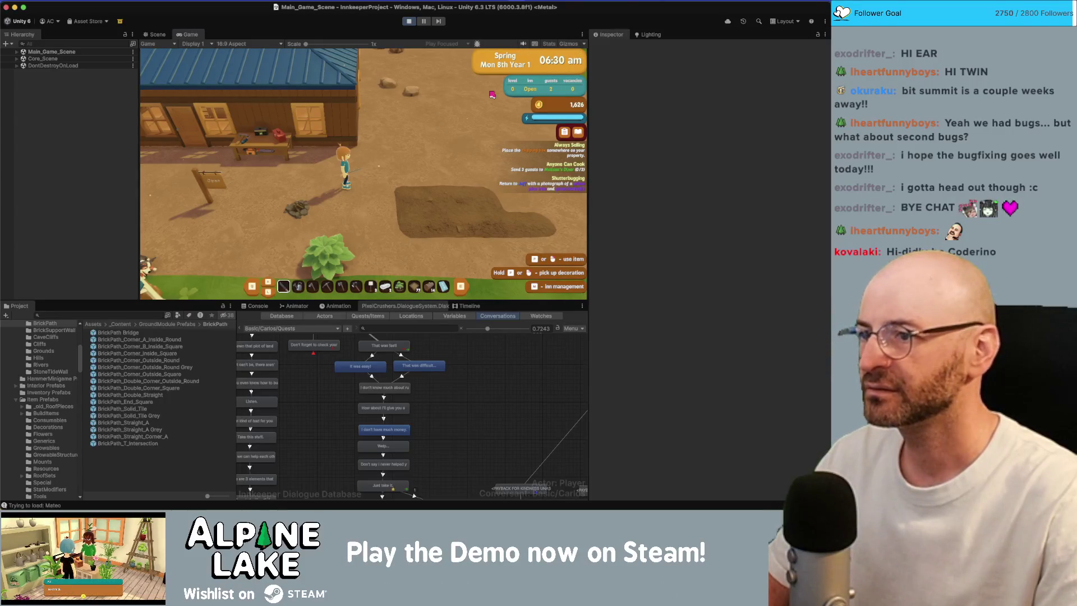
key(d)
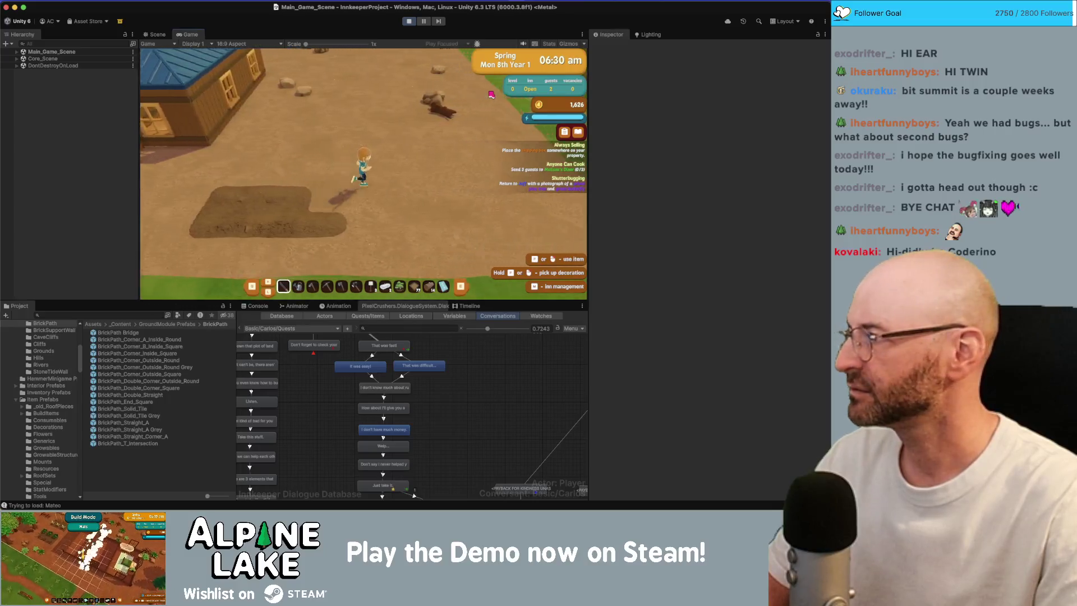
key(a)
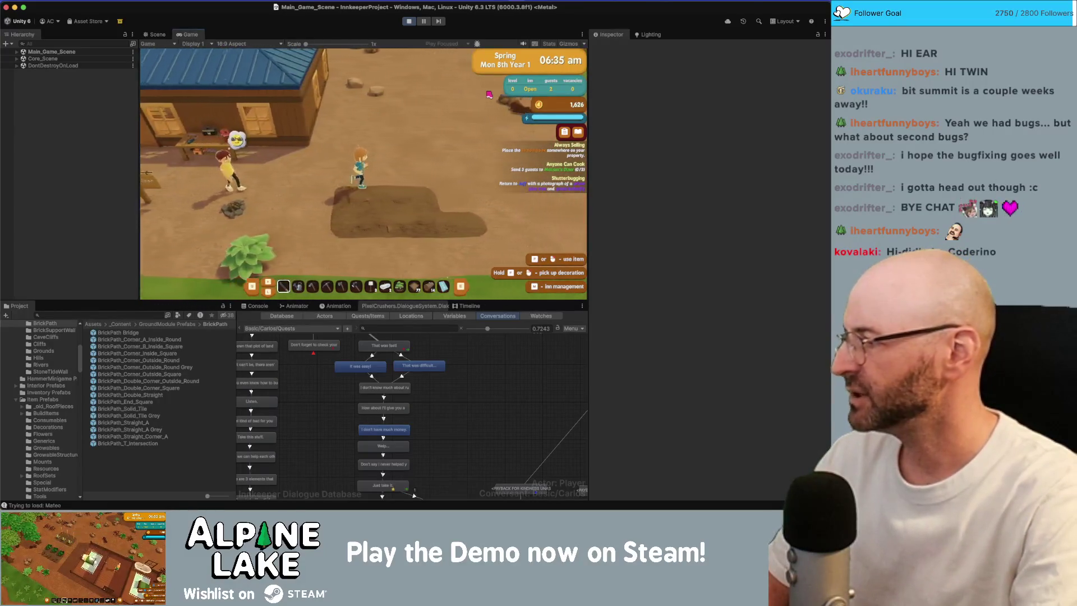
Step: Raise the in-game master volume to full in settings and close the menu
key(i)
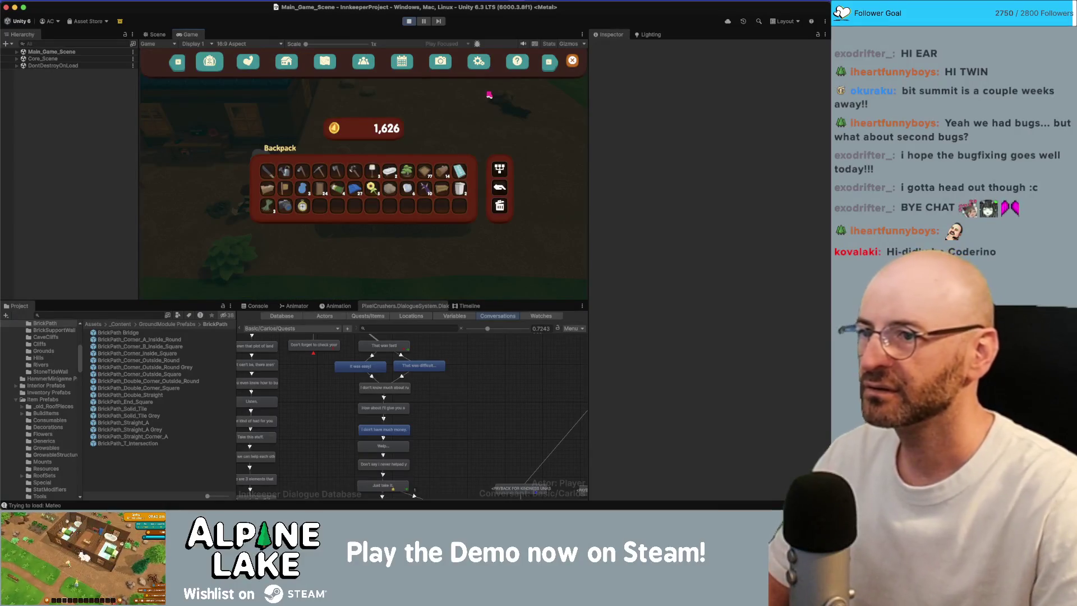
click(516, 62)
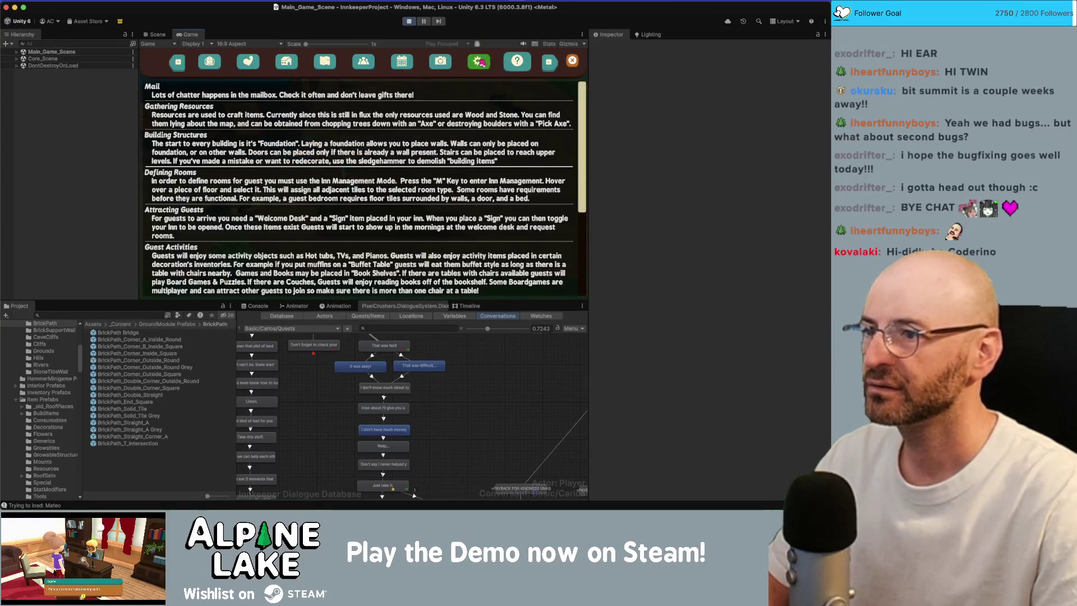
click(479, 62)
drag(277, 112, 329, 111)
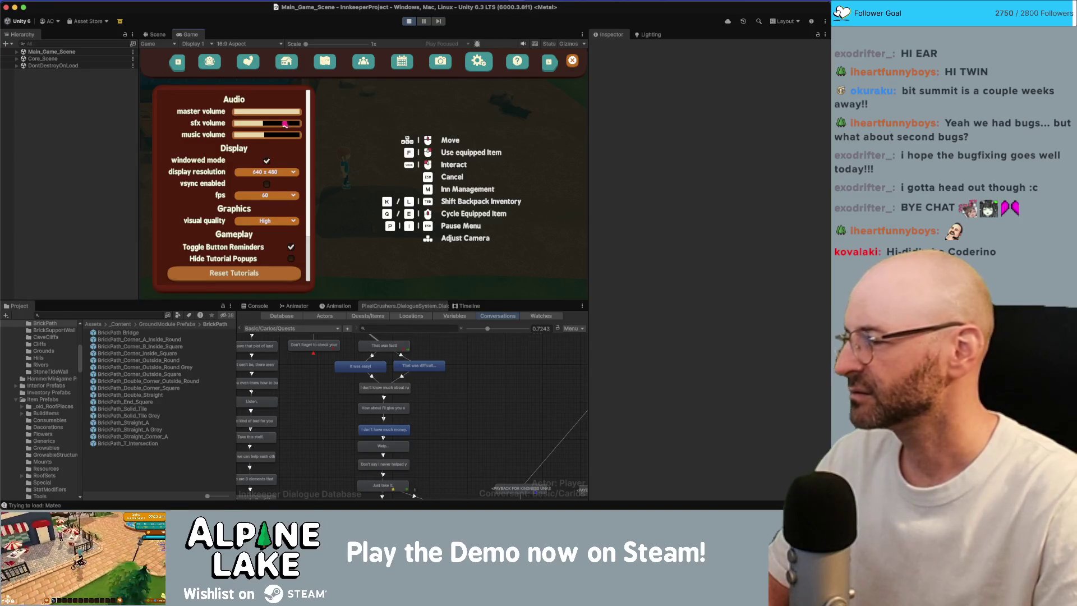
click(573, 61)
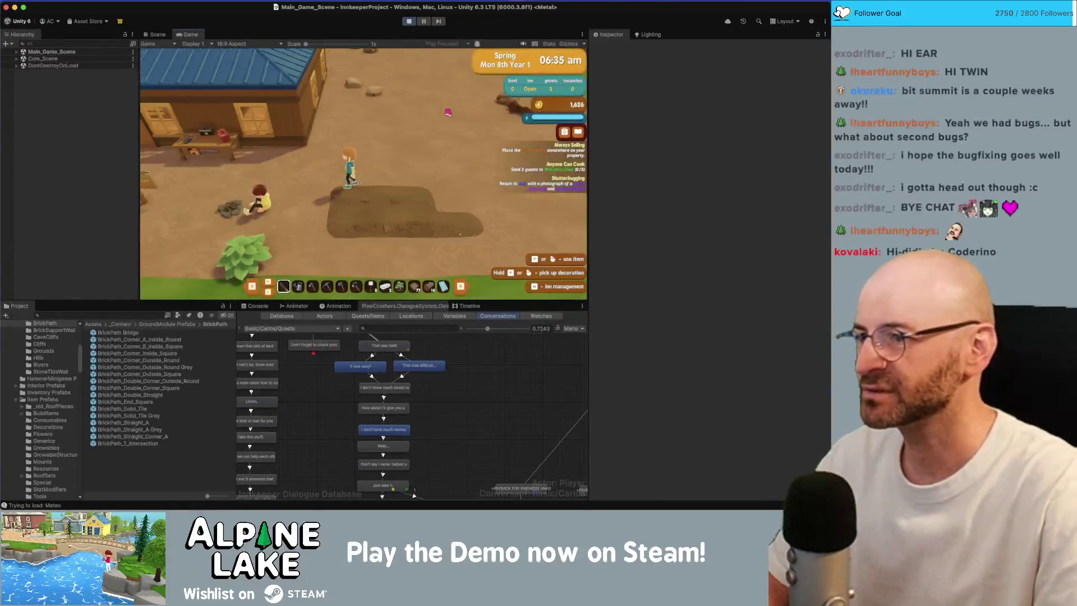
Step: Walk the innkeeper into the inn, back out, and run over to the signpost
key(w)
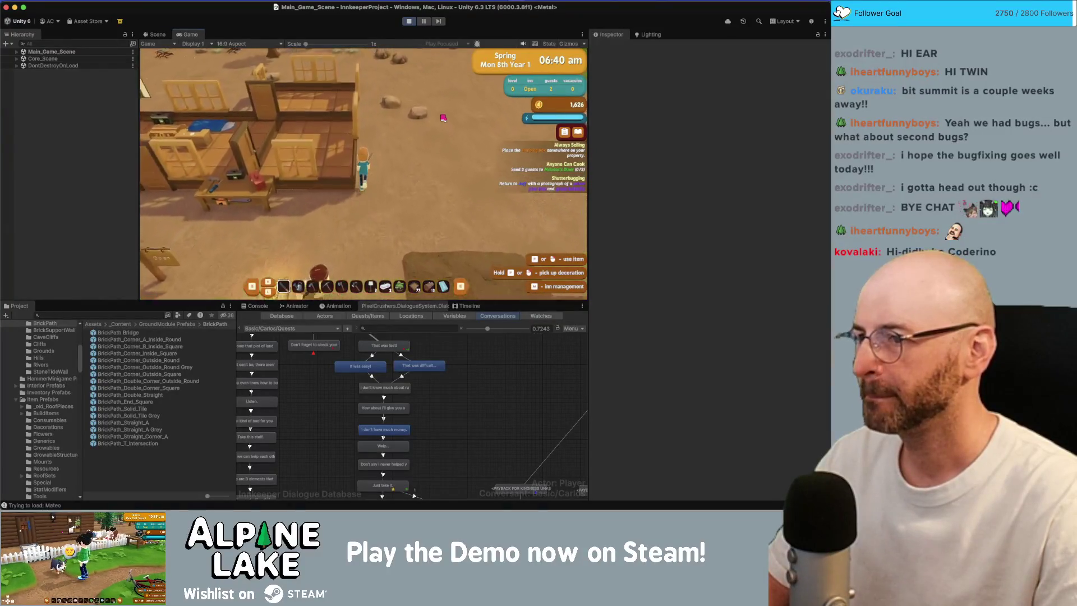
key(d)
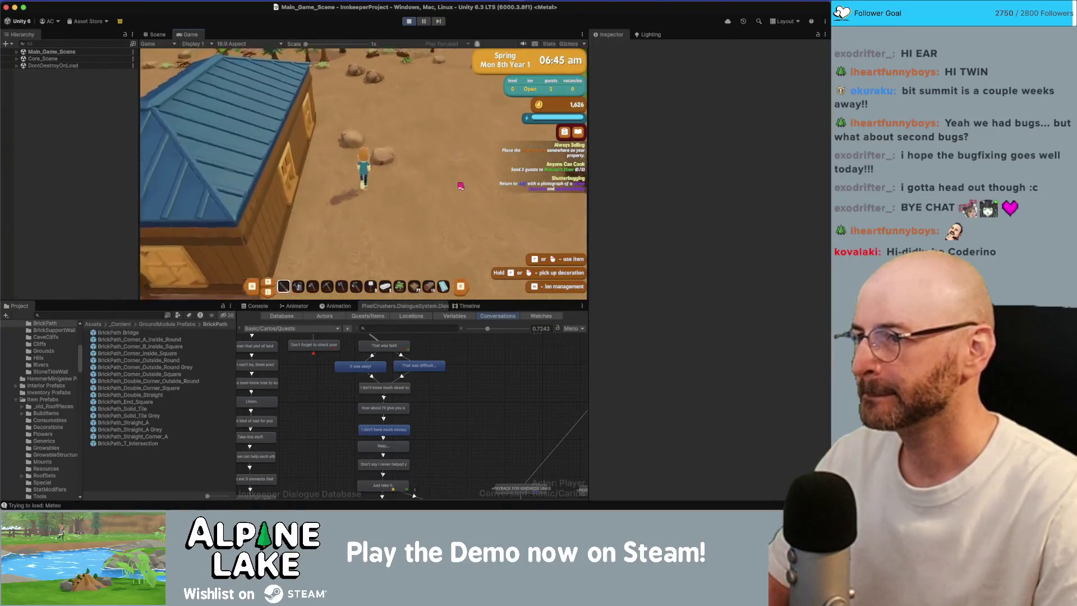
key(w)
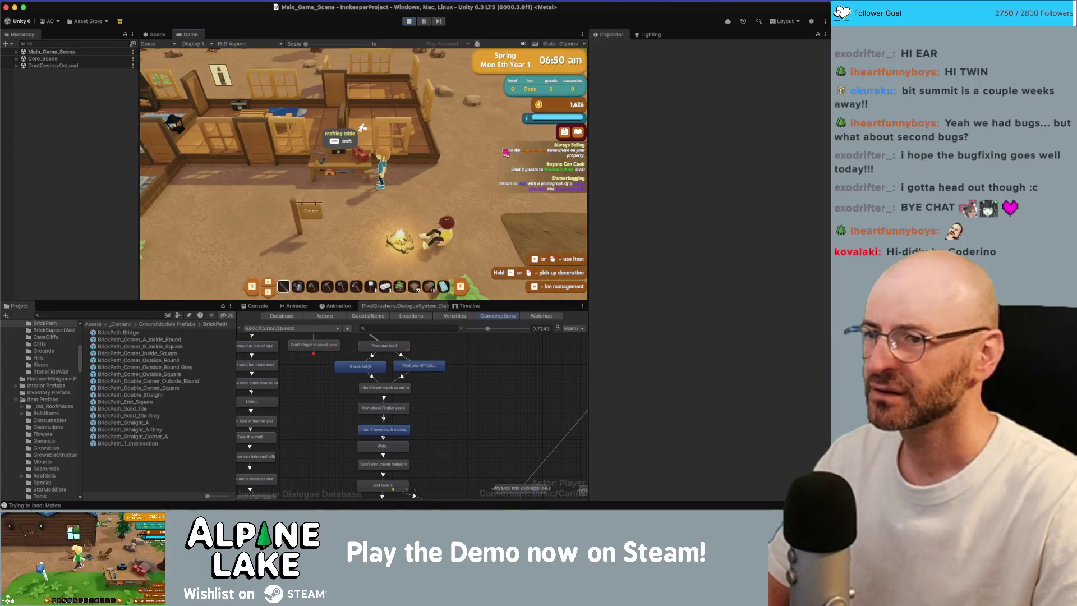
key(s)
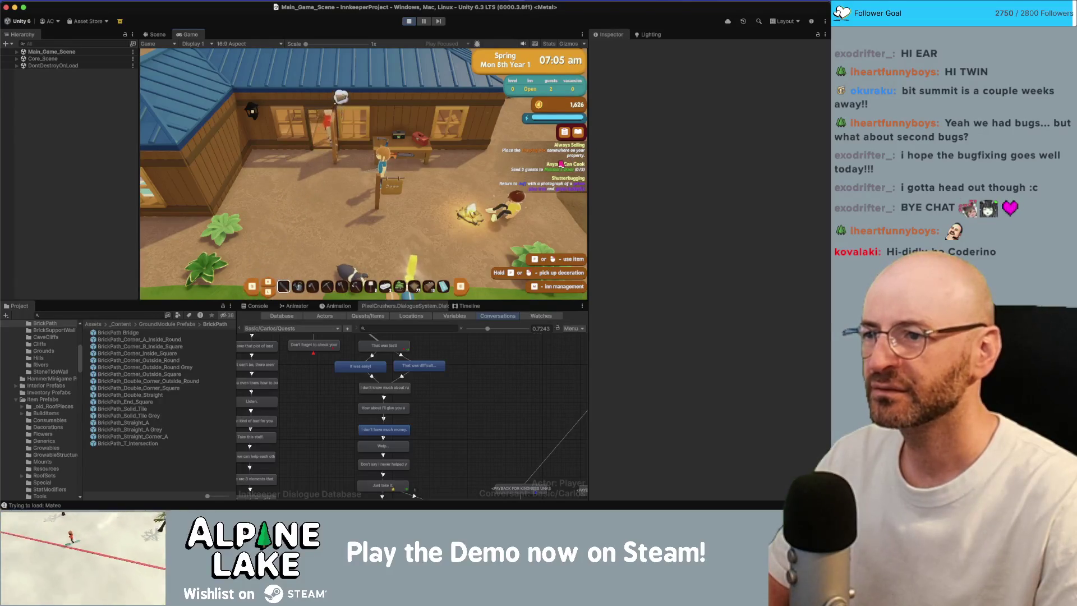
key(a)
key(s)
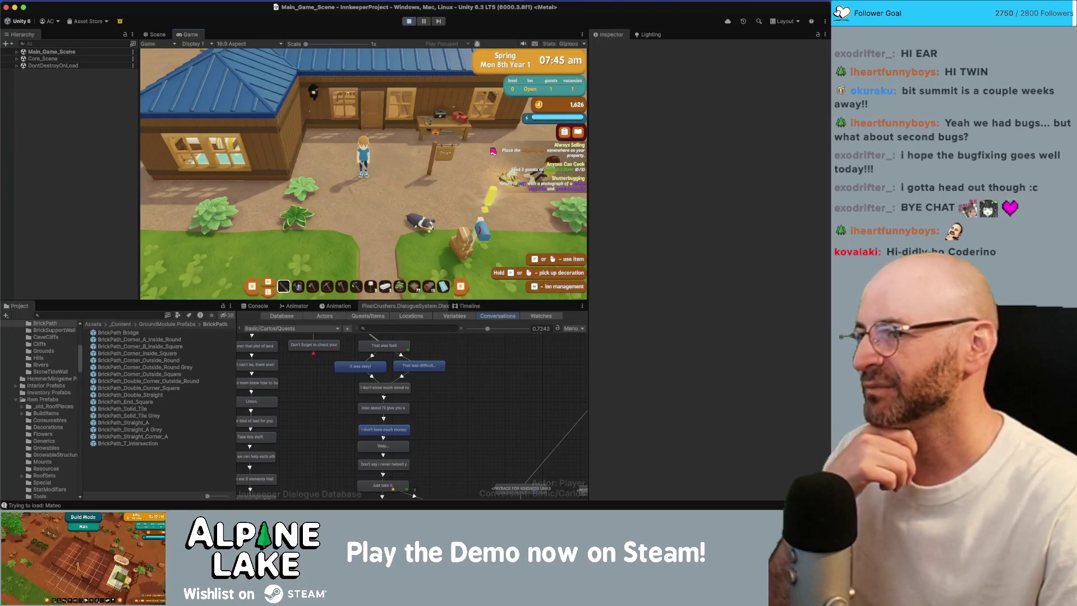
key(d)
key(d)
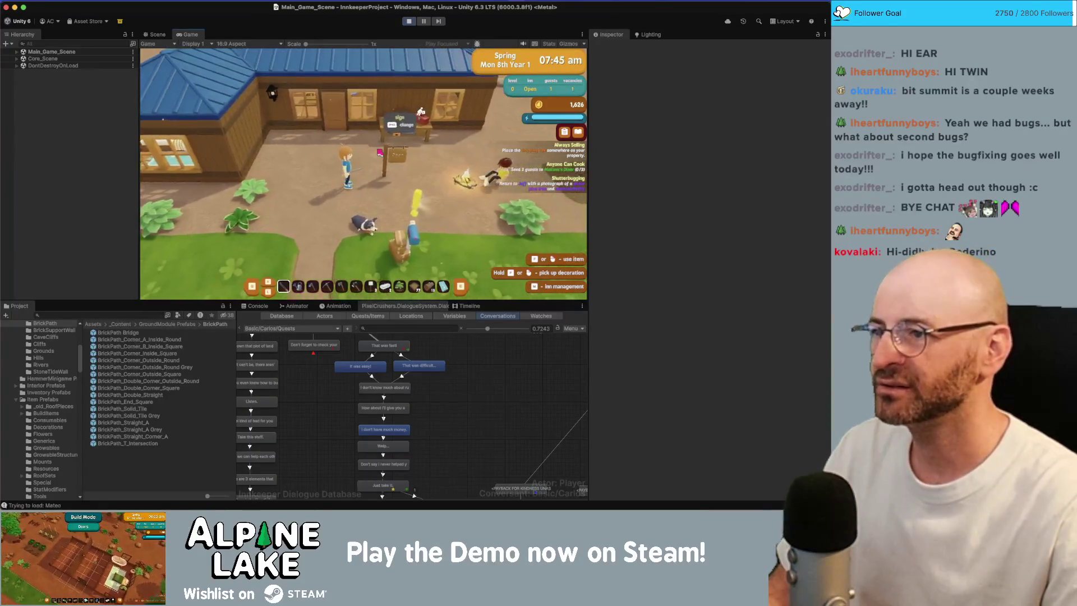
key(d)
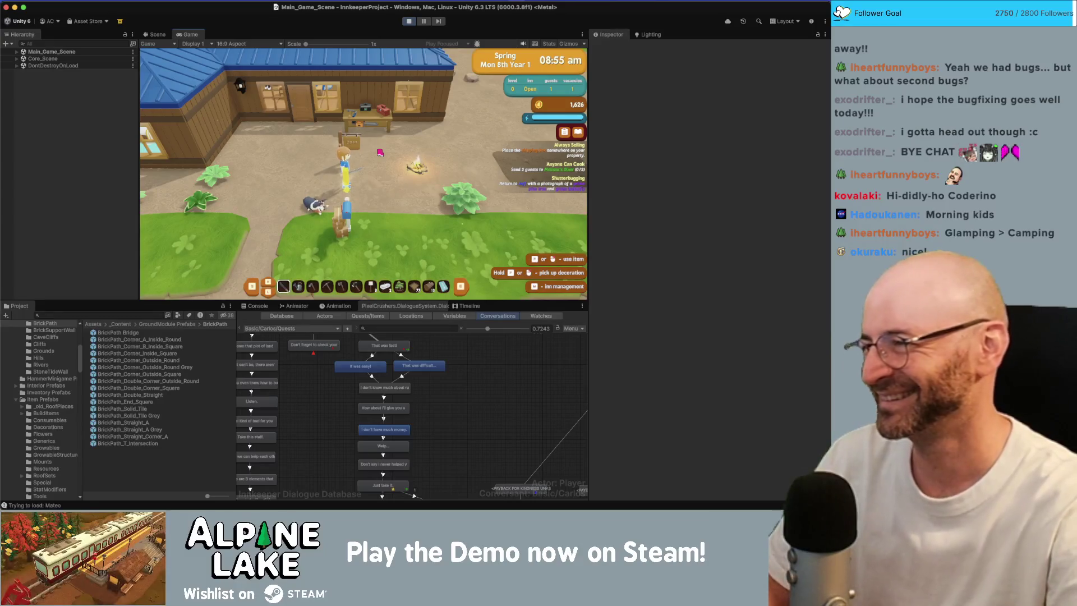
Step: Walk the player down the path, up into the inn toward the beds, then back out left
key(a)
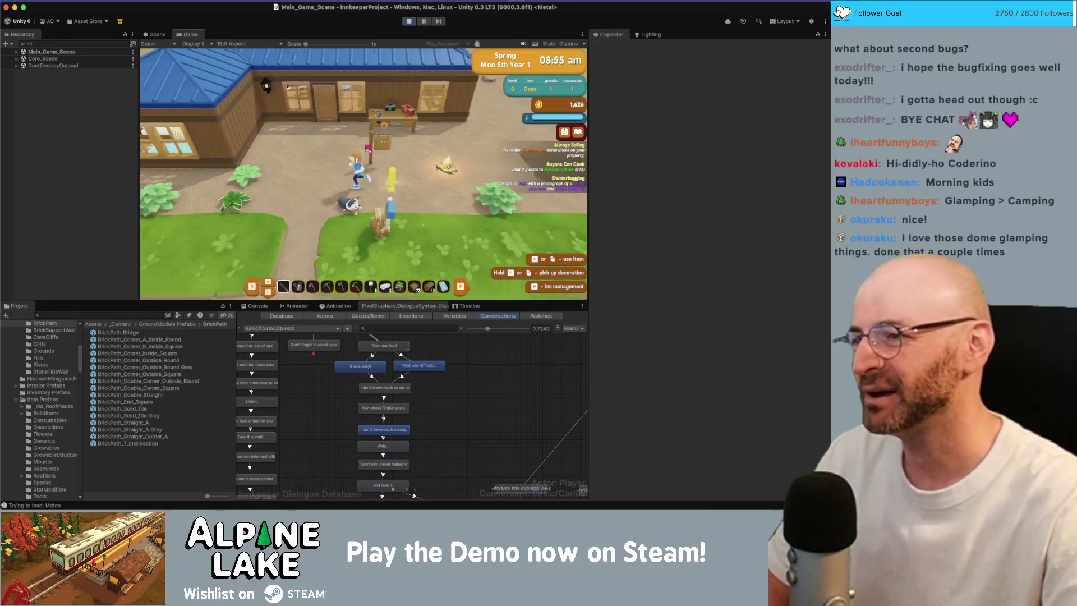
key(s)
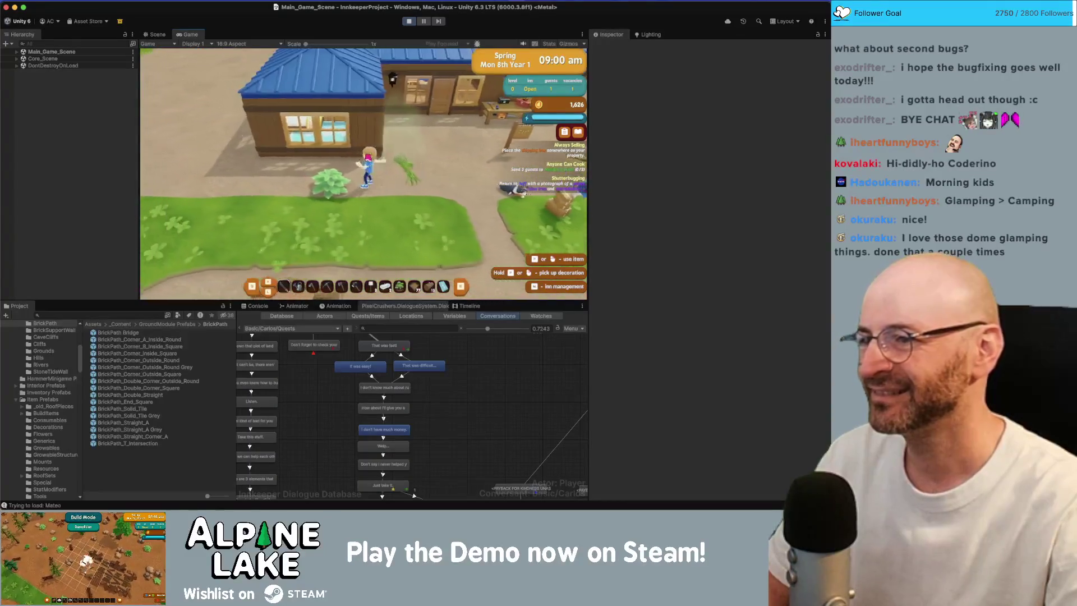
key(d)
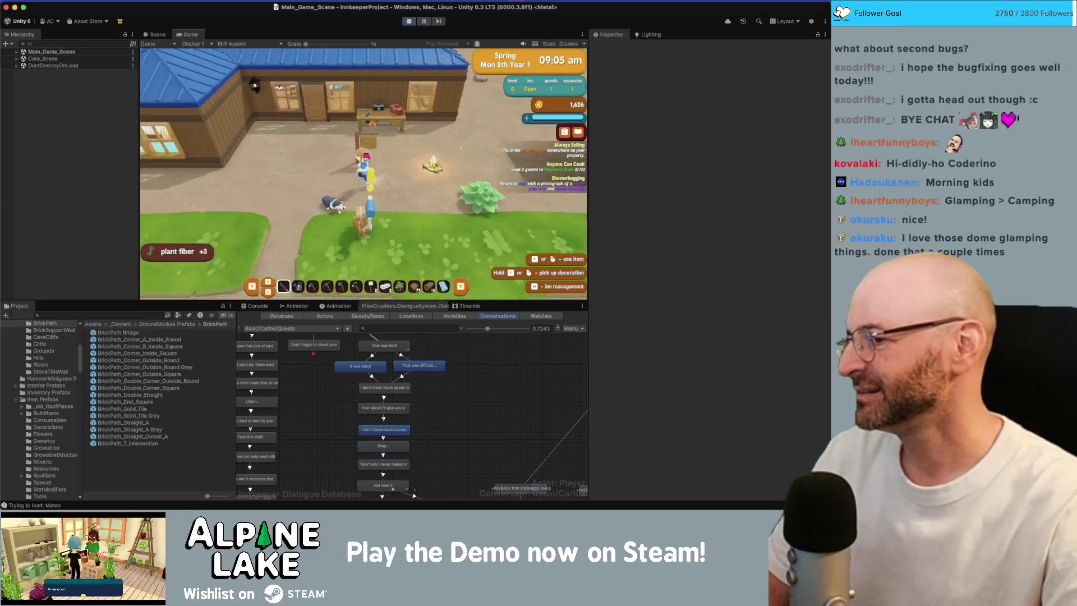
key(w)
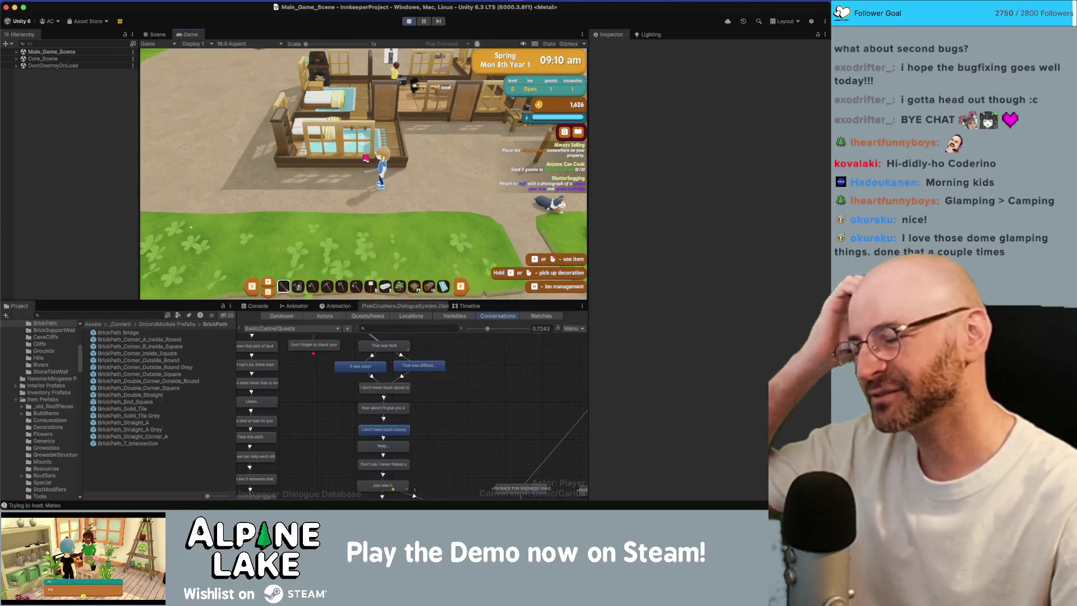
key(w)
key(a)
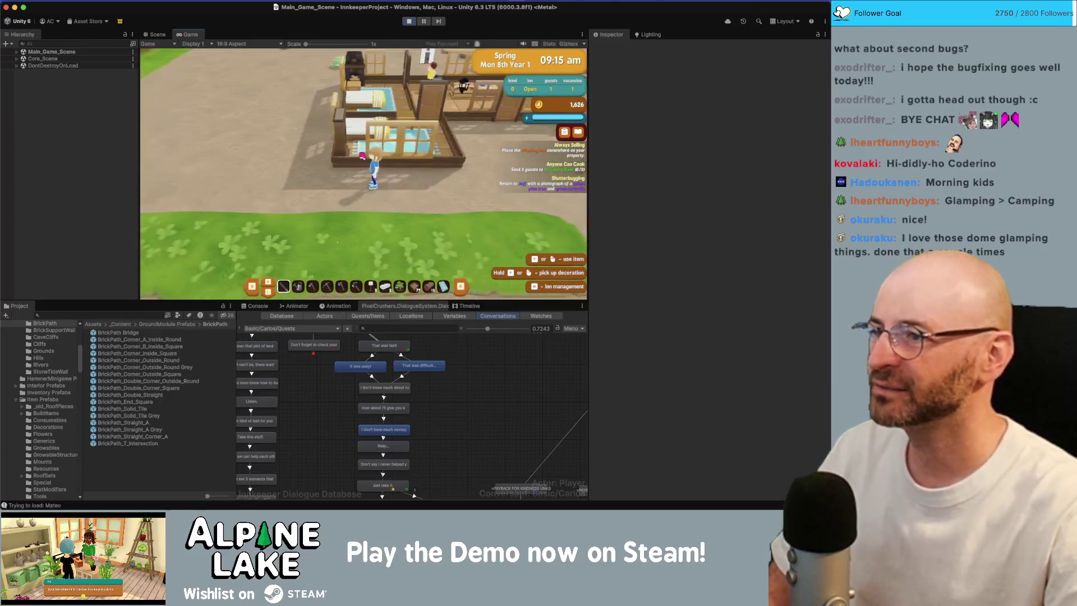
key(a)
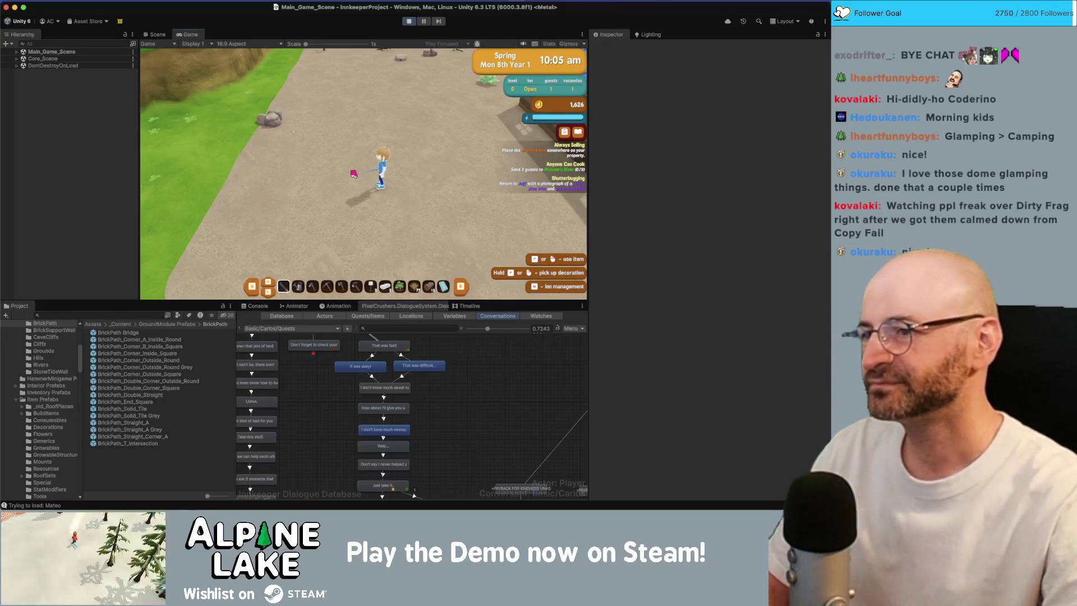
Step: Walk the player east and down toward the grass, then show the quest watch list
key(d)
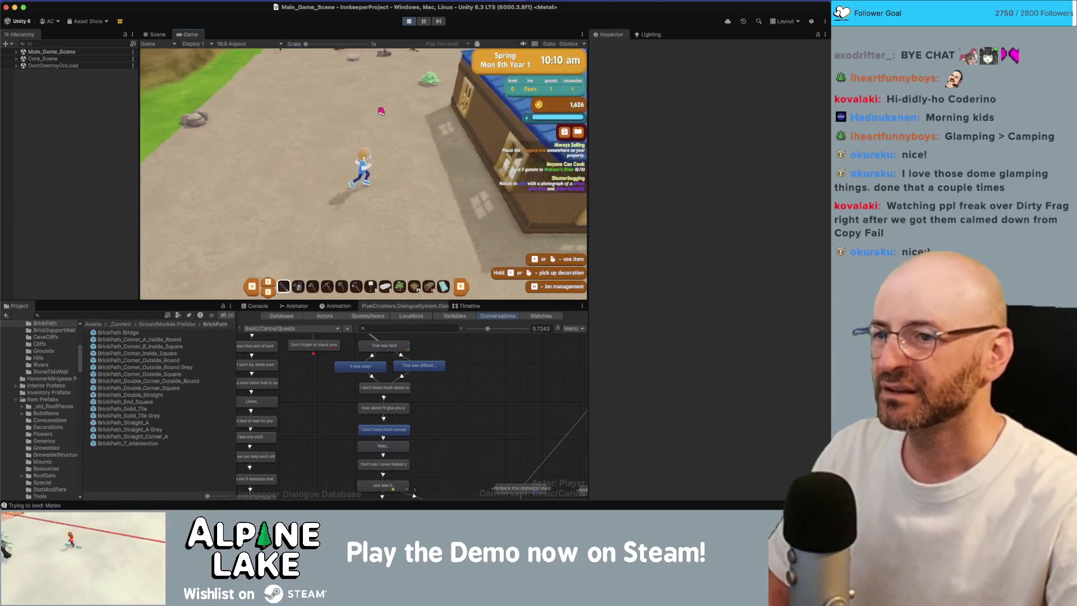
key(s)
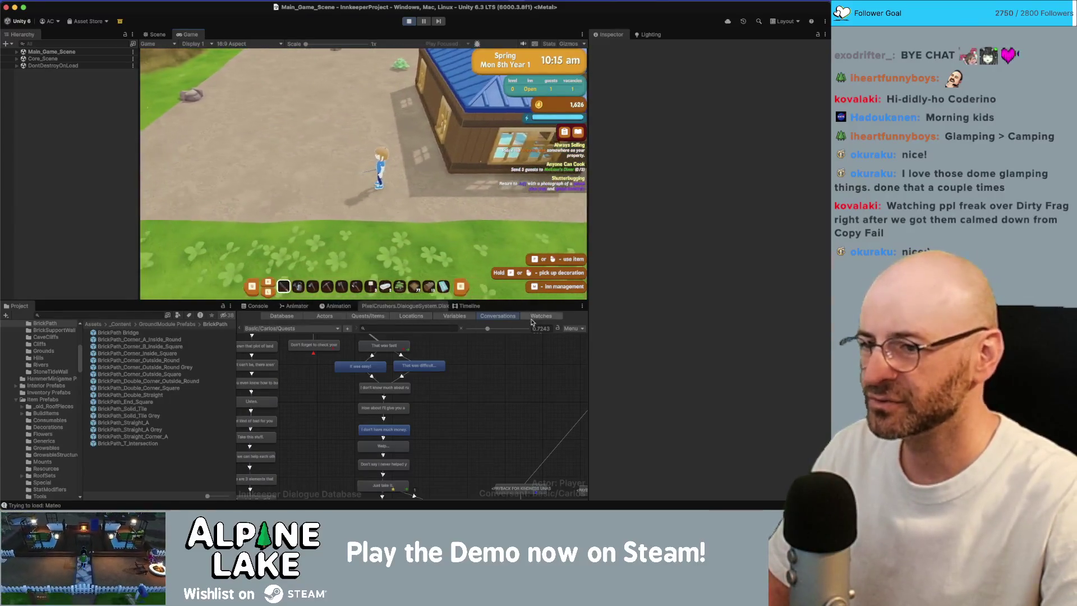
click(532, 318)
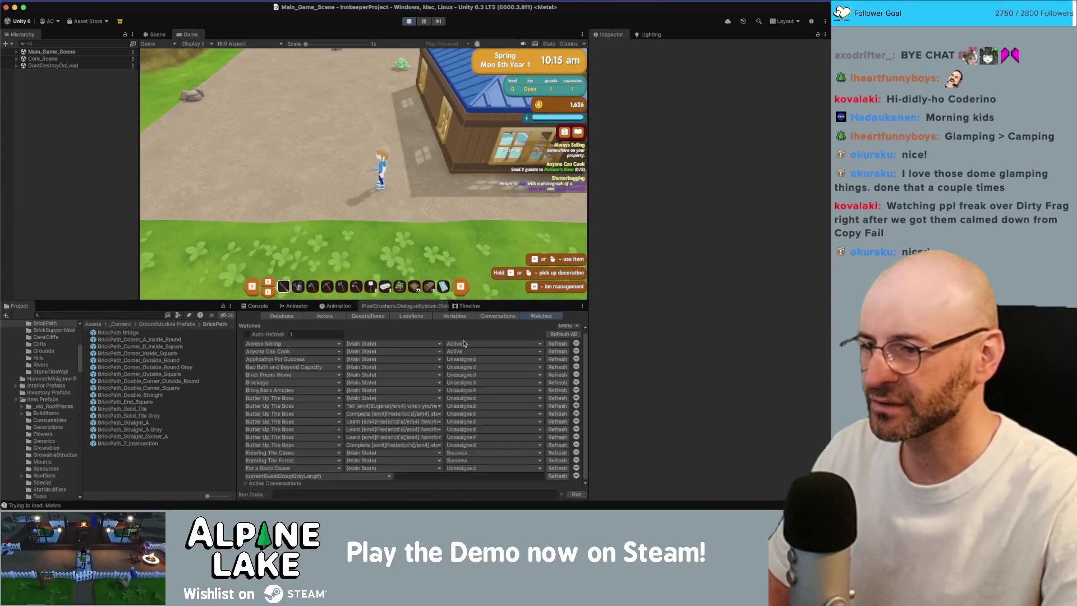
Step: Change the first watch to the Open Sesame quest and set it Active
click(292, 367)
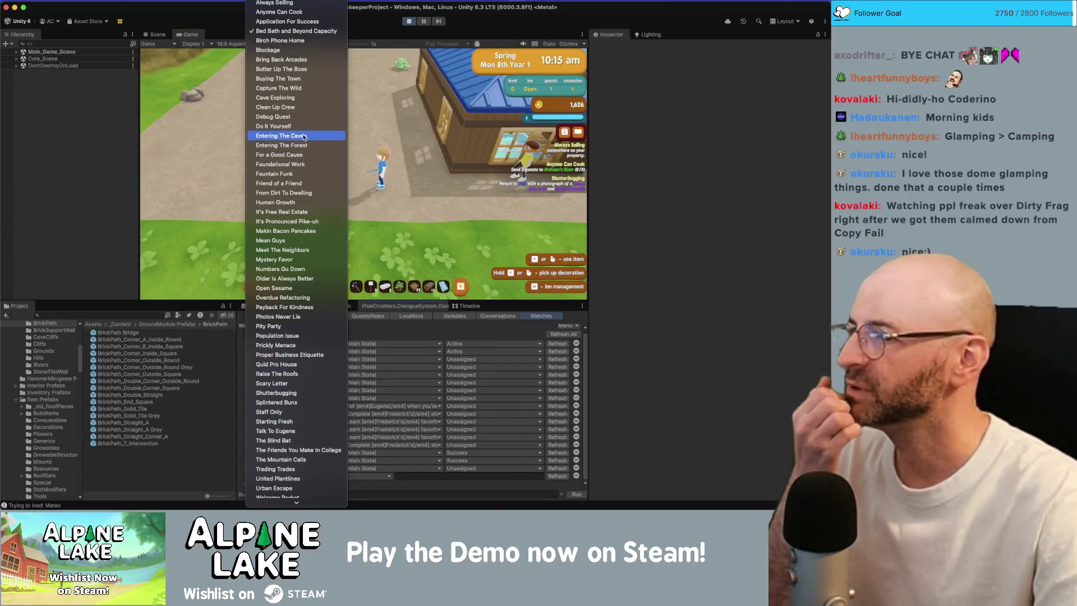
click(284, 289)
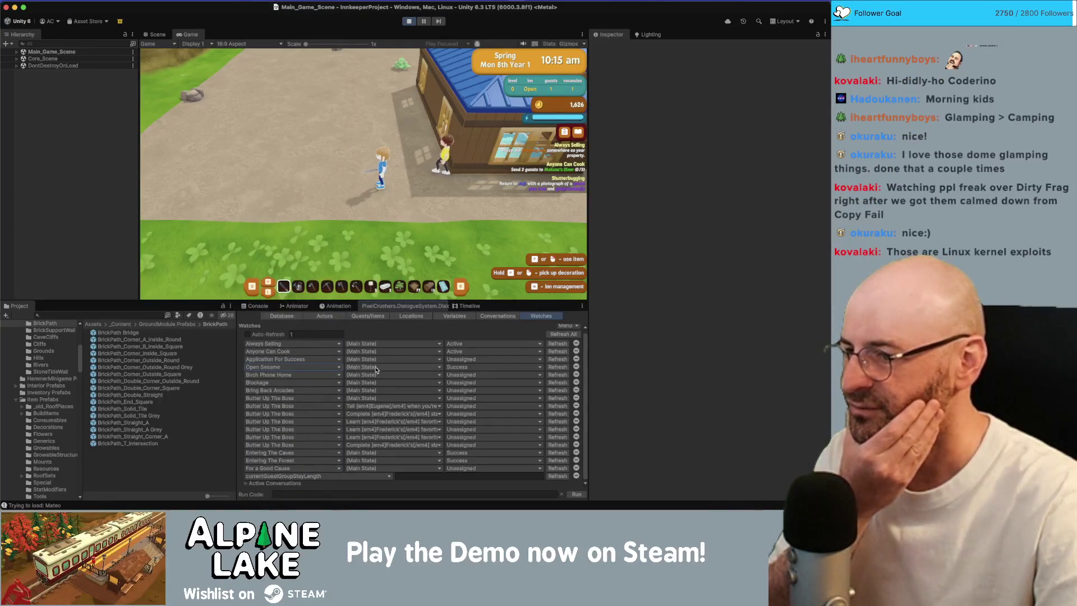
click(465, 367)
click(465, 390)
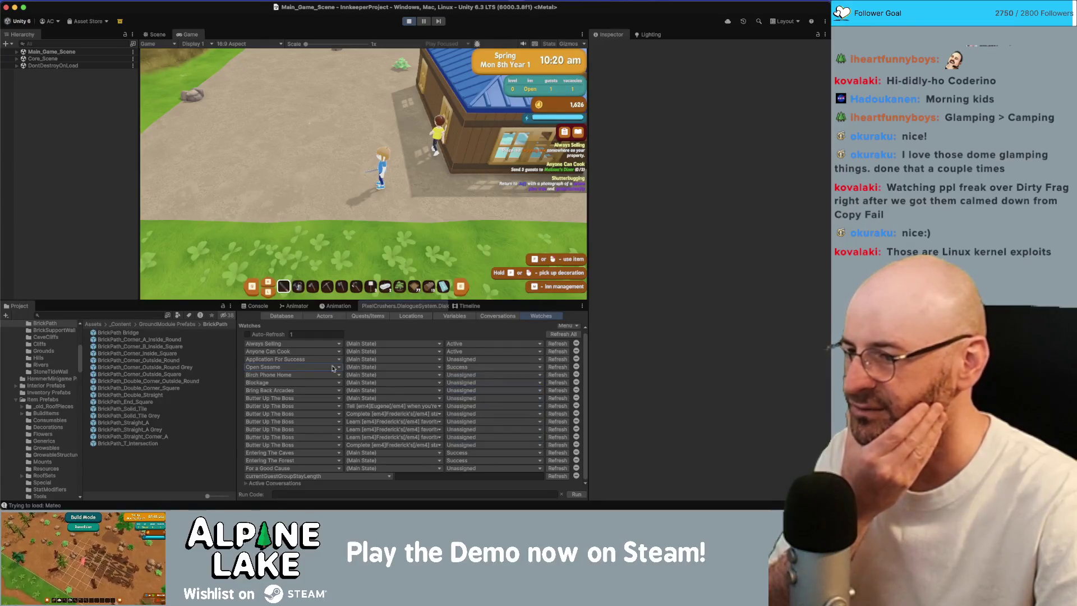
Step: Switch the Birch Phone Home watch to Open Sesame's welcome desk placement entry, state Active
click(291, 375)
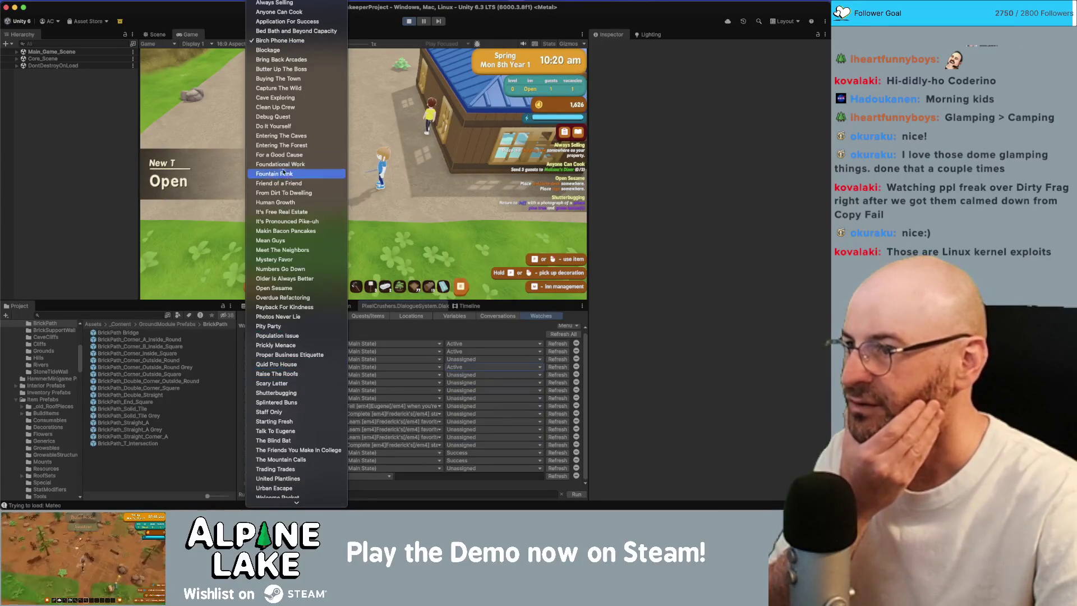
click(274, 288)
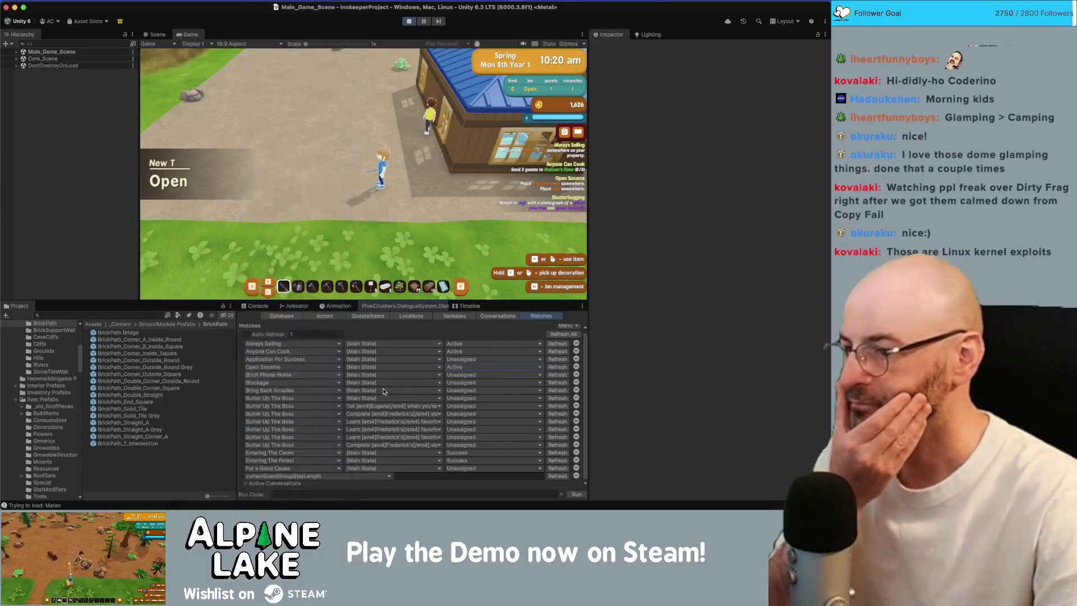
click(365, 374)
mouse_move(416, 398)
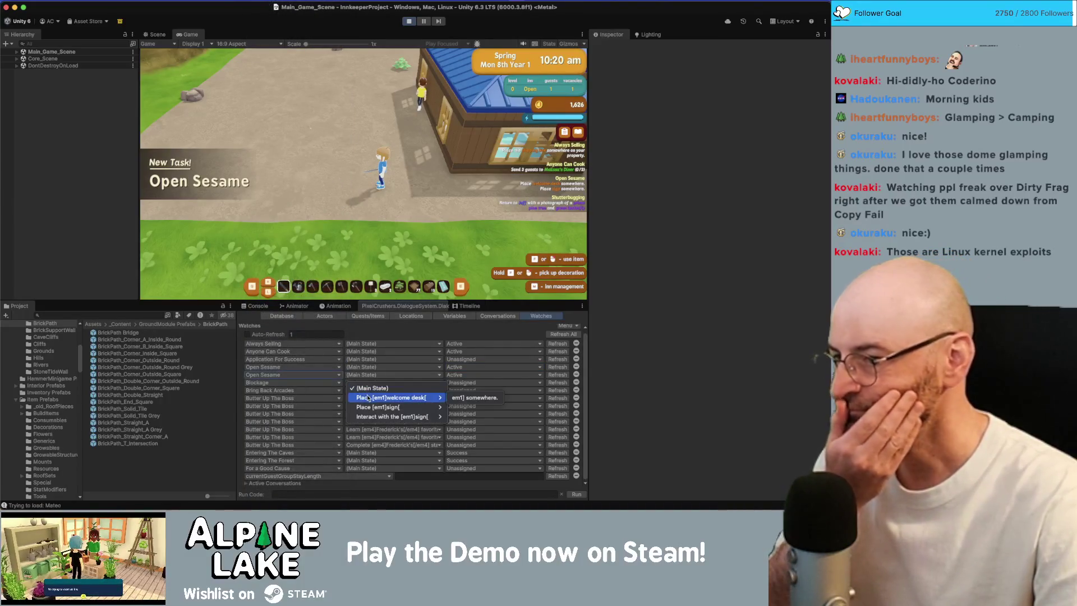
click(470, 397)
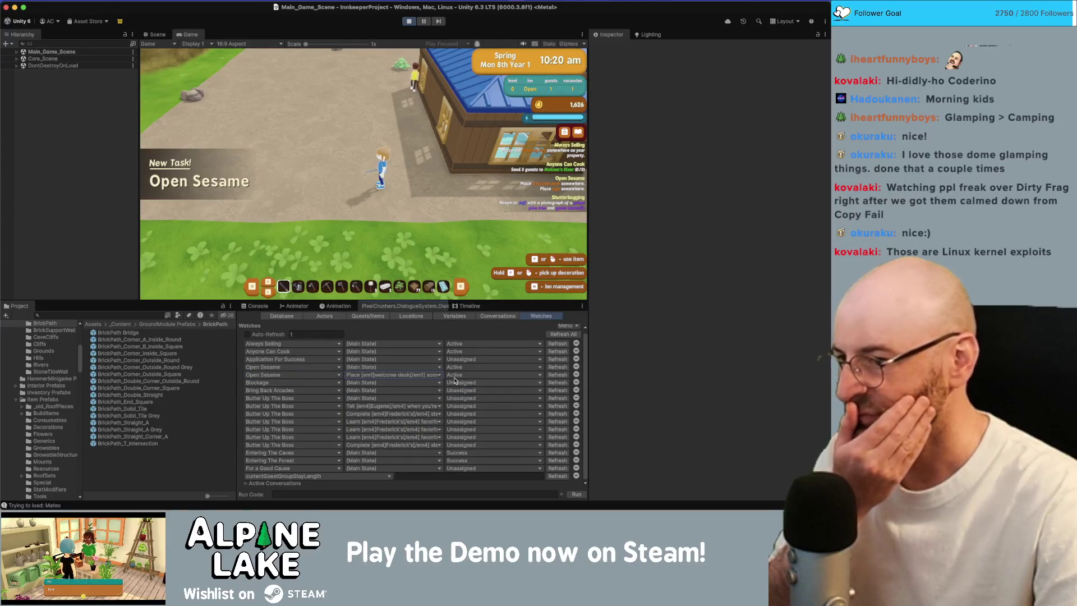
click(455, 377)
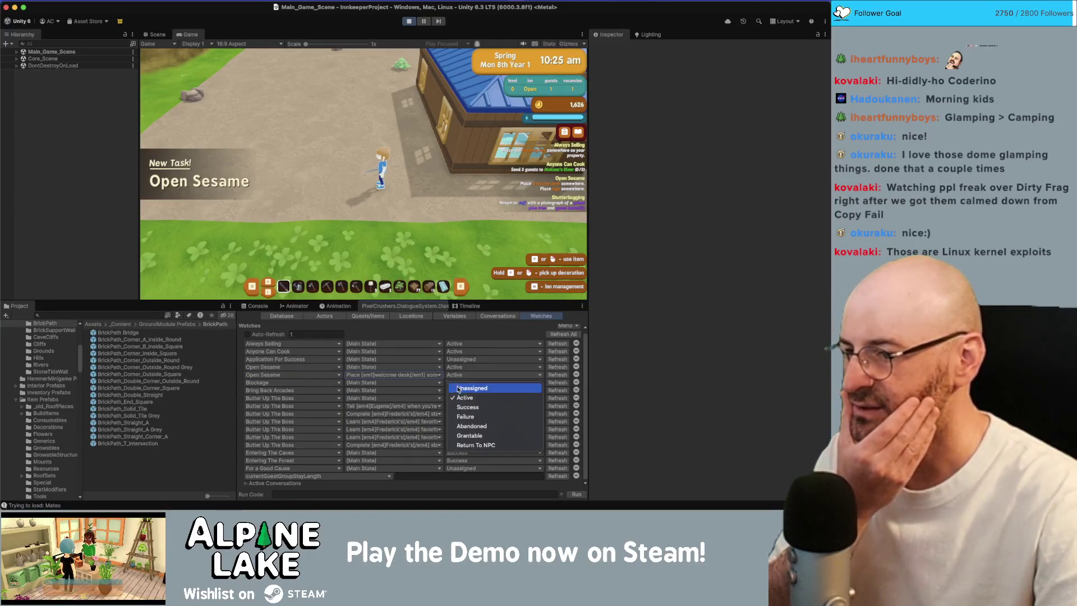
click(457, 397)
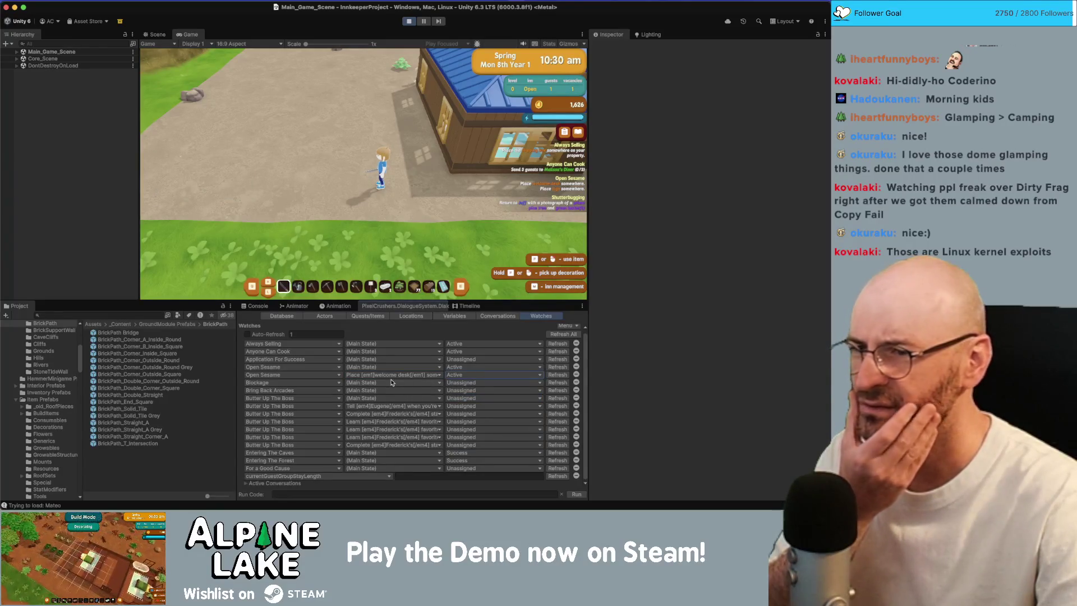
Step: Switch the Blockage watch to Open Sesame's sign interaction entry
click(308, 384)
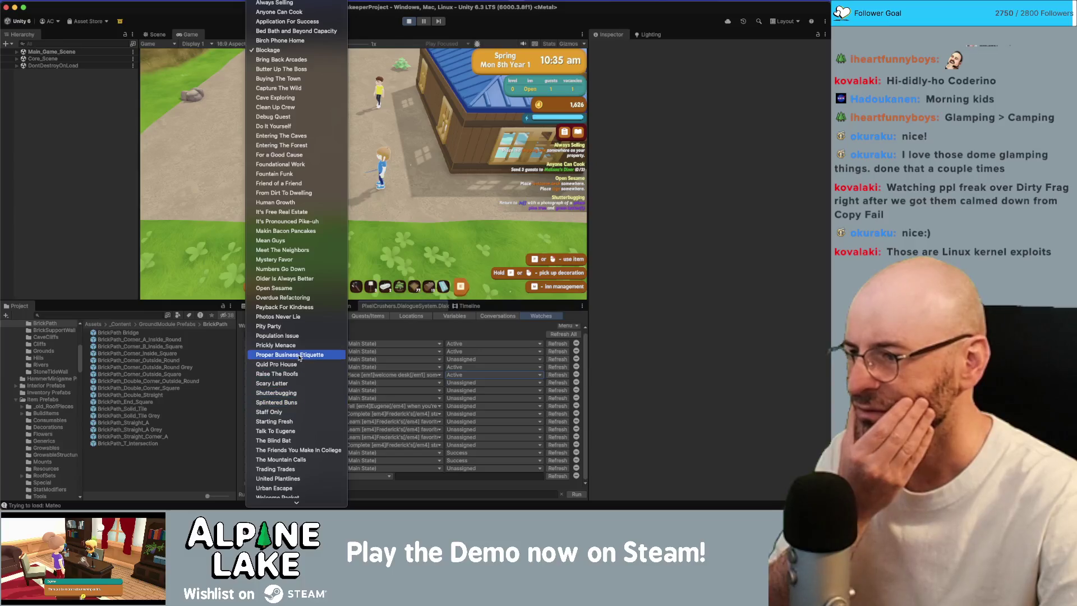
click(287, 288)
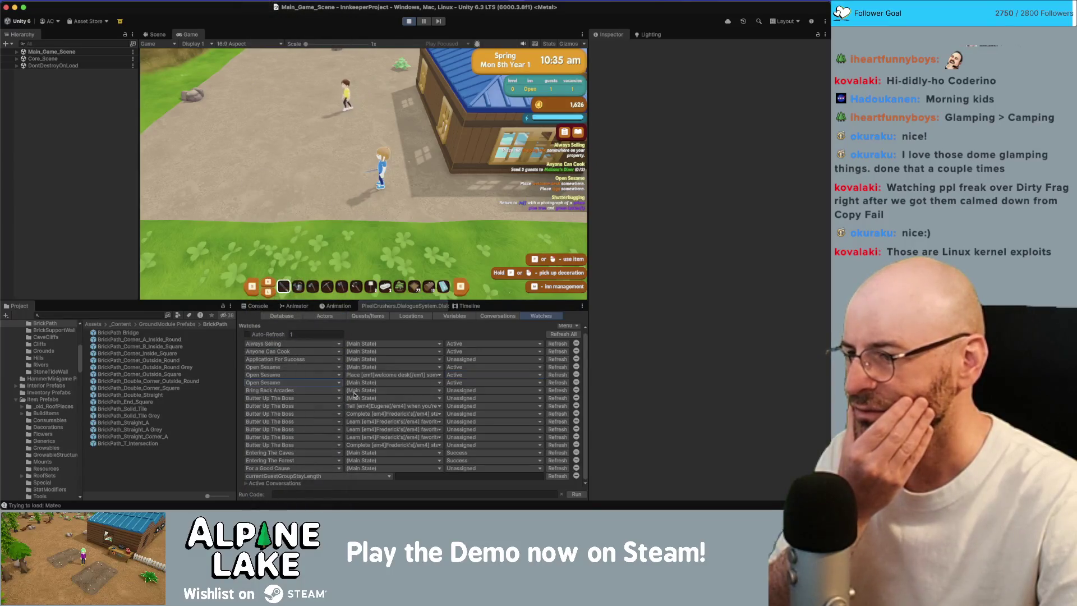
click(373, 383)
mouse_move(393, 425)
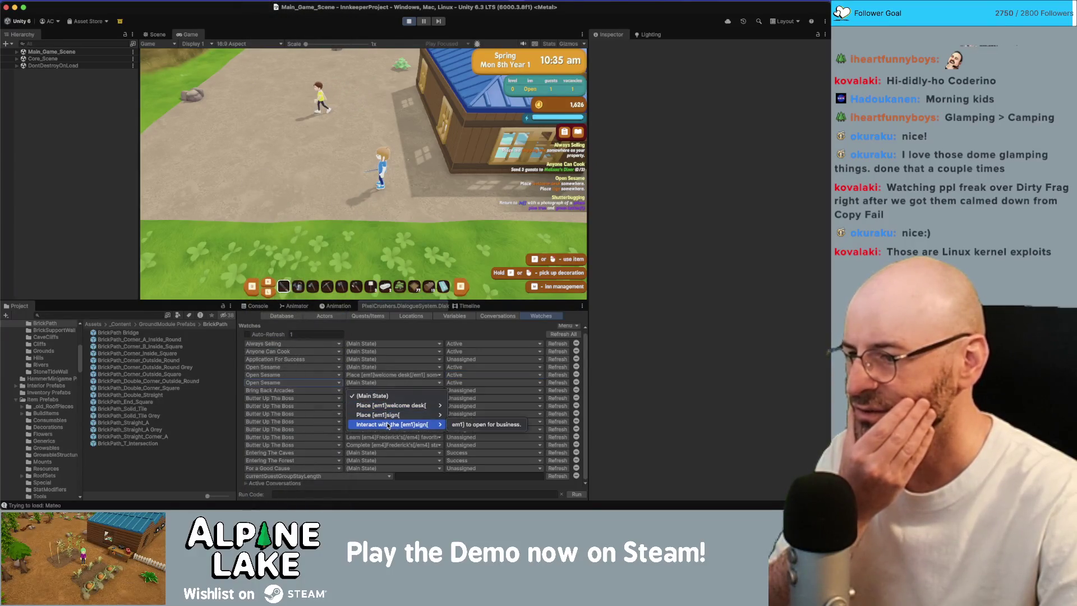
click(477, 426)
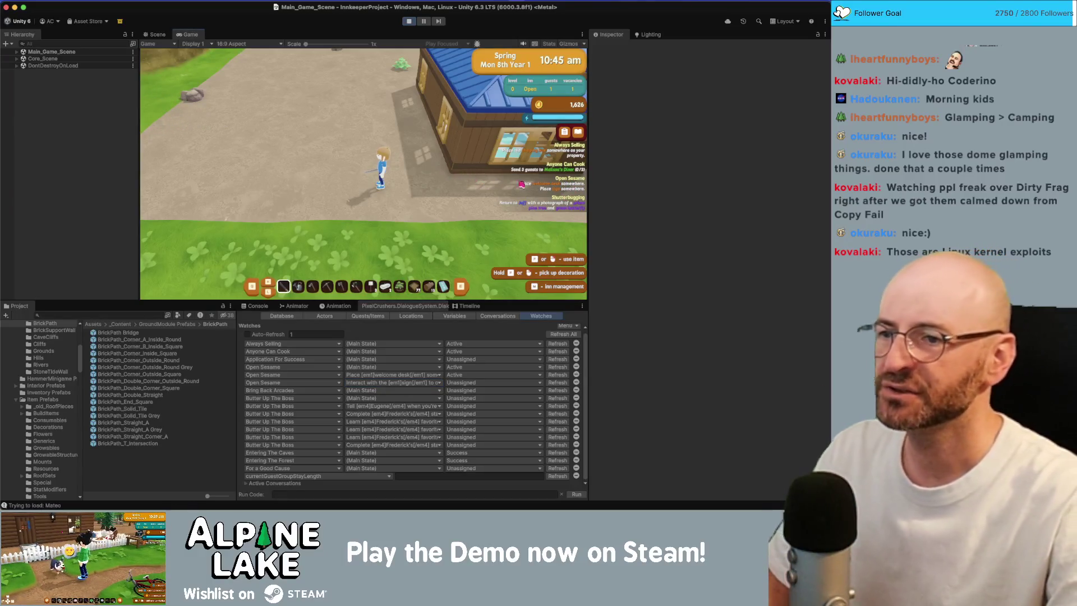
Step: Walk the player past the sign into the inn and interact with the welcome desk
key(d)
key(d)
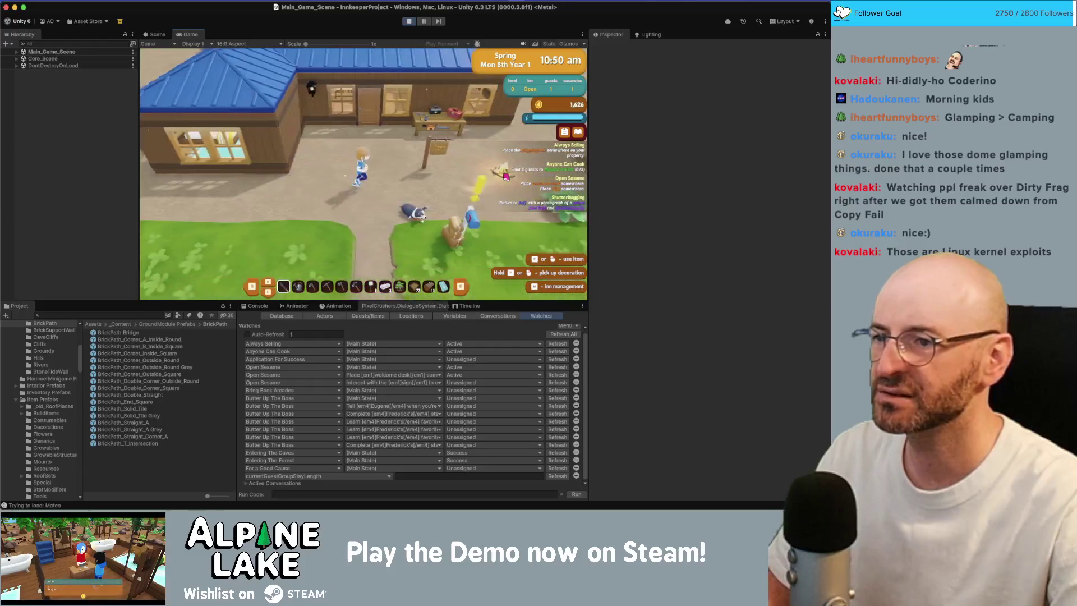
key(d)
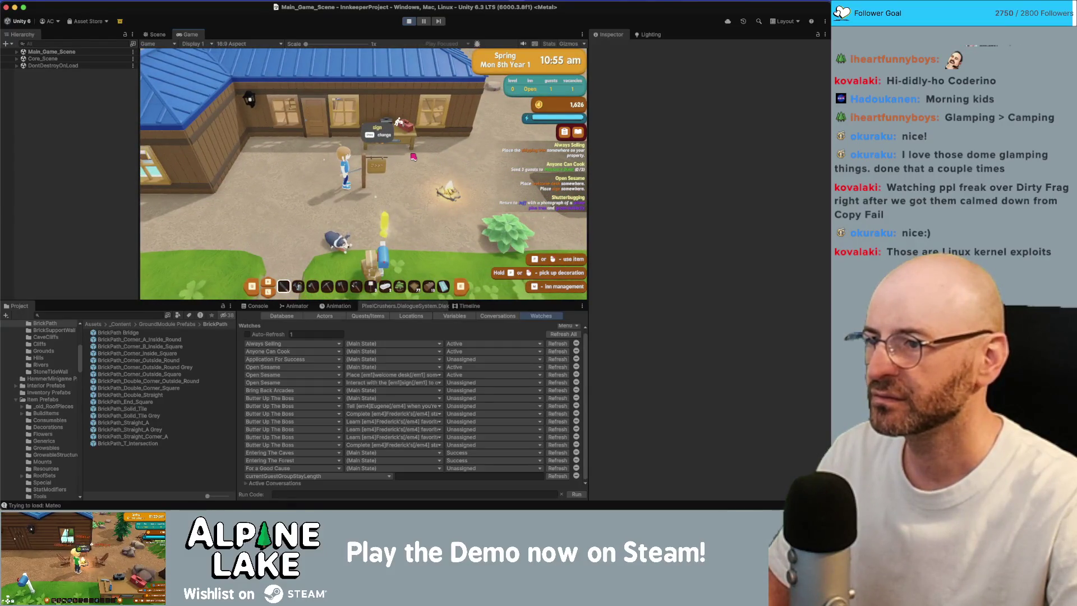
key(w)
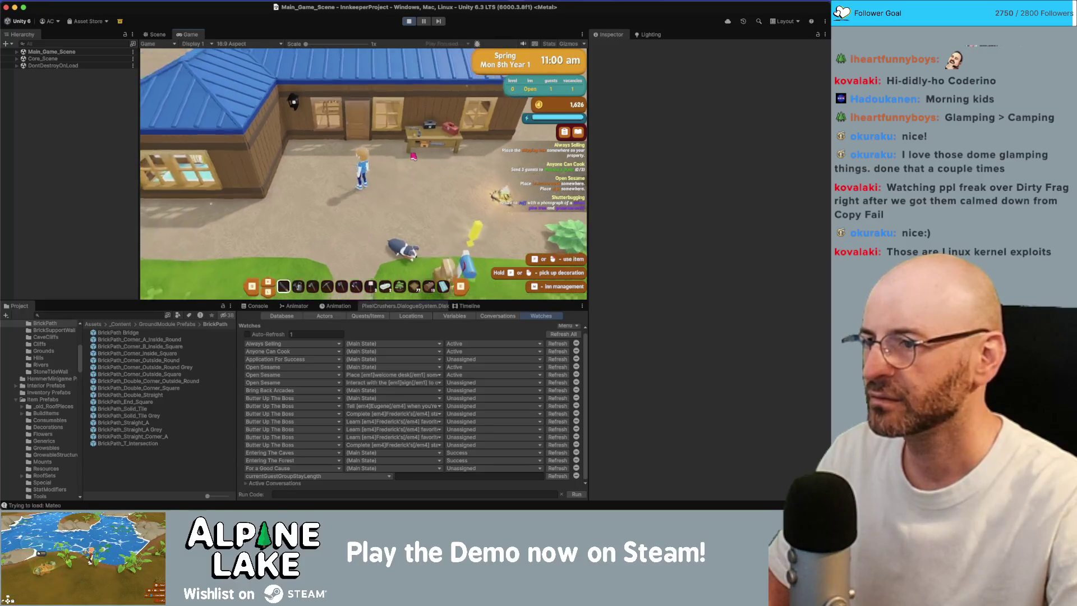
key(w)
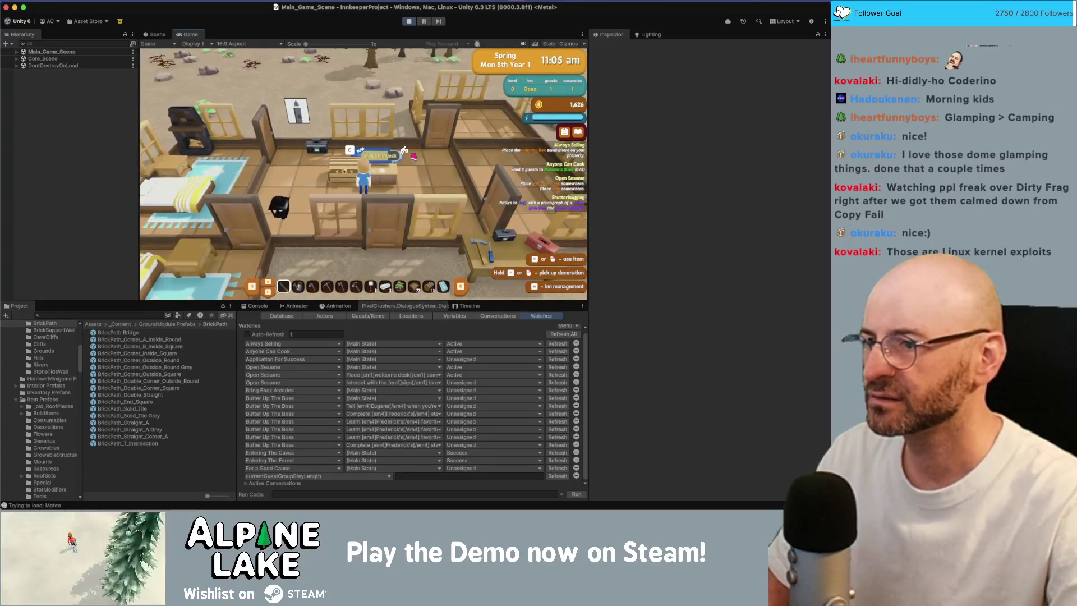
key(w)
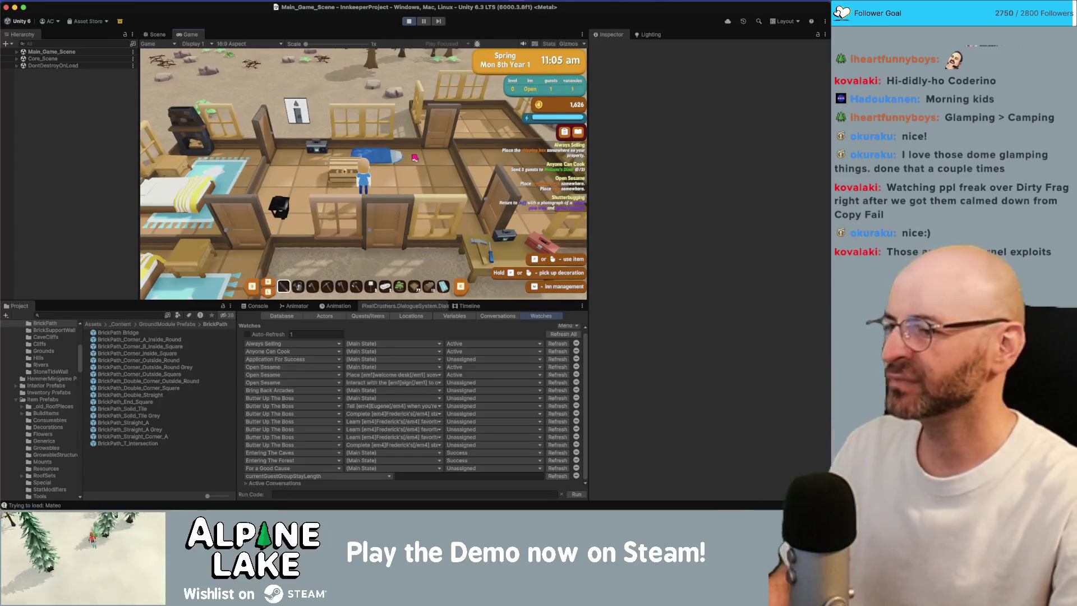
key(d)
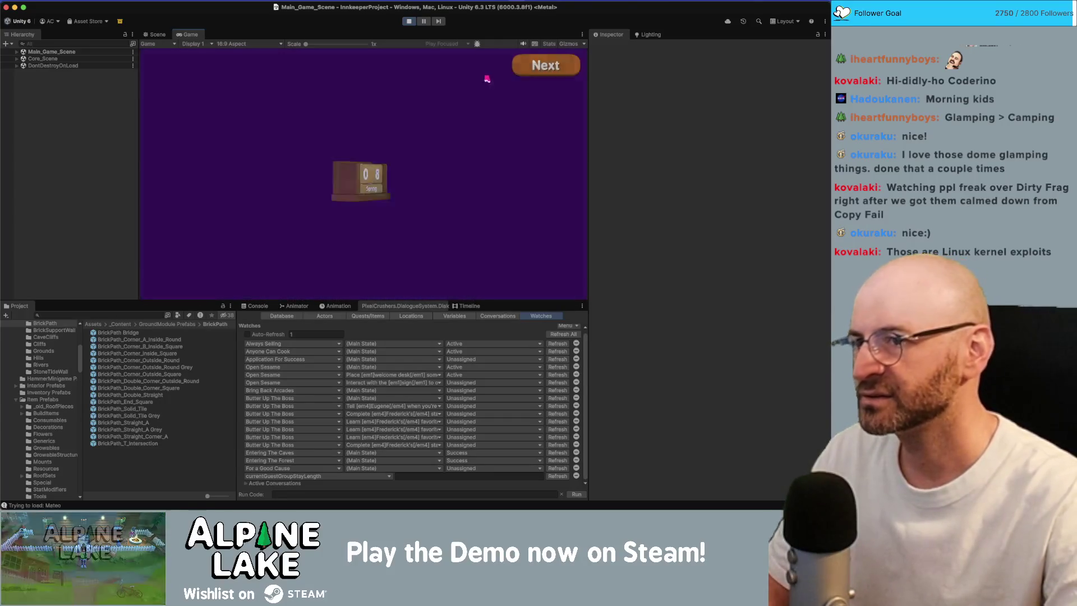
Step: Dismiss the guest review card and totals screen, then walk south out the doorway
click(539, 67)
click(539, 68)
key(s)
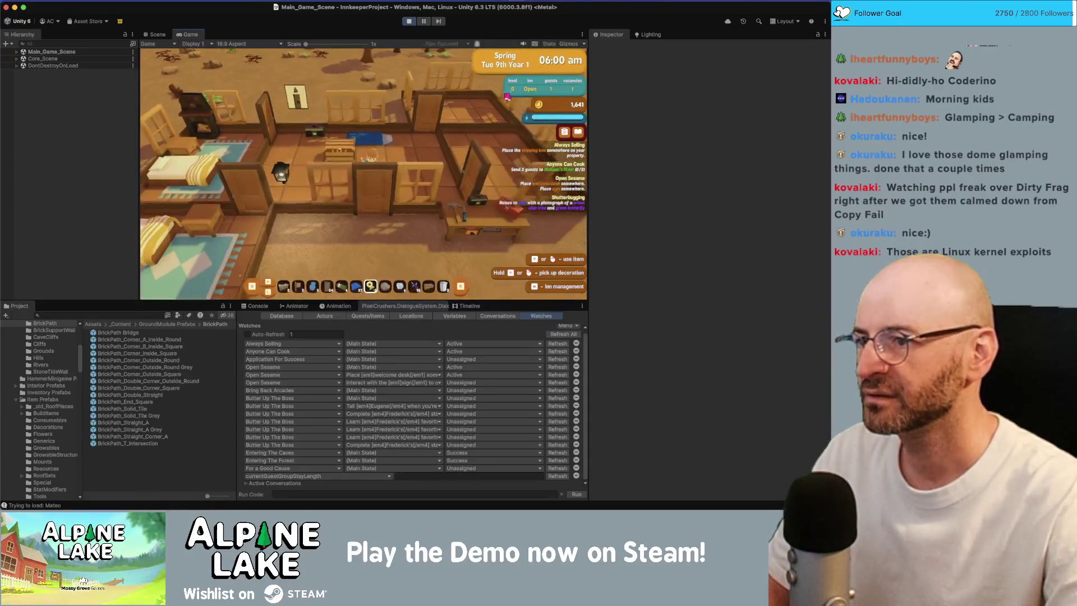
scroll(470, 115, down, 4)
key(s)
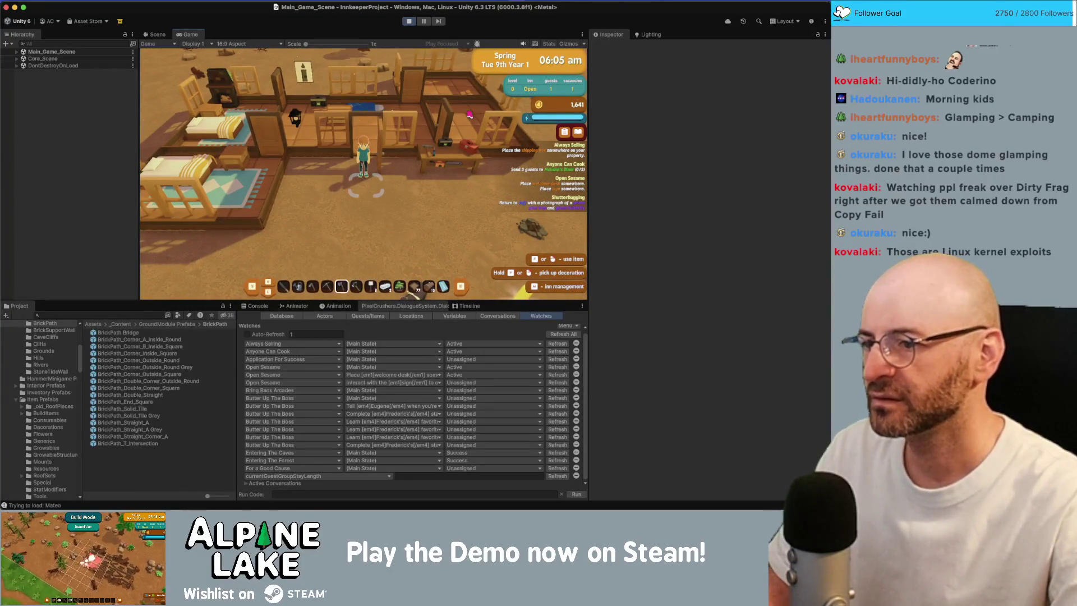
Step: Start decorating with the welcome desk, exit without moving it, and expand Core_Scene in the Hierarchy
key(Tab)
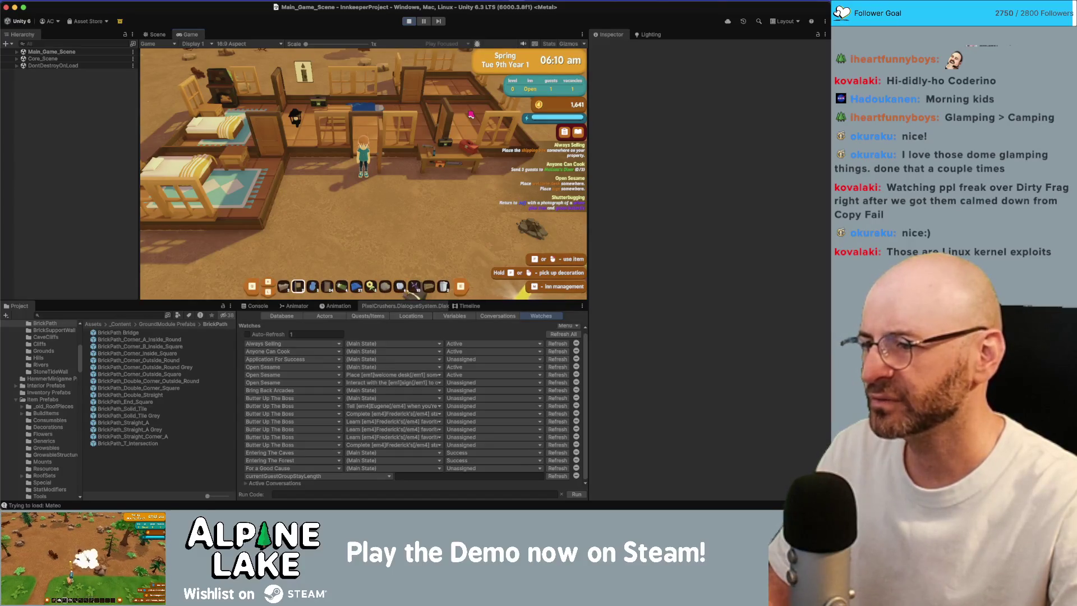
click(471, 115)
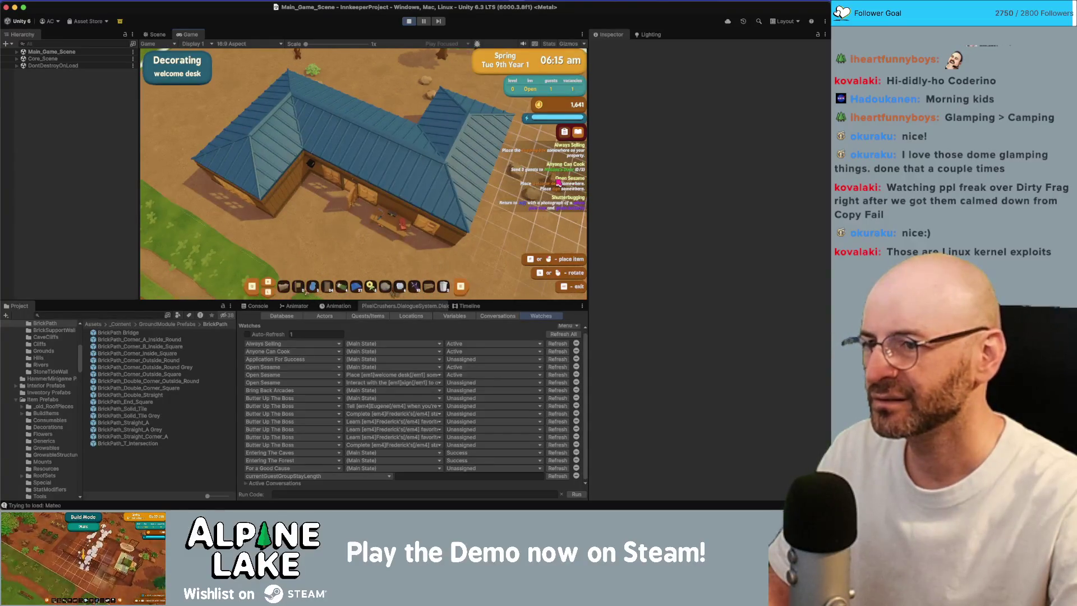
key(Escape)
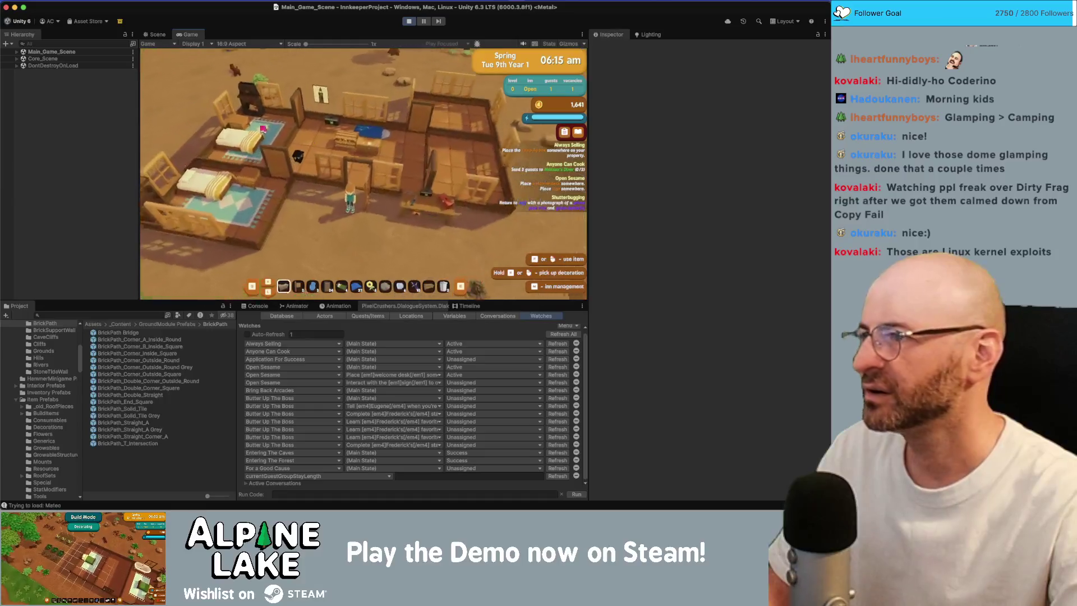
click(17, 59)
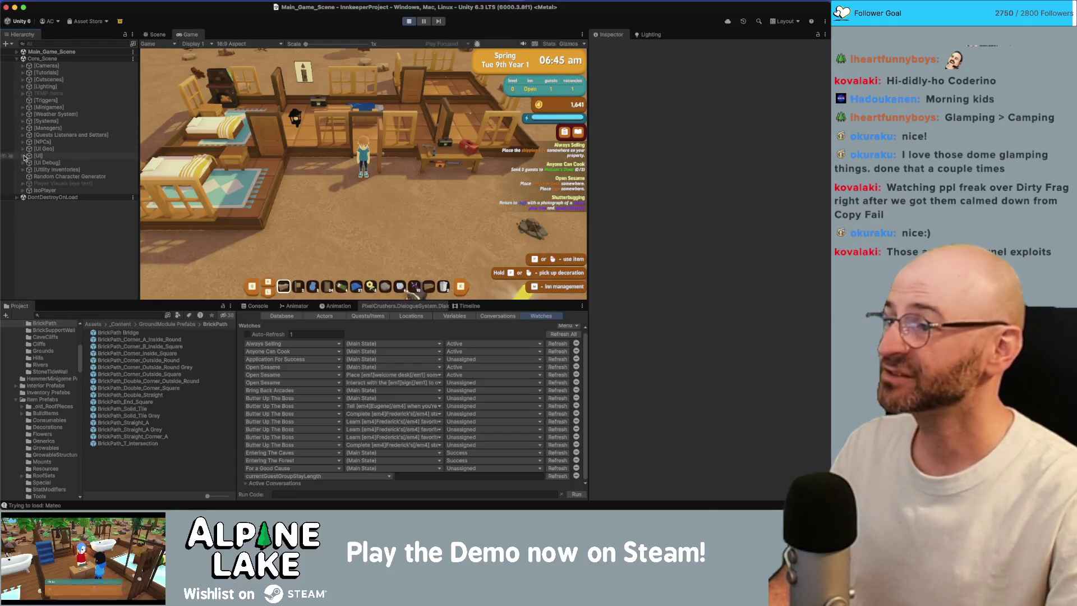
Step: Select the Open Sesame QuestListener and check that its welcome desk and sign actions use End
click(23, 156)
click(23, 157)
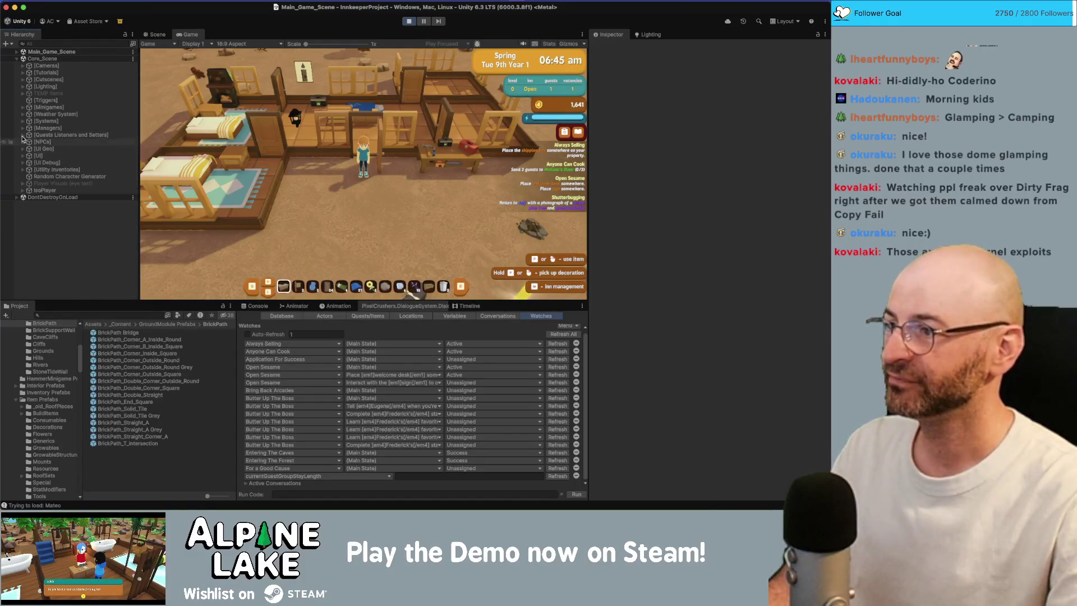
click(23, 136)
click(51, 184)
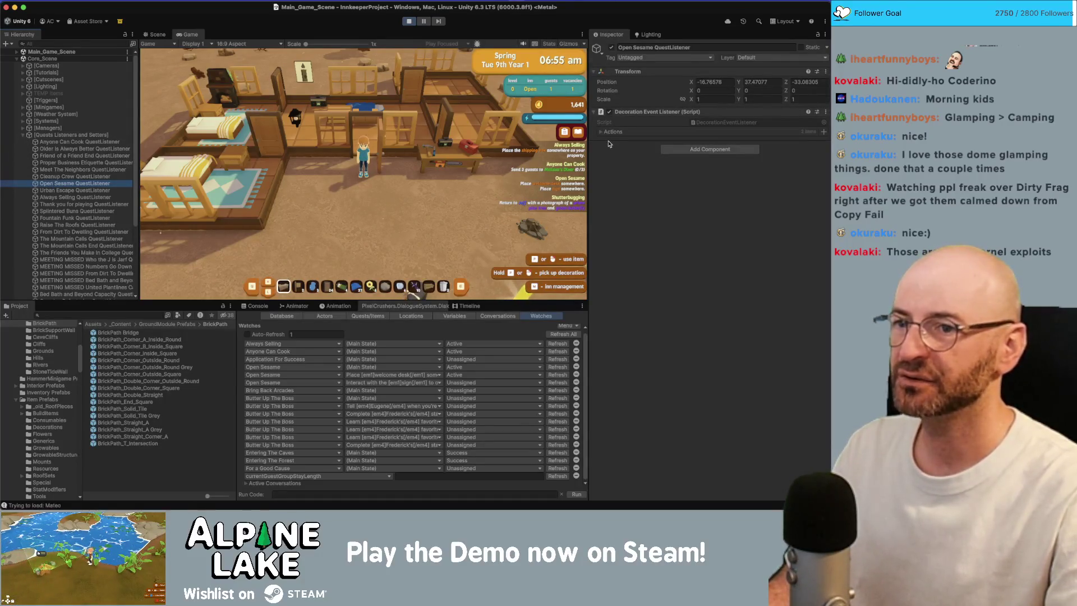
click(601, 133)
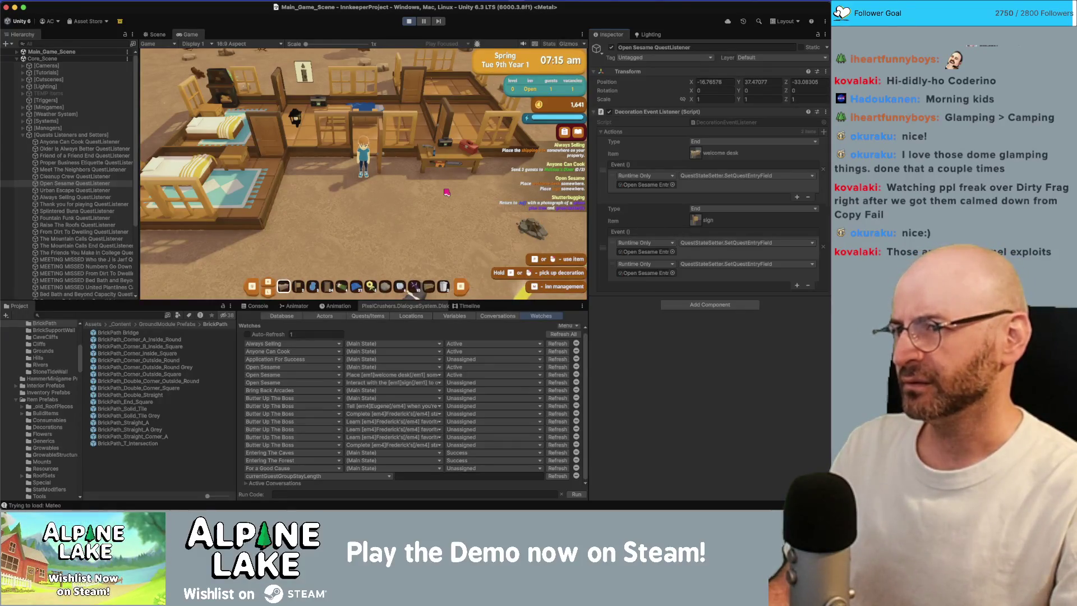
click(708, 143)
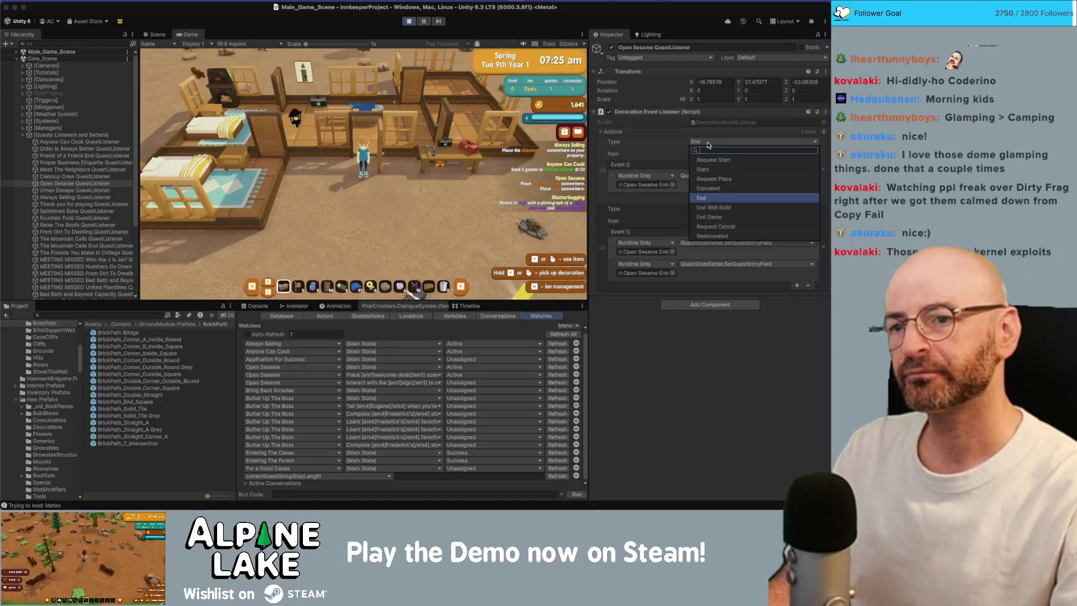
click(708, 142)
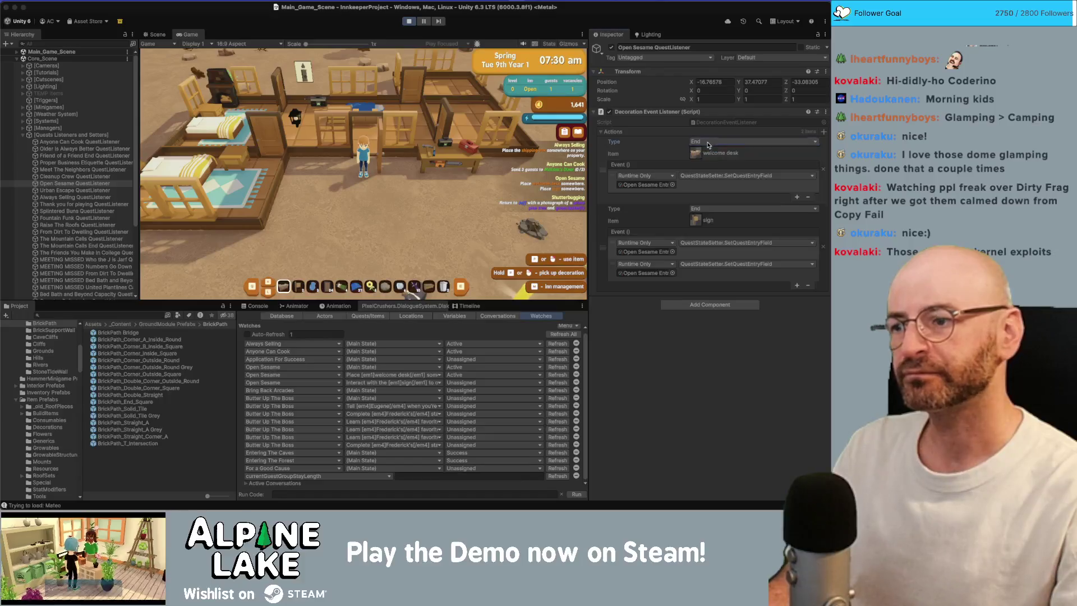
click(707, 141)
click(702, 197)
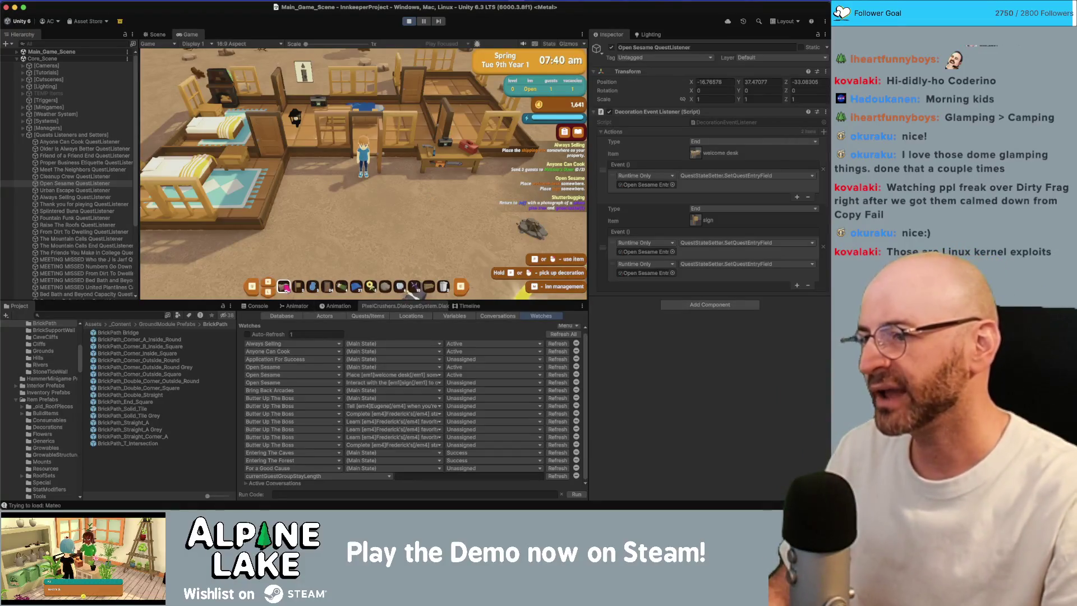
Step: Pick up and re-place the welcome desk in-game, then stop play mode
scroll(414, 292, down, 1)
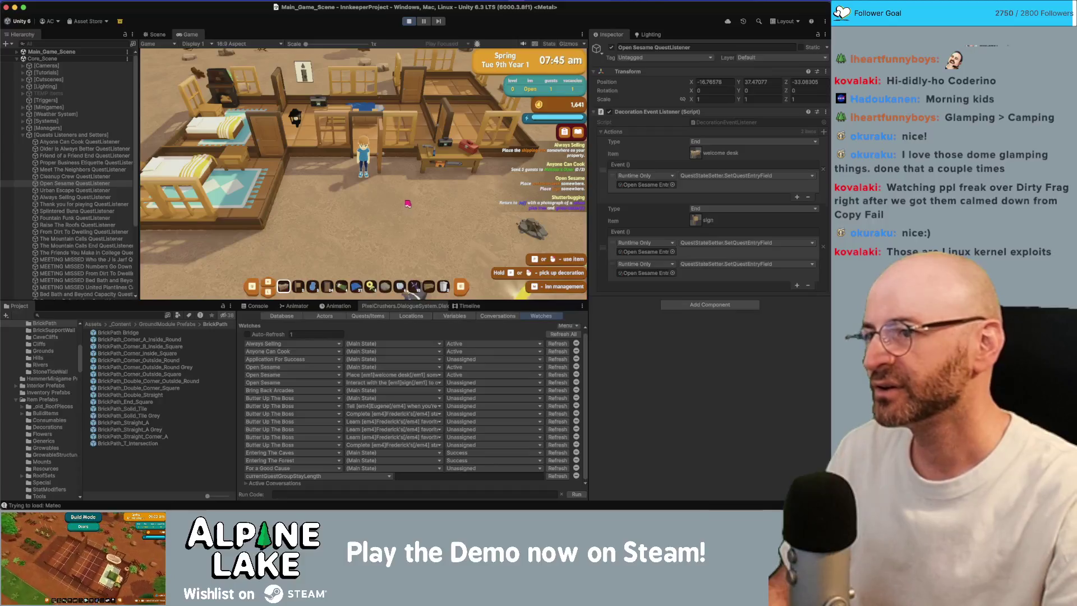
key(e)
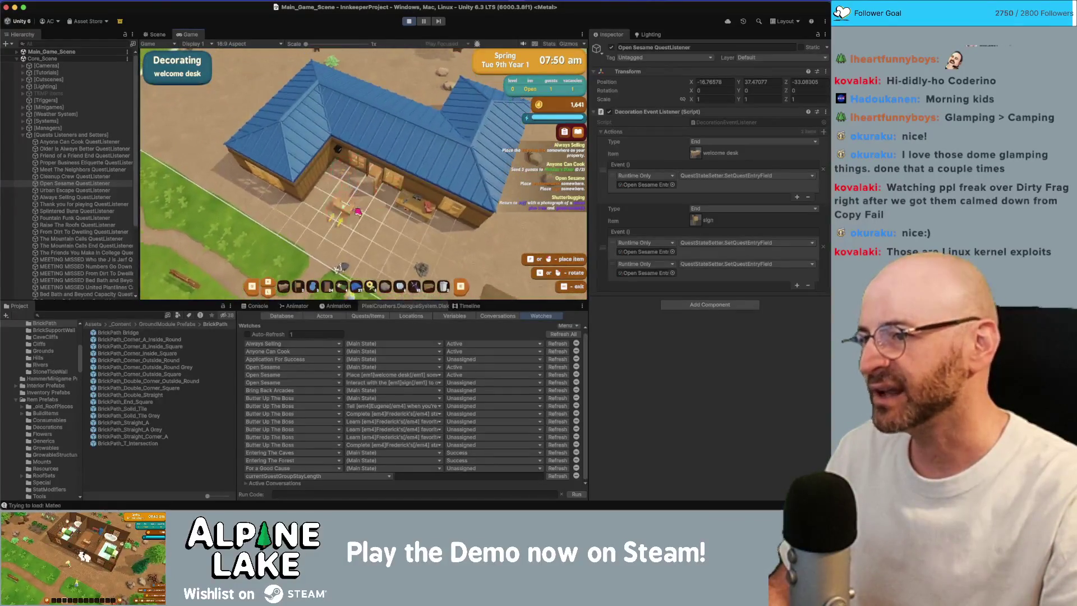
click(357, 217)
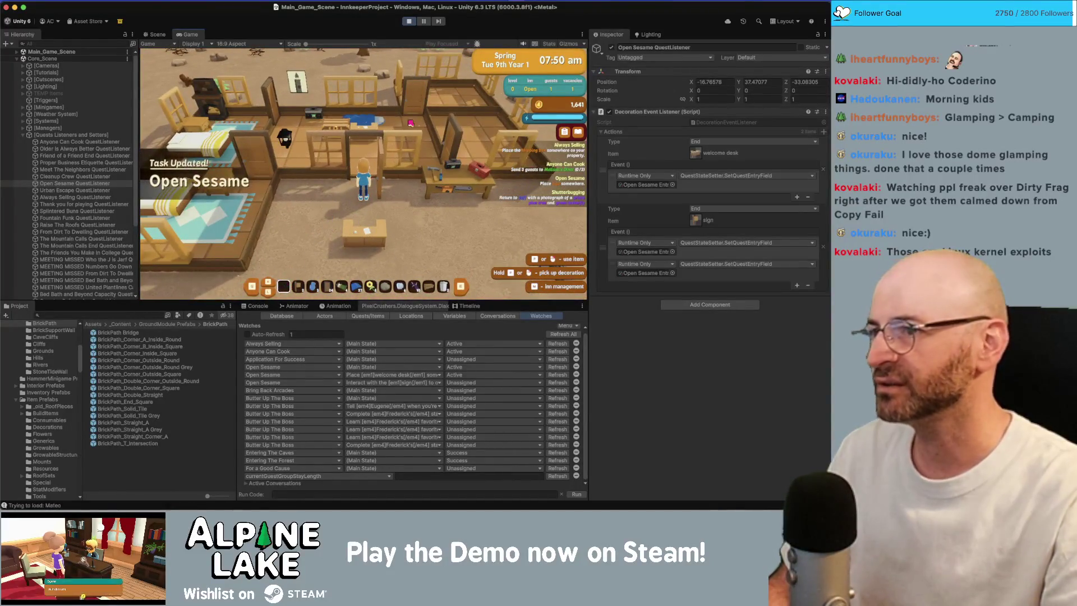
click(410, 22)
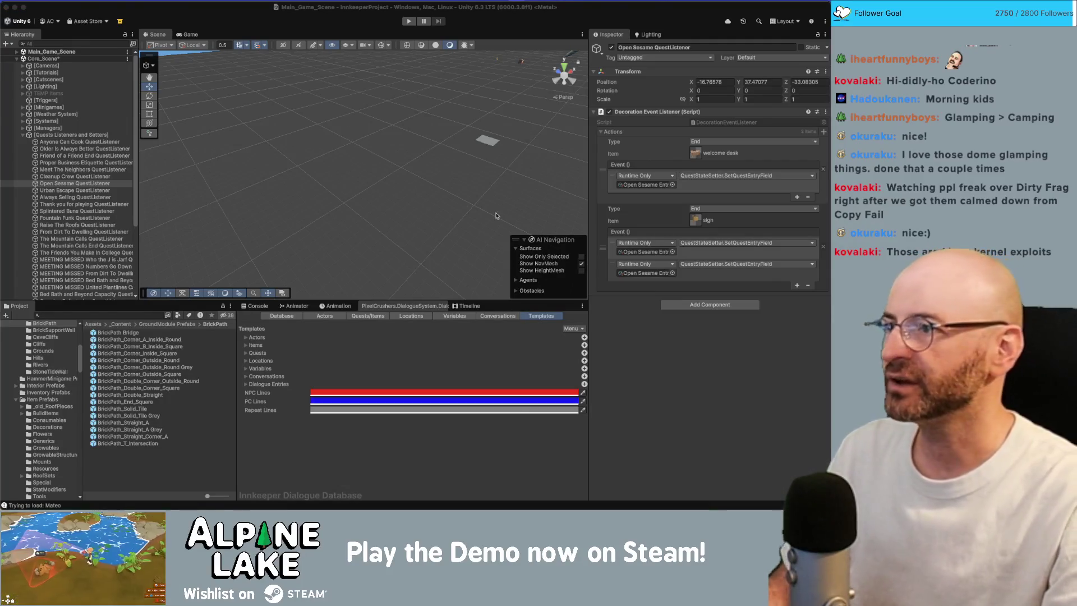
Step: Search the Project assets for 'decoration' and open the DecorationController script in the code editor
click(56, 135)
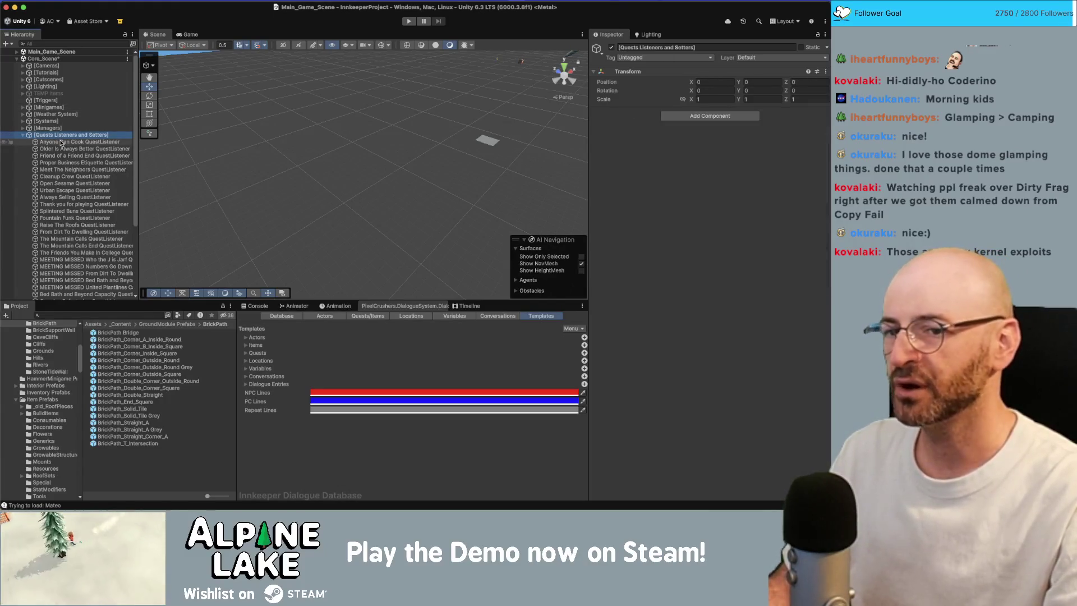
click(123, 316)
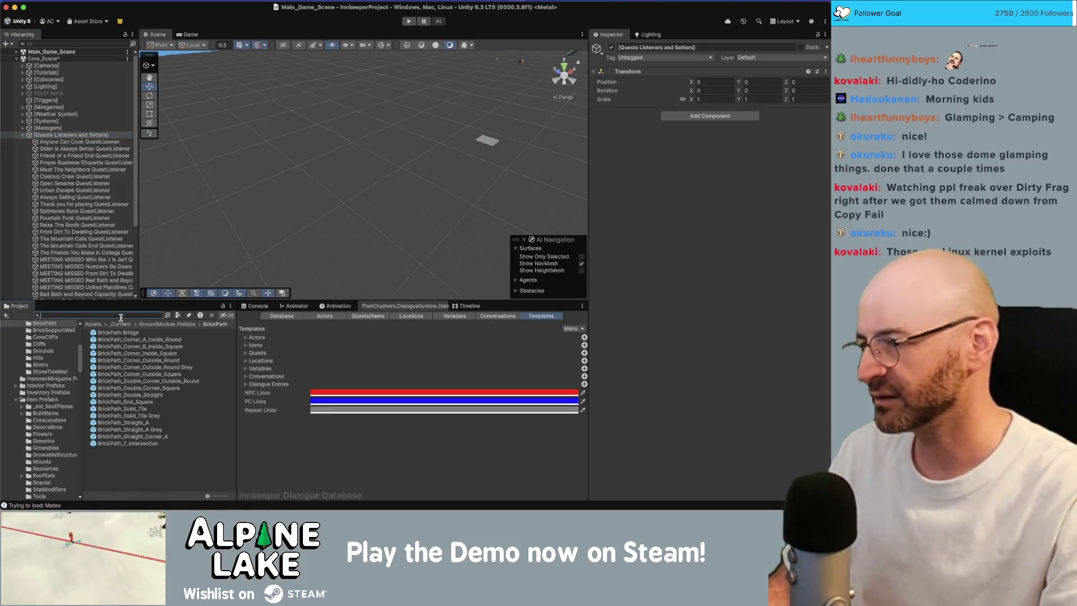
text(decoration)
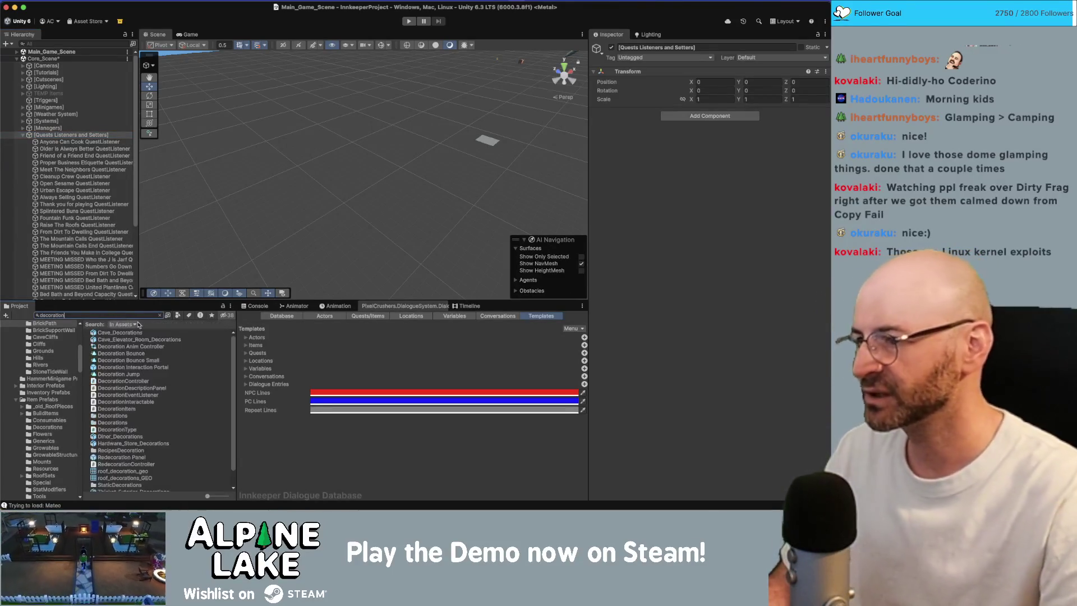
click(138, 382)
key(super+Tab)
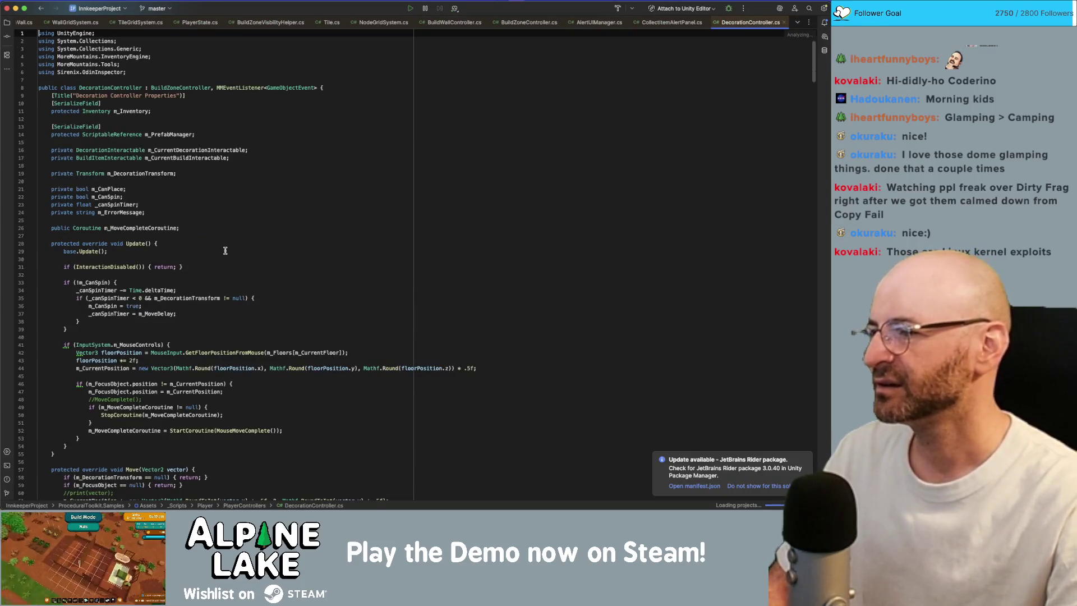
Step: Go from the m_CurrentDecorationInteractable field down to the CanPlace and CalculateBlockers methods
scroll(225, 250, down, 3)
scroll(226, 249, up, 3)
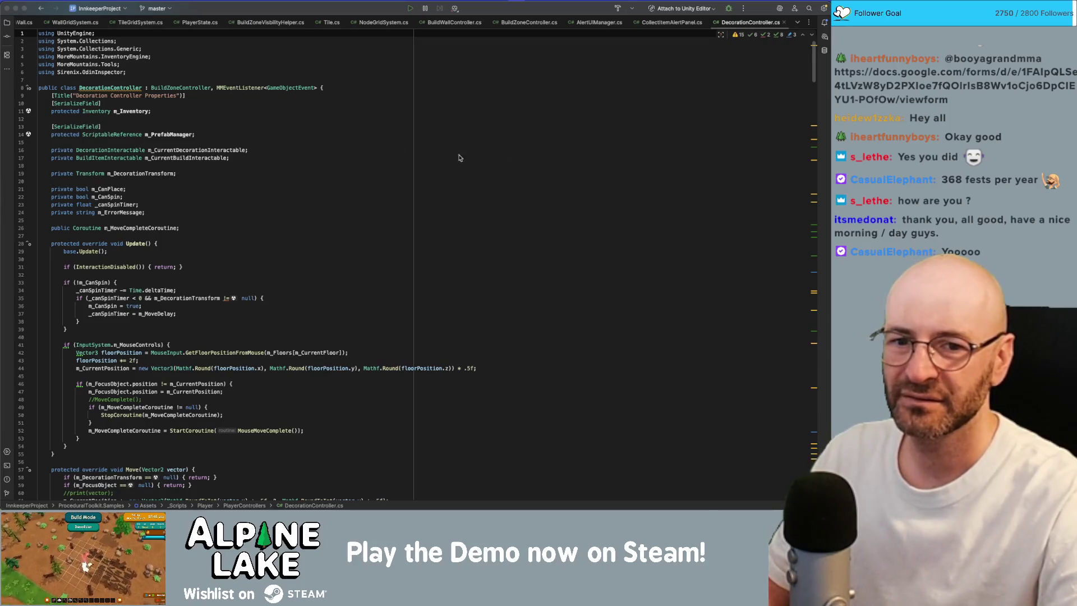
click(245, 150)
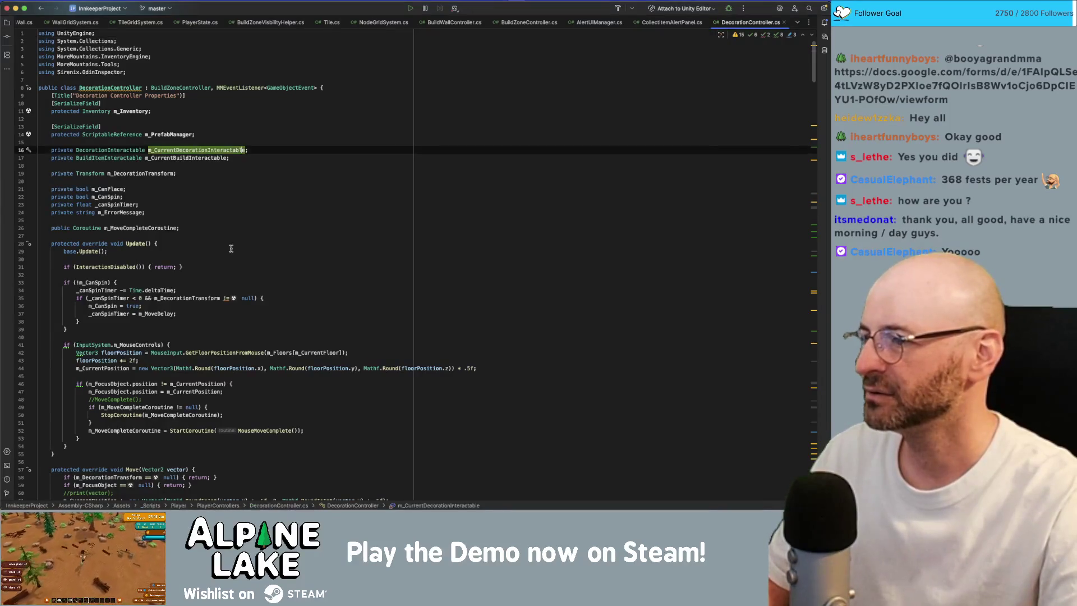
scroll(231, 249, down, 20)
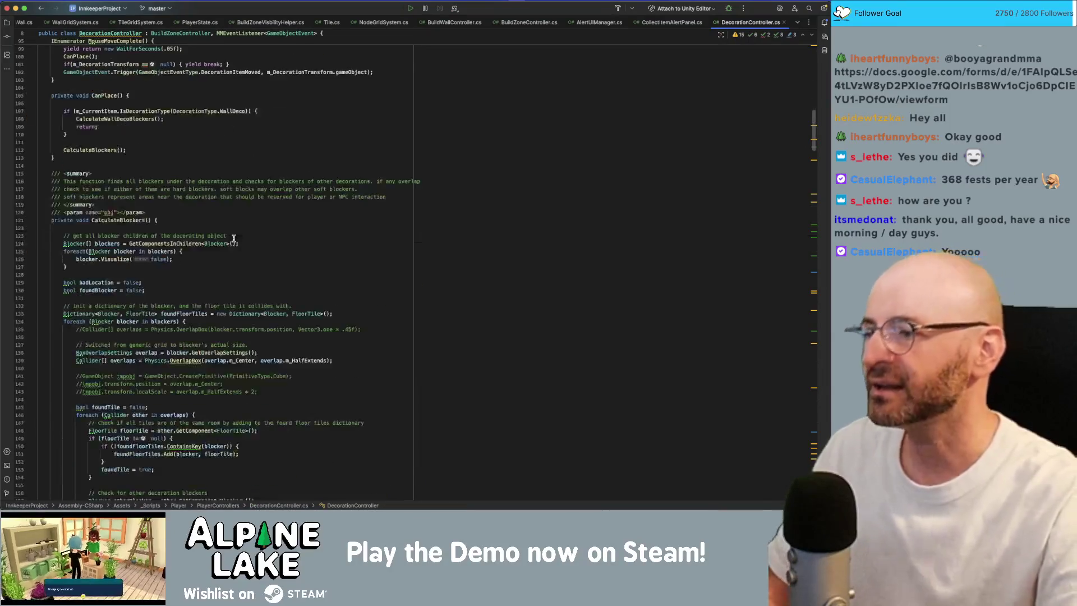
scroll(234, 238, down, 5)
click(234, 236)
Step: Search DecorationController.cs for 'place' and find PlaceItem's ItemAdded room event
key(super+f)
text(p)
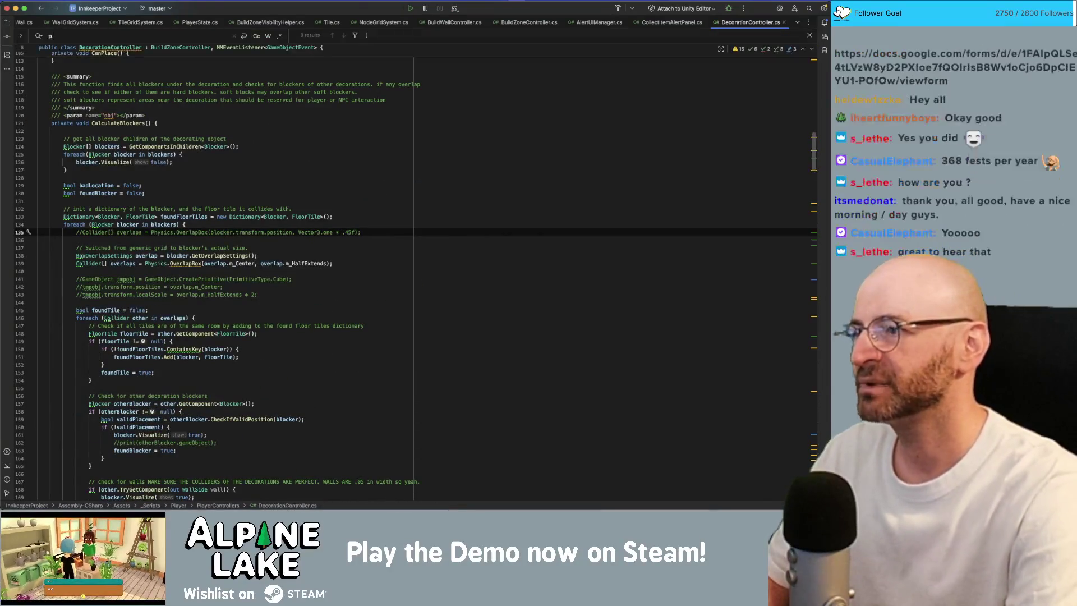
text(lace)
key(Return)
key(Return)
key(Return)
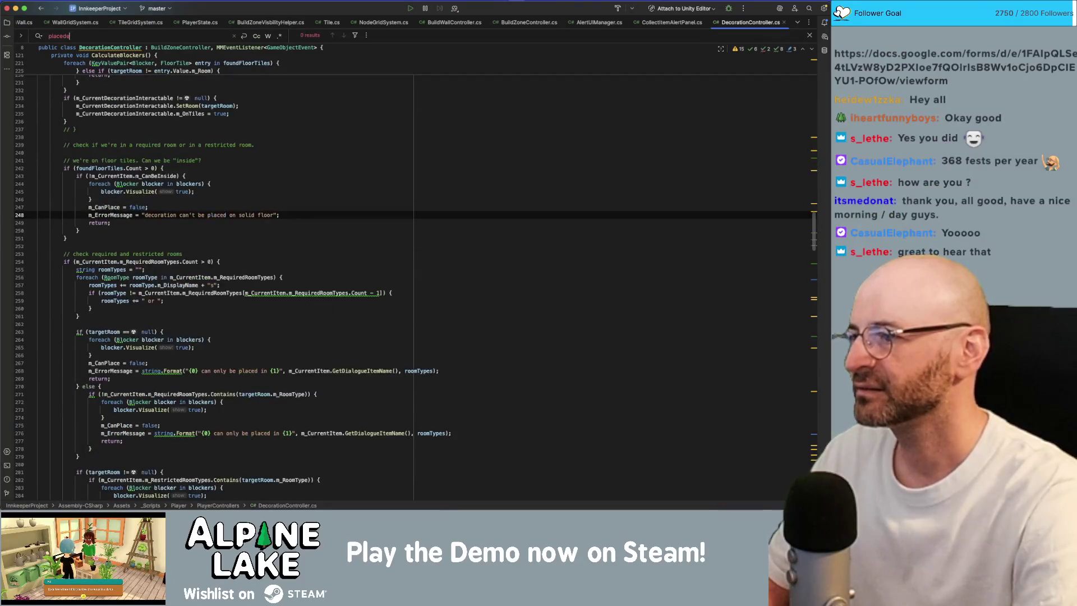
key(Return)
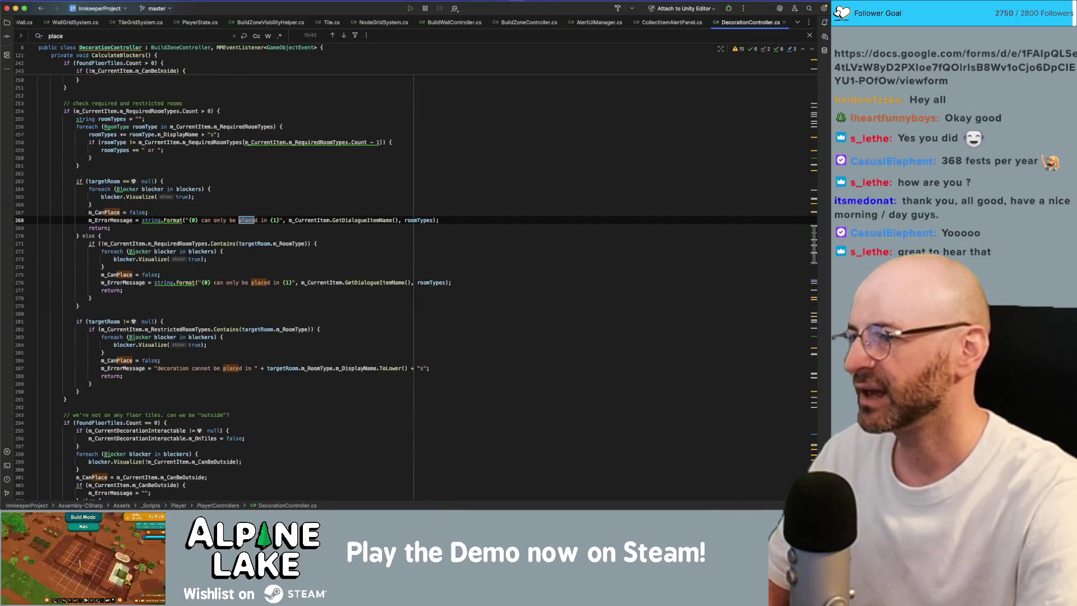
scroll(259, 361, down, 5)
scroll(259, 361, down, 15)
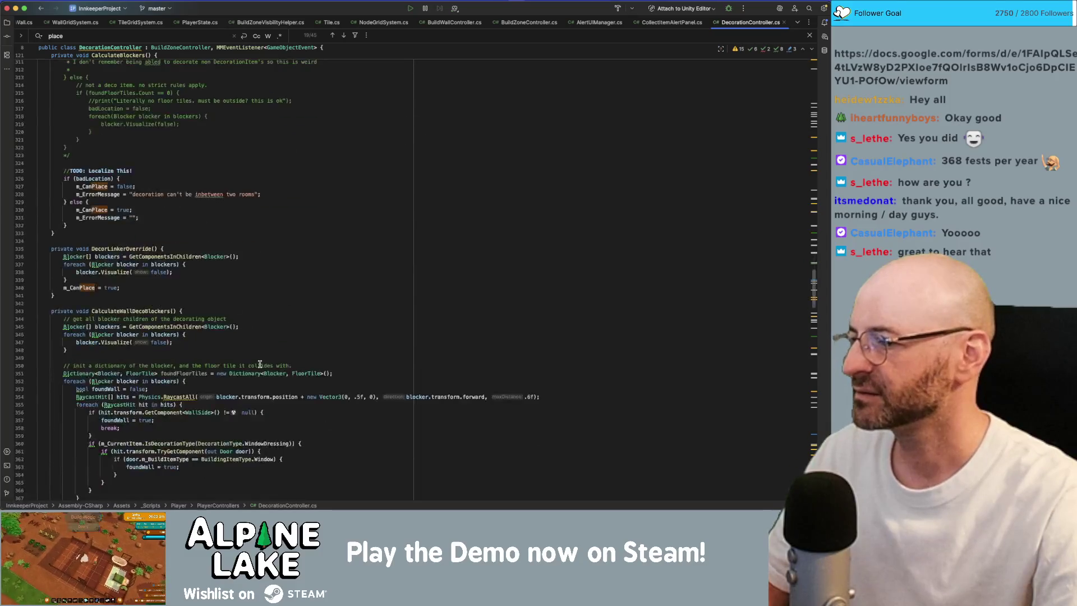
scroll(259, 365, down, 10)
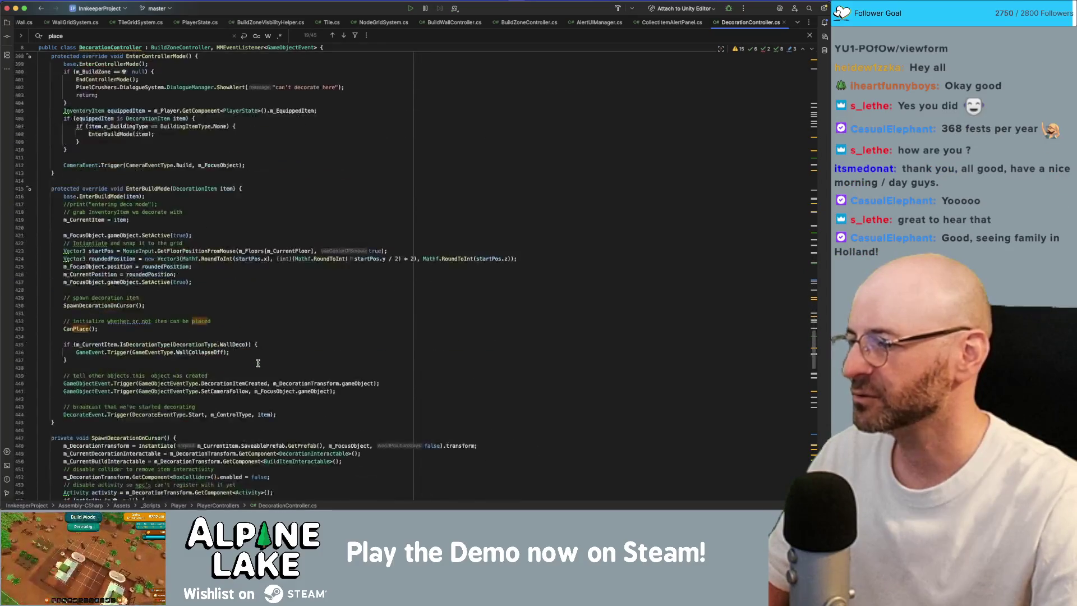
double_click(110, 247)
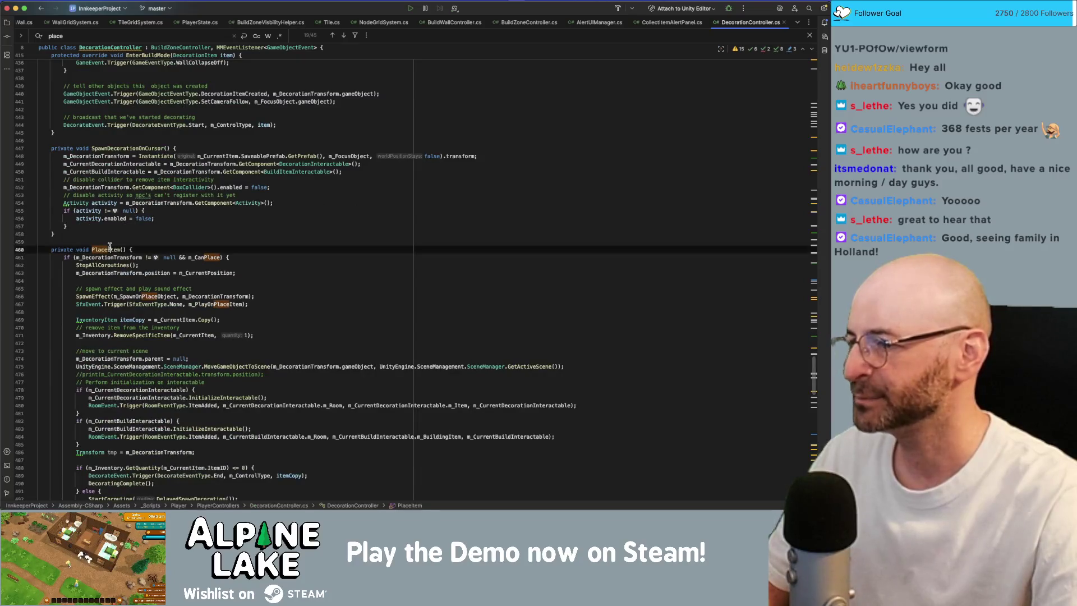
key(super+f)
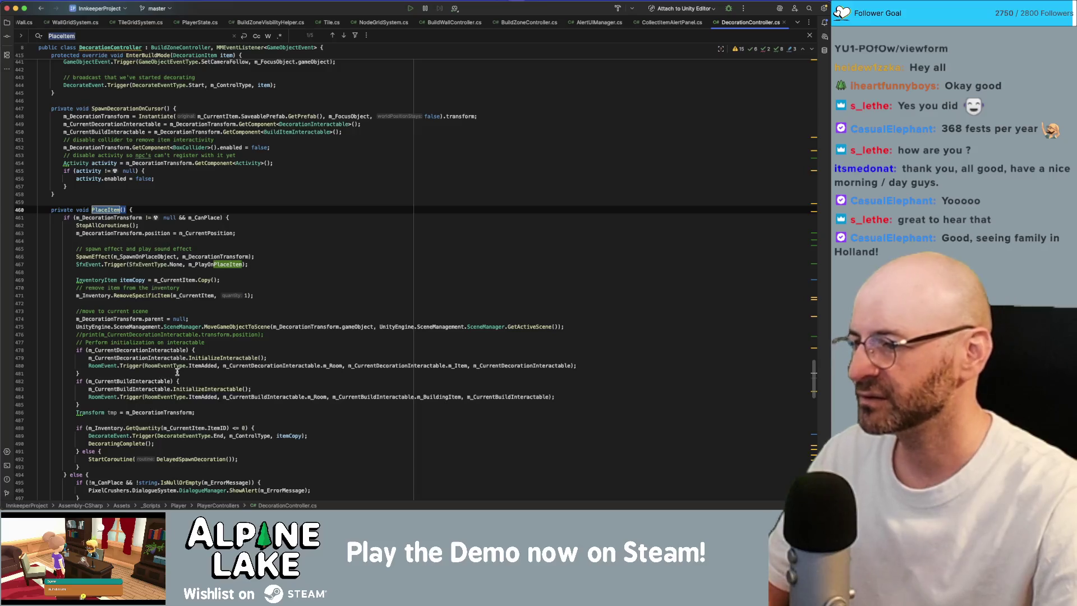
click(202, 366)
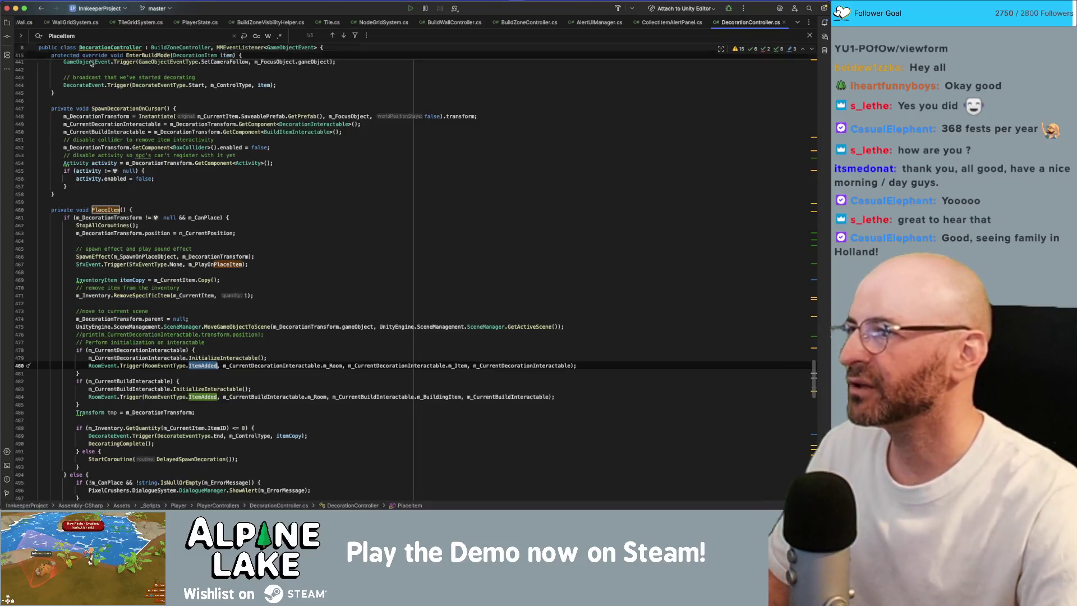
Step: Close the WallGridSystem, PlayerState and TileGridSystem tabs and bring up Wall.cs
click(25, 23)
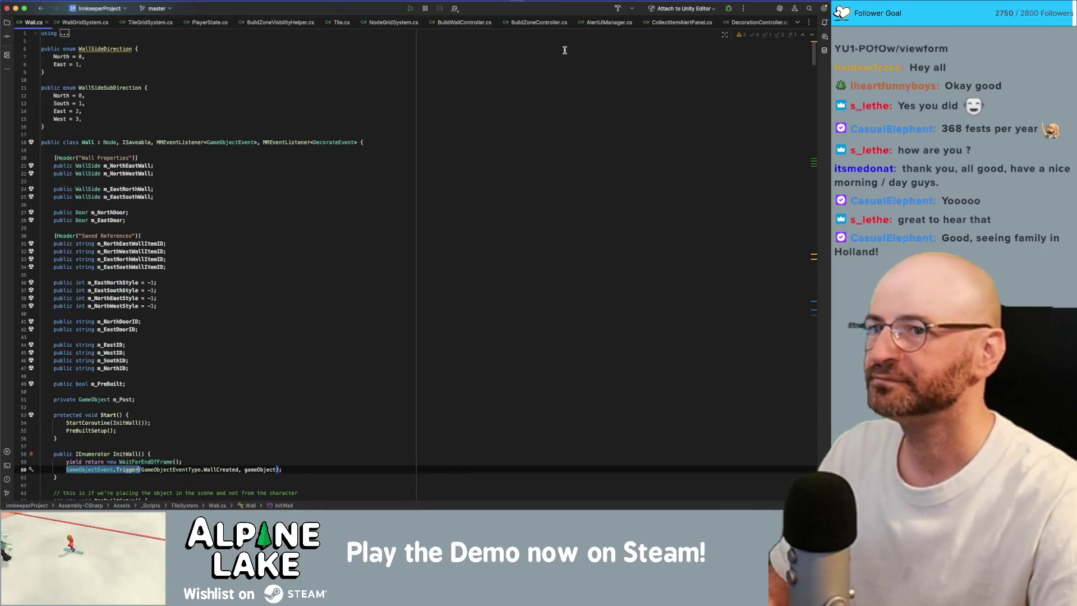
click(754, 23)
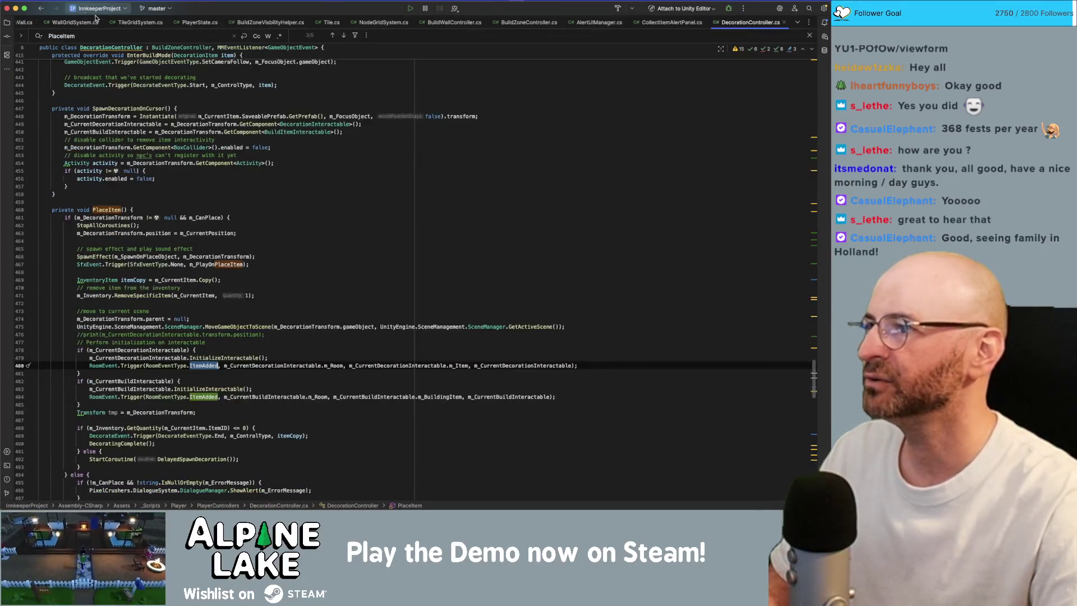
click(102, 22)
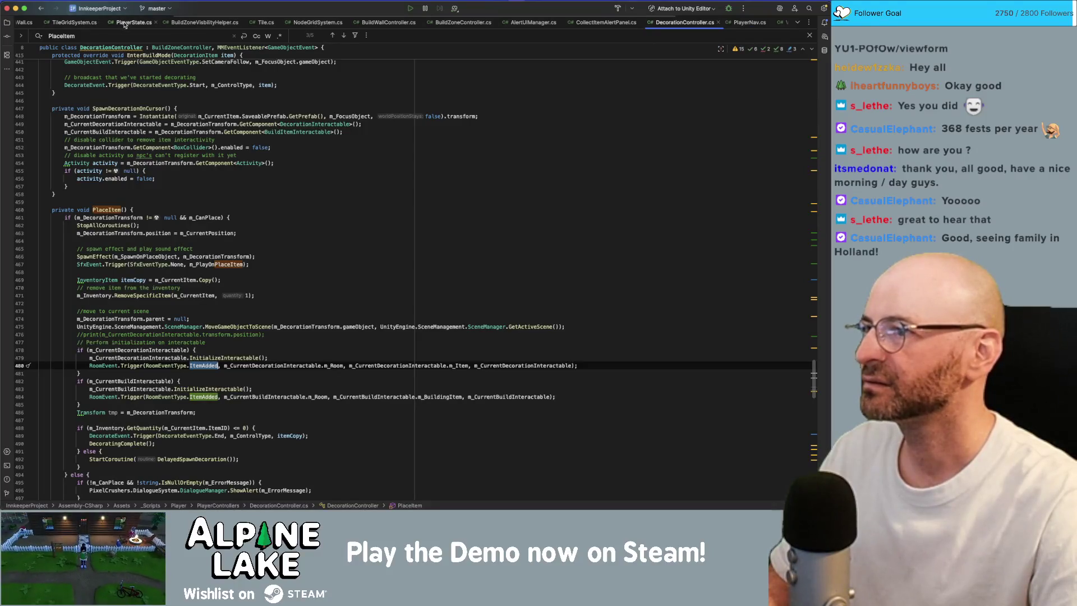
click(101, 23)
click(101, 23)
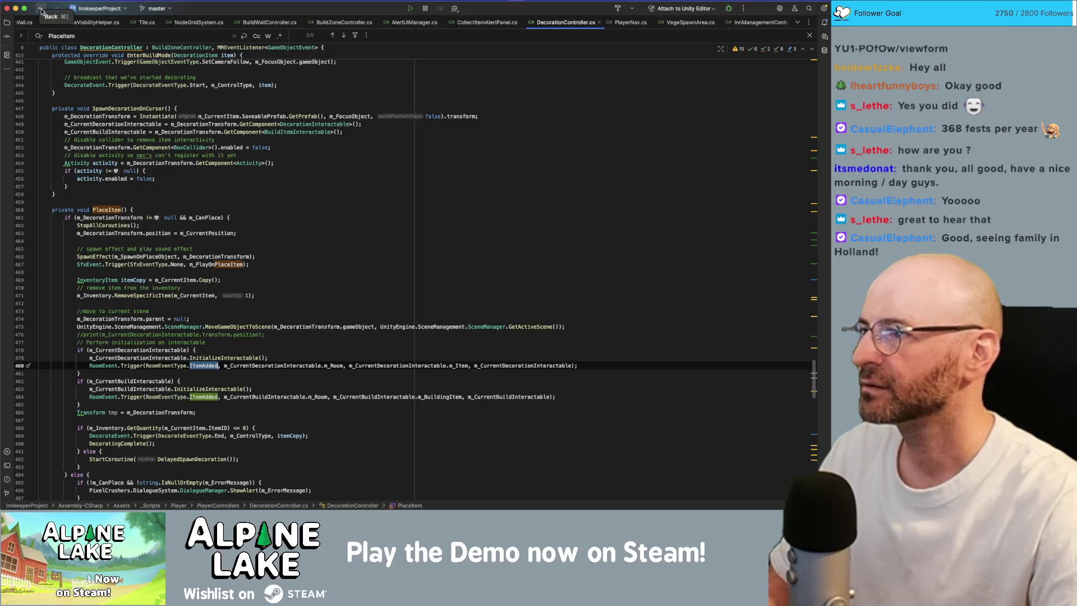
click(41, 10)
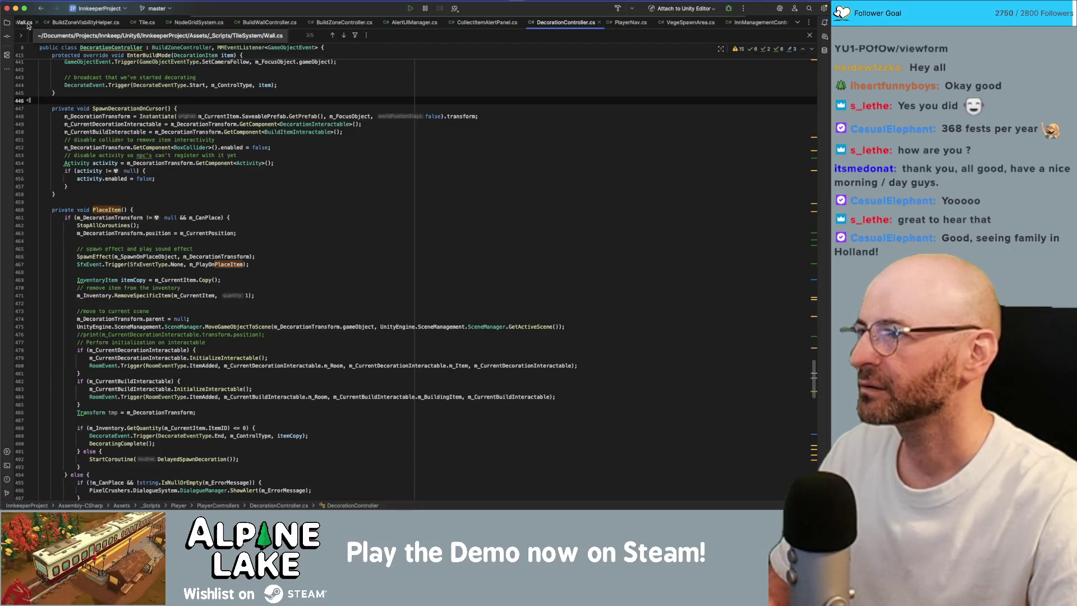
click(26, 22)
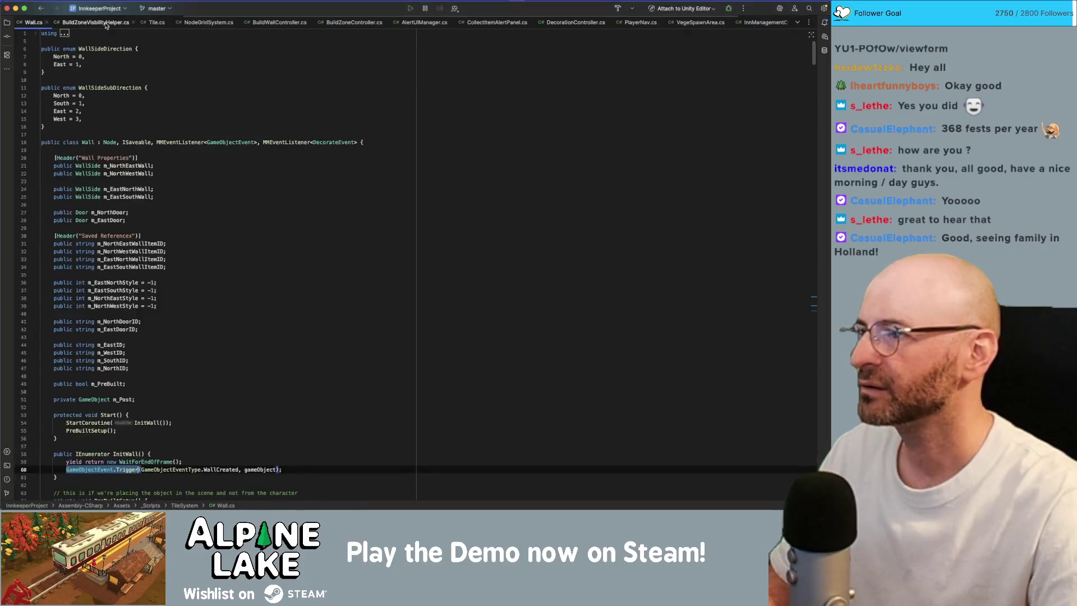
scroll(89, 22, up, 2)
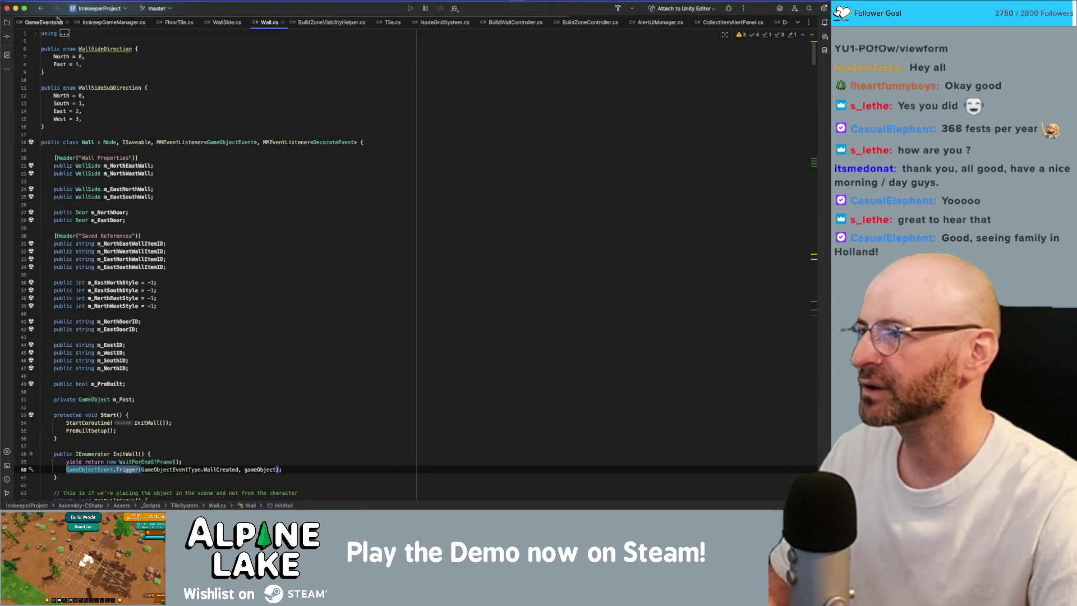
click(43, 23)
Step: Find the DecorateEventType enum and add 'ItemPlaced = 9,' after Redecorated = 8
key(super+f)
text(dec)
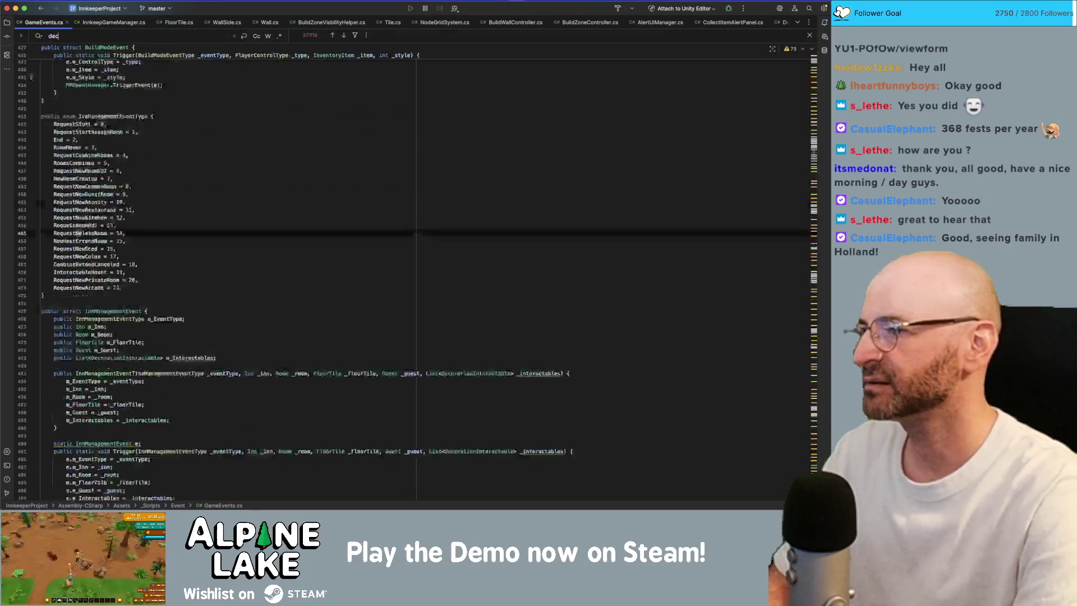
text(orationev)
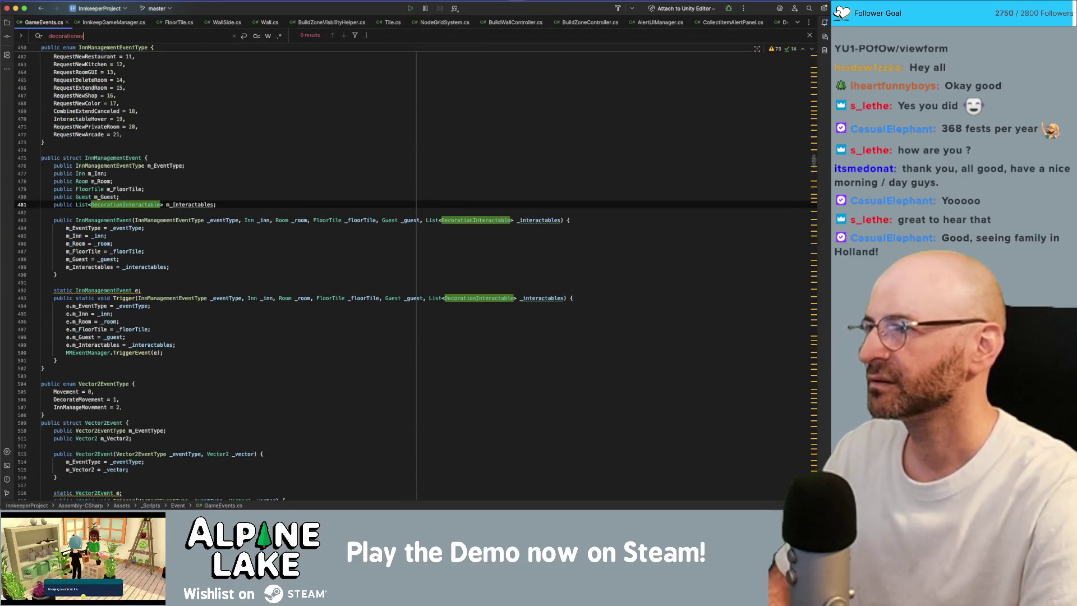
key(BackSpace)
key(BackSpace)
key(BackSpace)
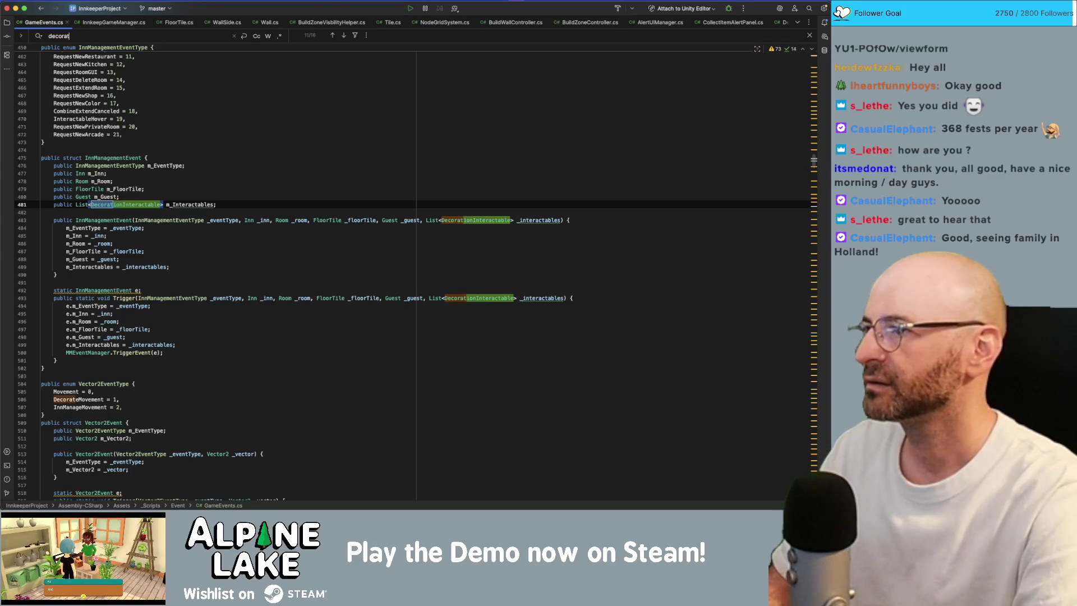
text(eeven)
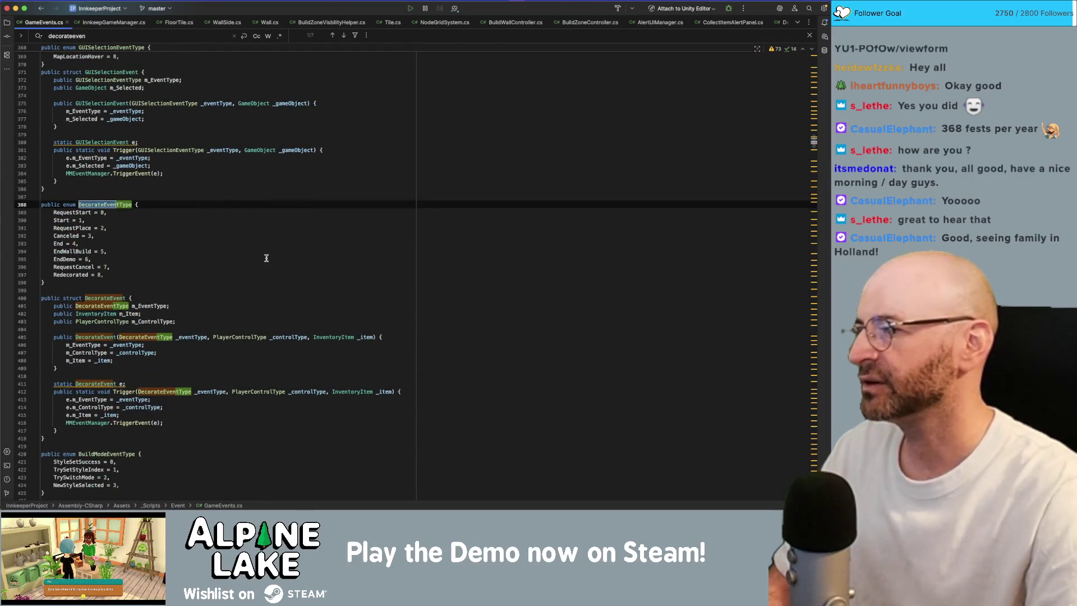
click(213, 275)
key(Return)
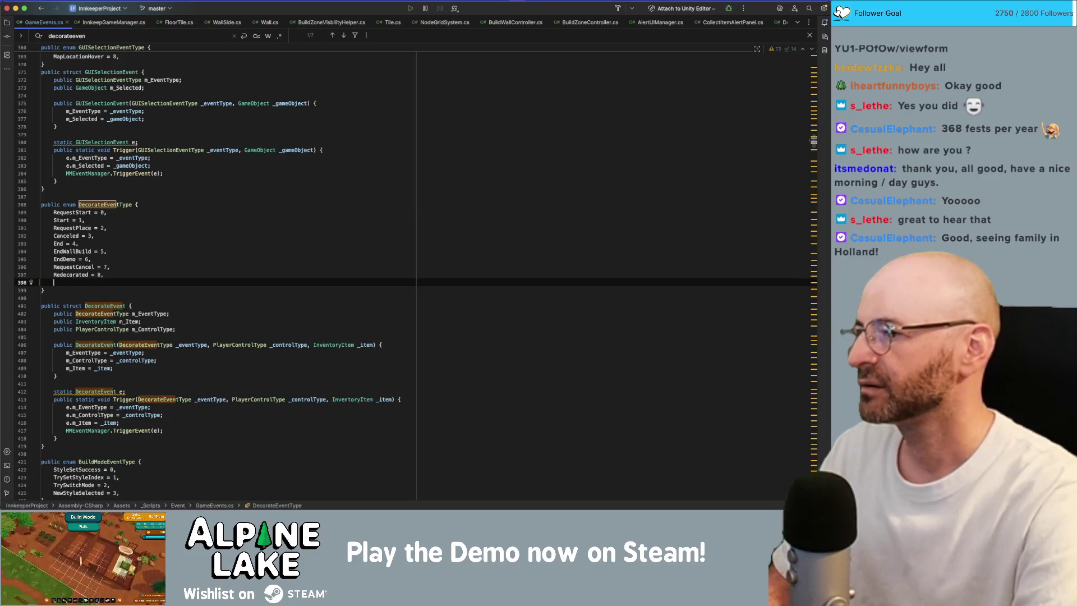
text(ItemPlace)
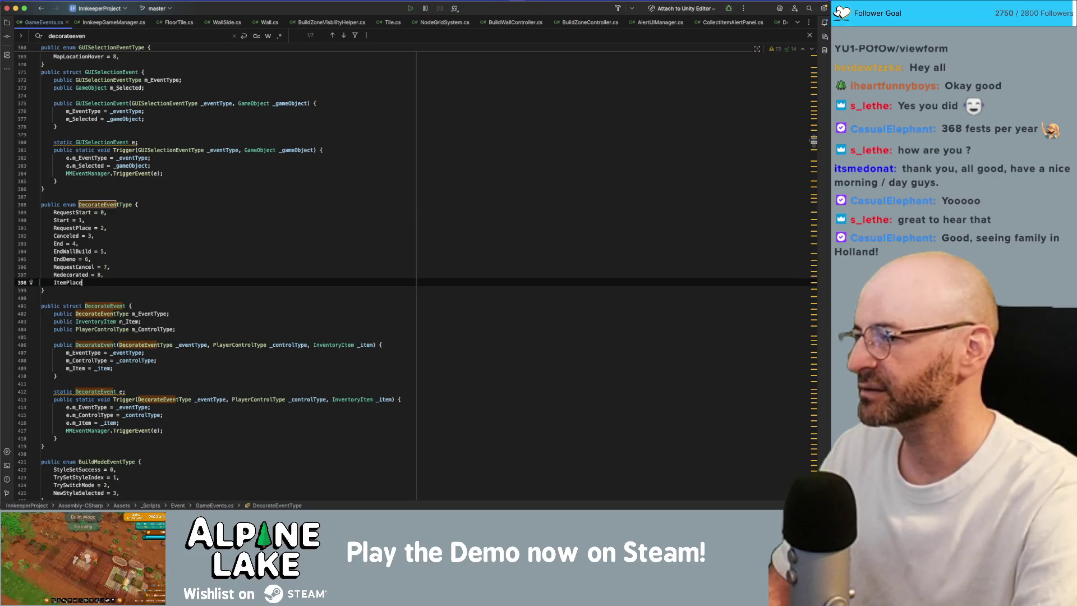
text(d = 9,)
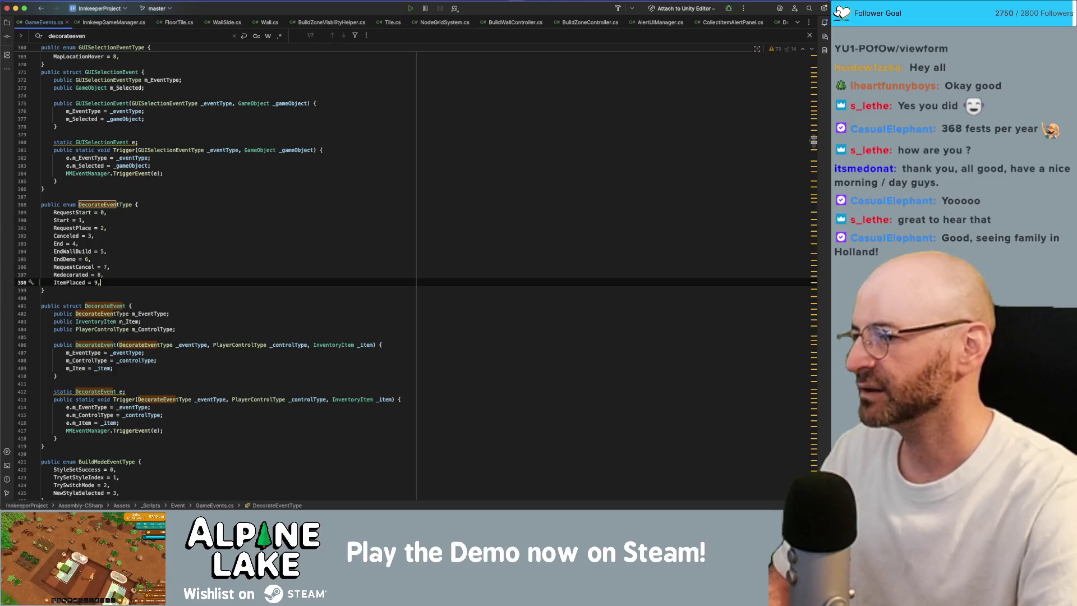
click(128, 321)
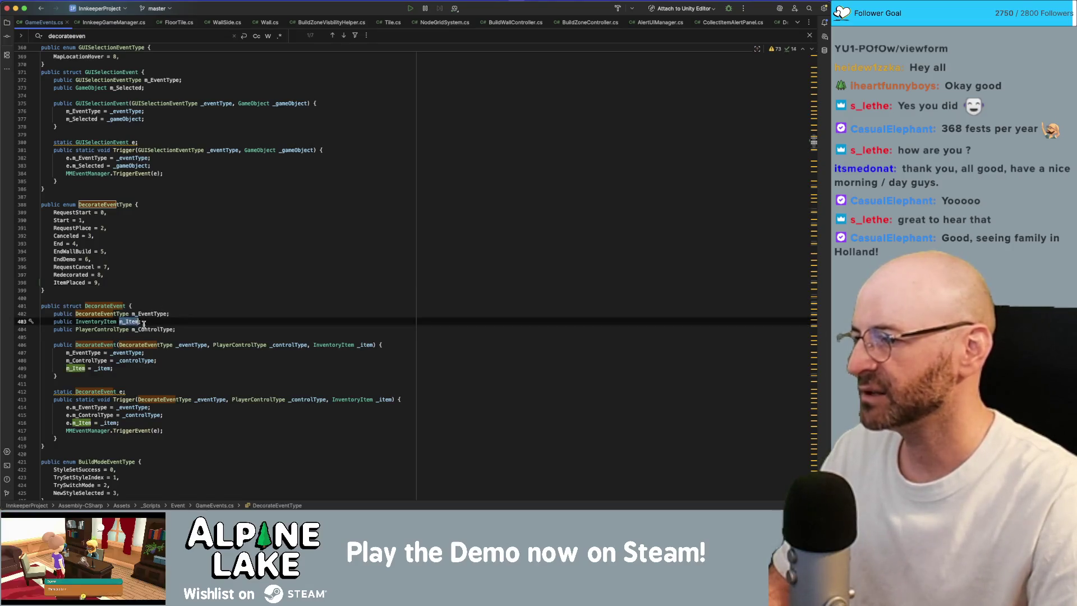
click(149, 313)
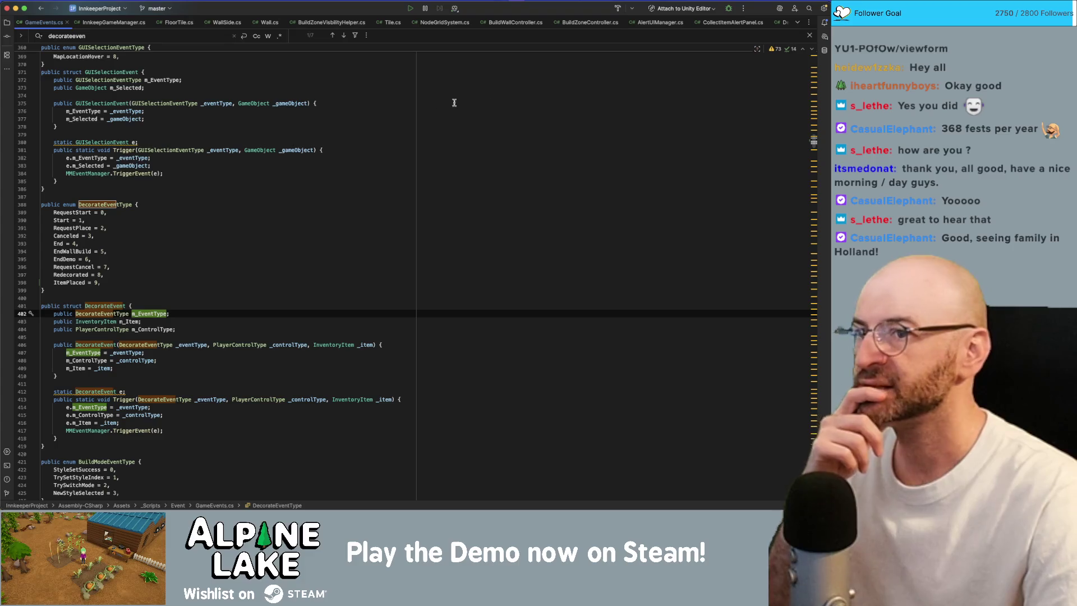
Step: Close the CollectItemAlertPanel, AlertUIManager, BuildZone, Wall, Tile, WallSide and FloorTile script tabs
click(768, 22)
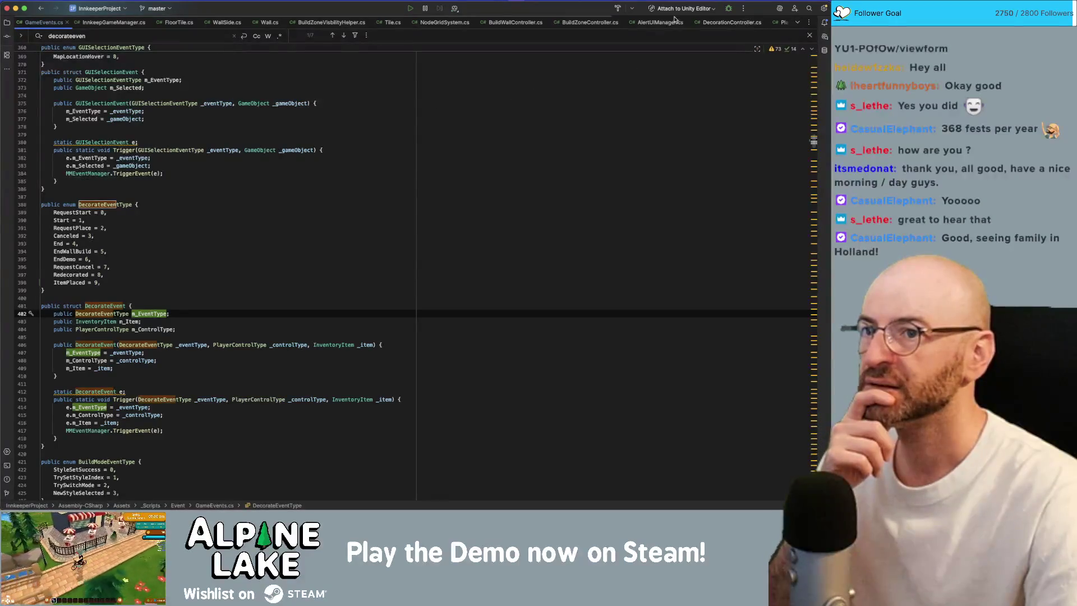
click(688, 22)
click(623, 22)
click(547, 23)
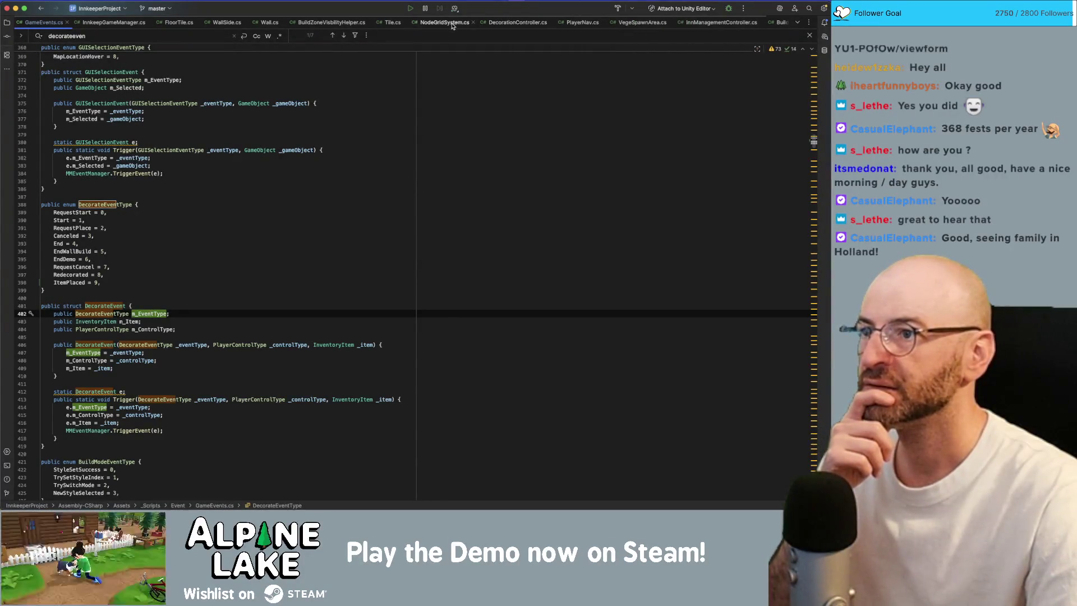
click(474, 22)
click(405, 22)
click(369, 22)
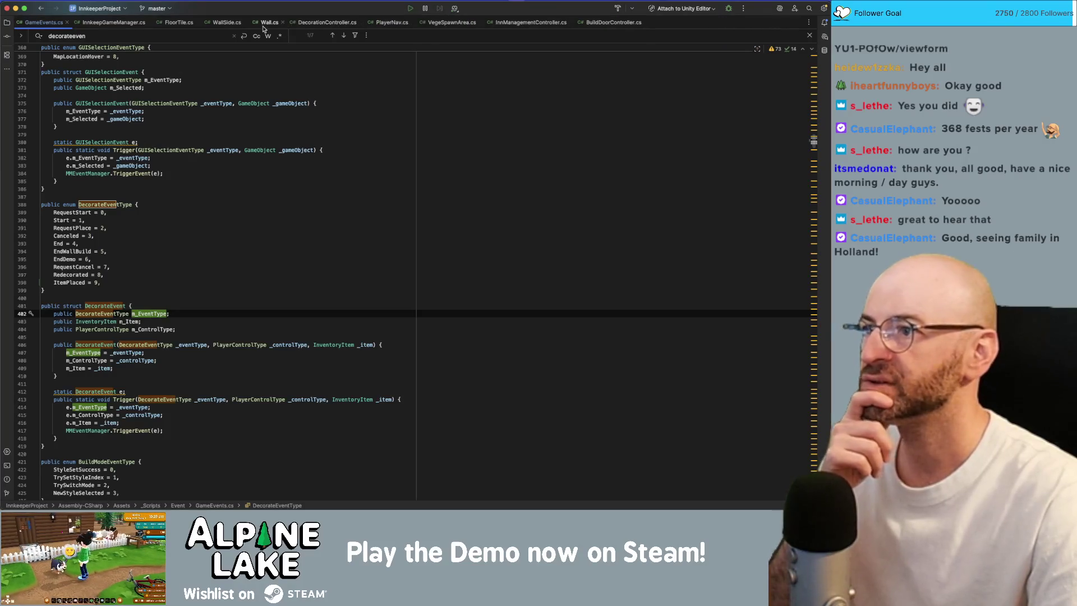
click(283, 22)
click(245, 23)
middle_click(189, 22)
Step: Close PlayerNav and the remaining extra scripts, then go to PlaceItem's ItemAdded line
click(188, 23)
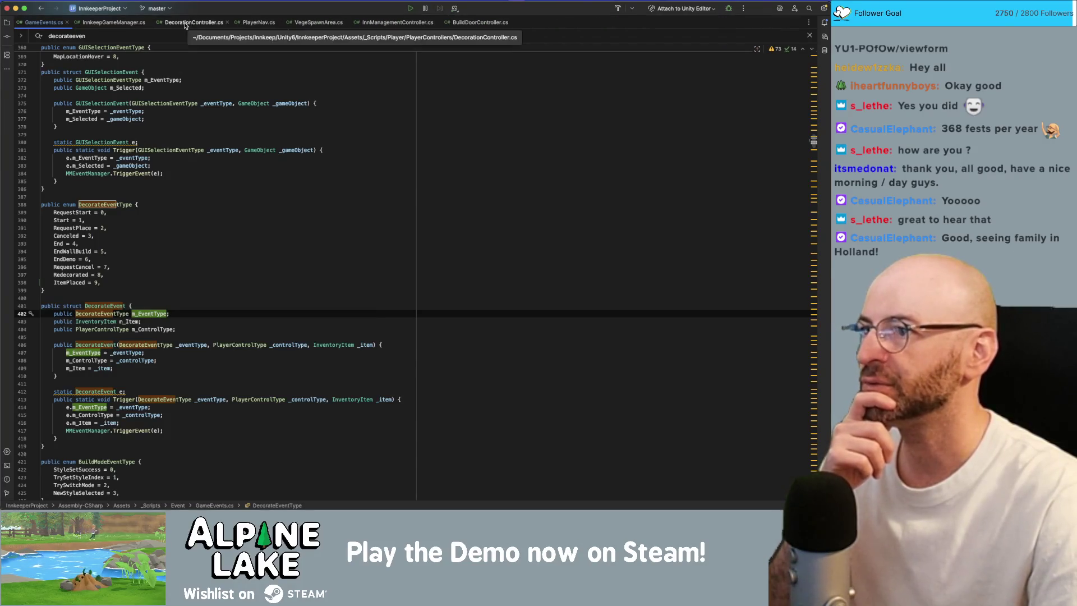
middle_click(252, 25)
middle_click(252, 25)
middle_click(252, 24)
middle_click(252, 25)
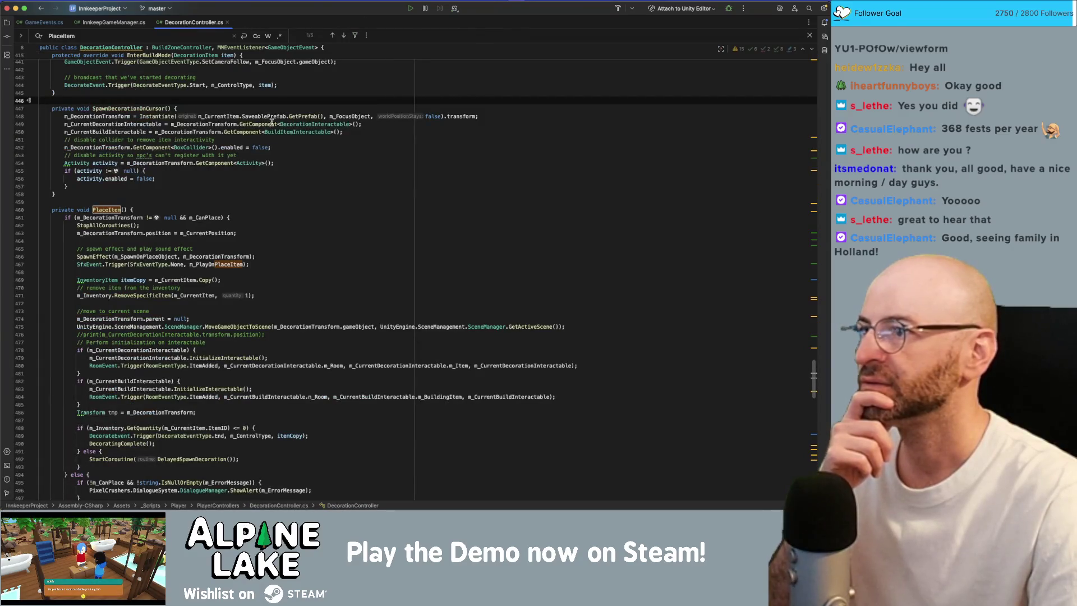
click(42, 22)
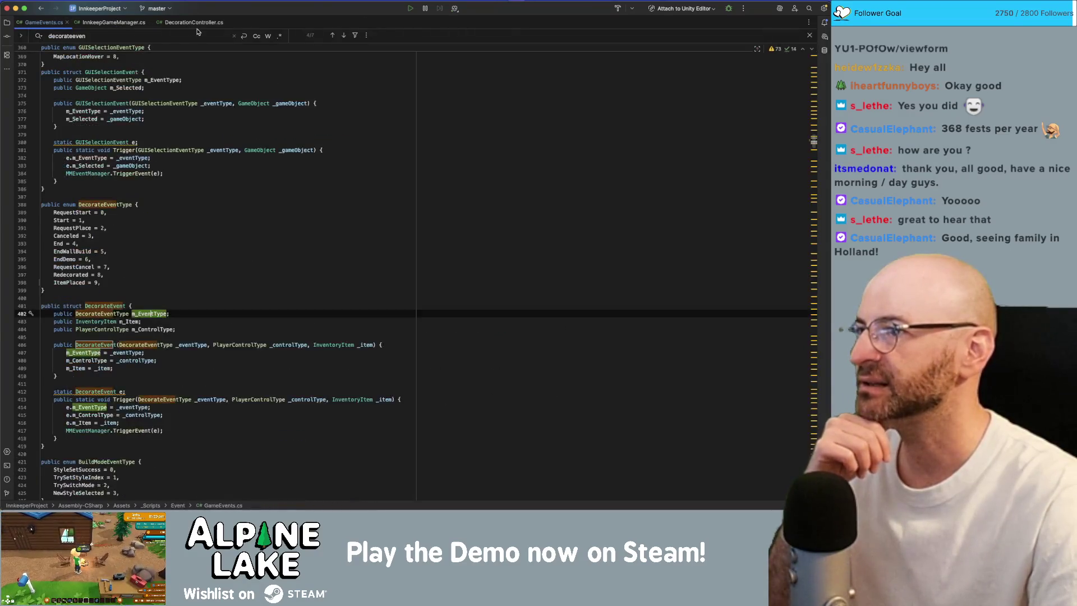
click(194, 23)
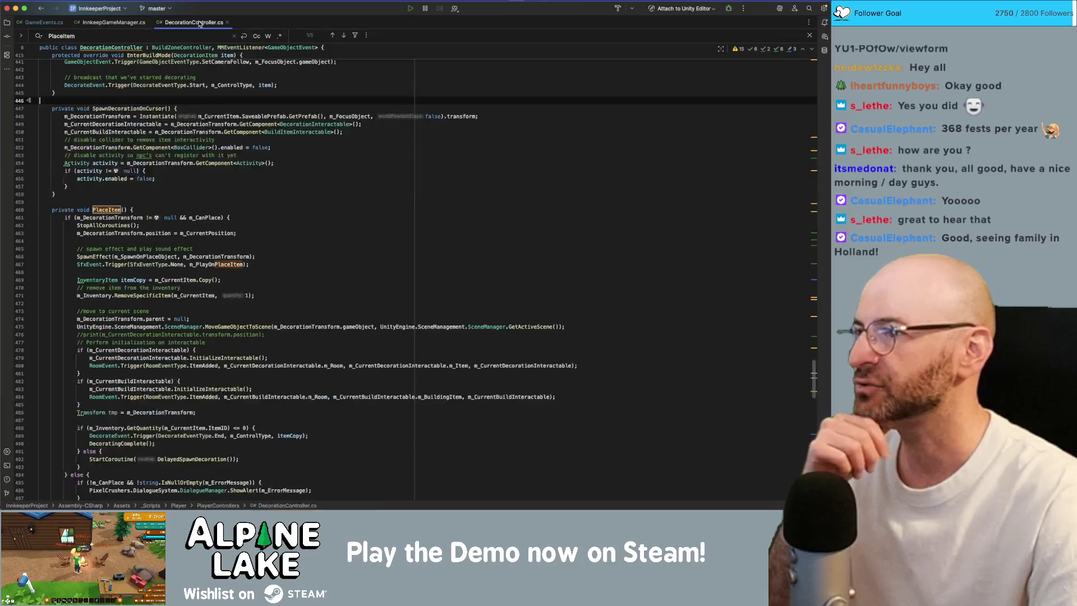
click(268, 365)
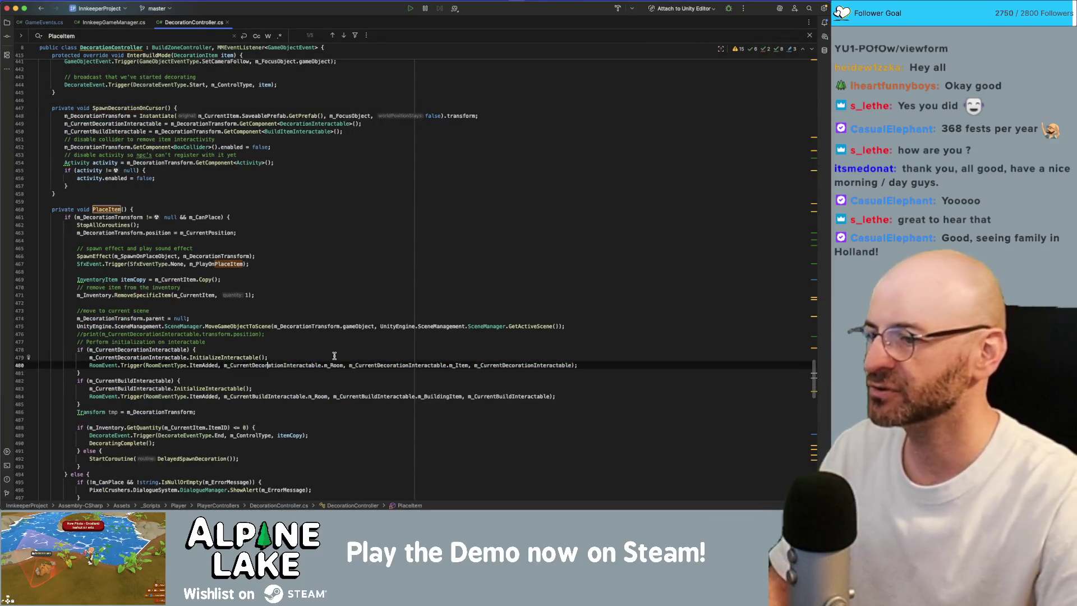
Step: Start a DecorateEvent.Trigger call with DecorateEventType.ItemPlaced and m_ControlType below the room event
key(shift+Return)
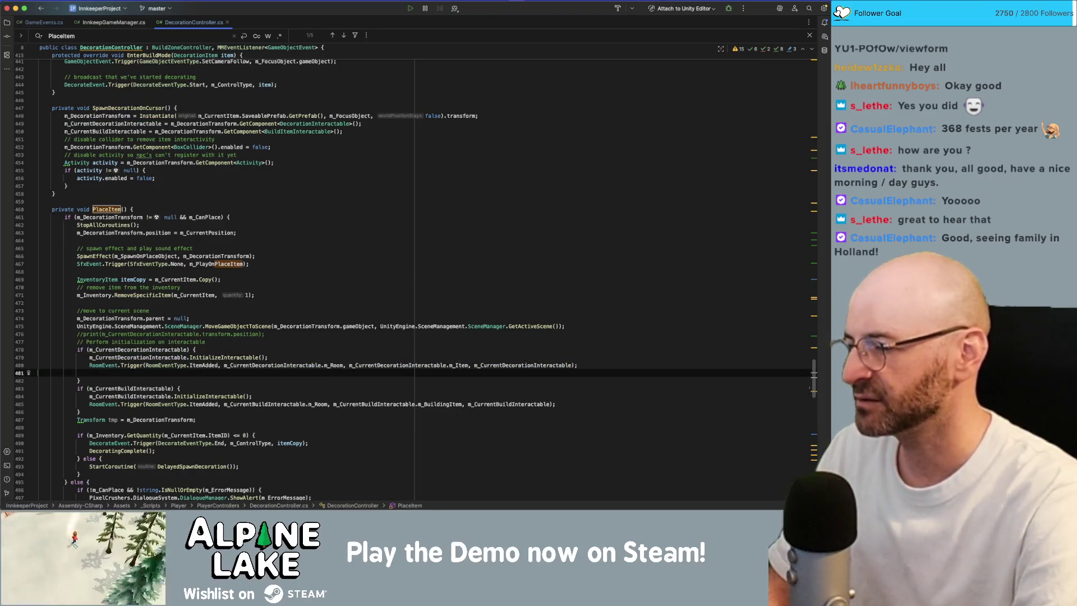
text(DecorateE)
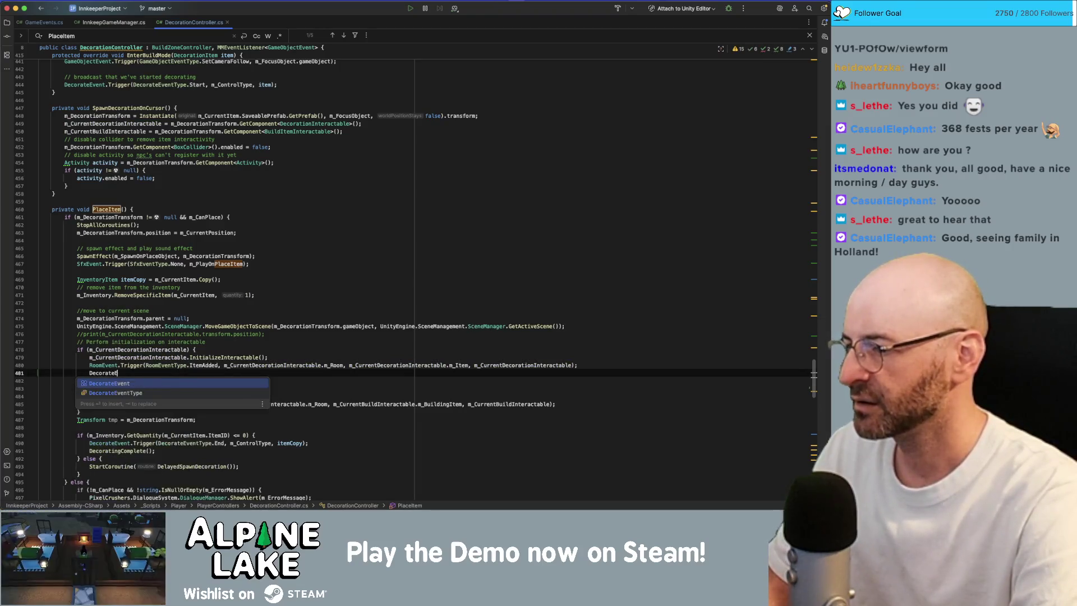
text(vent.Trigger();)
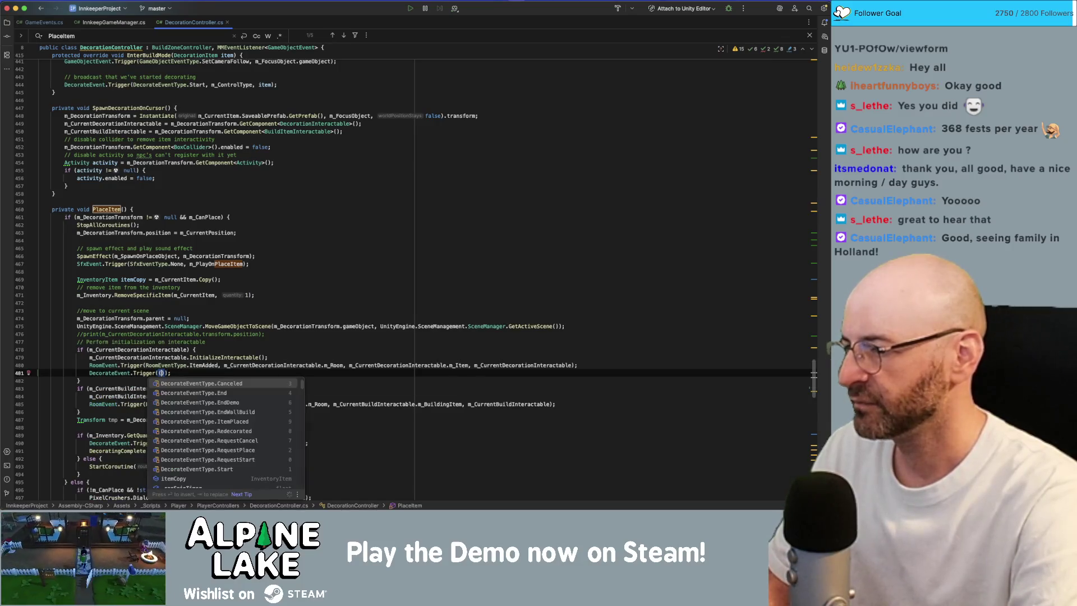
key(Return)
text(ItemAdd)
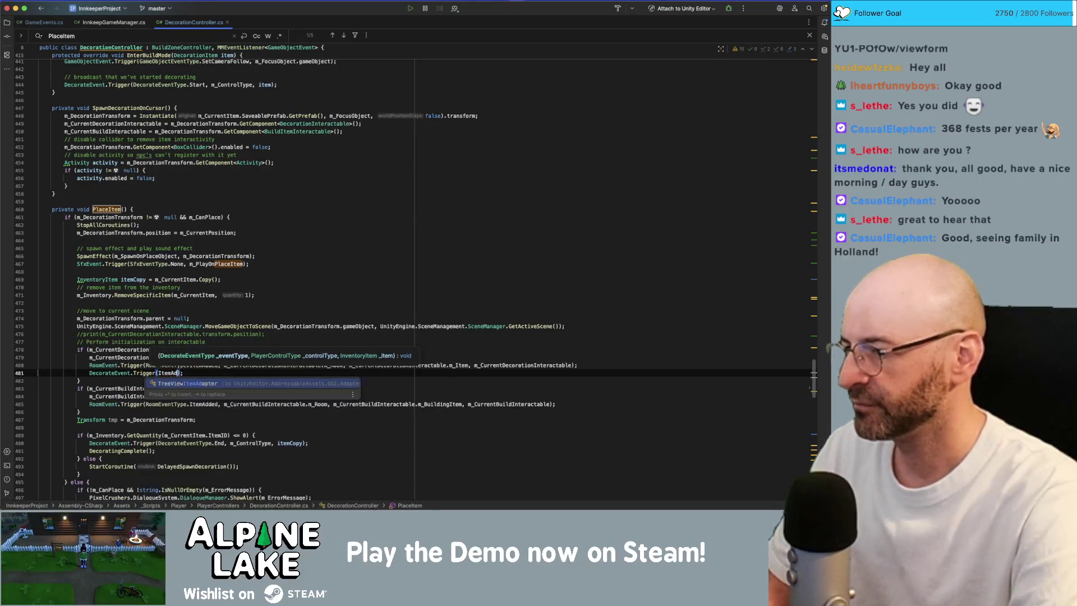
key(BackSpace)
key(BackSpace)
key(BackSpace)
text(itemad)
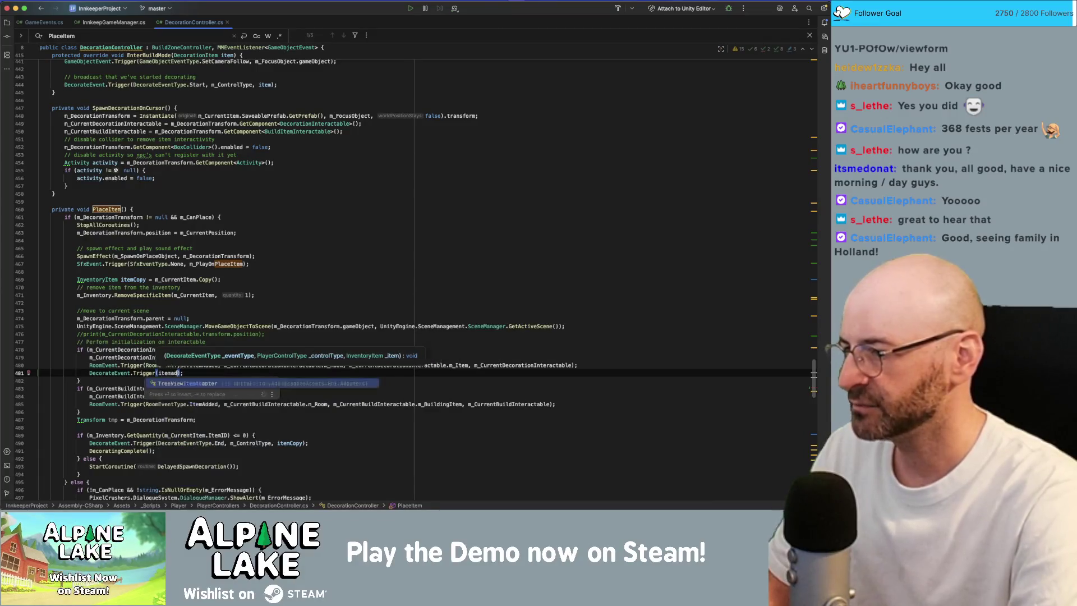
text(Decorati)
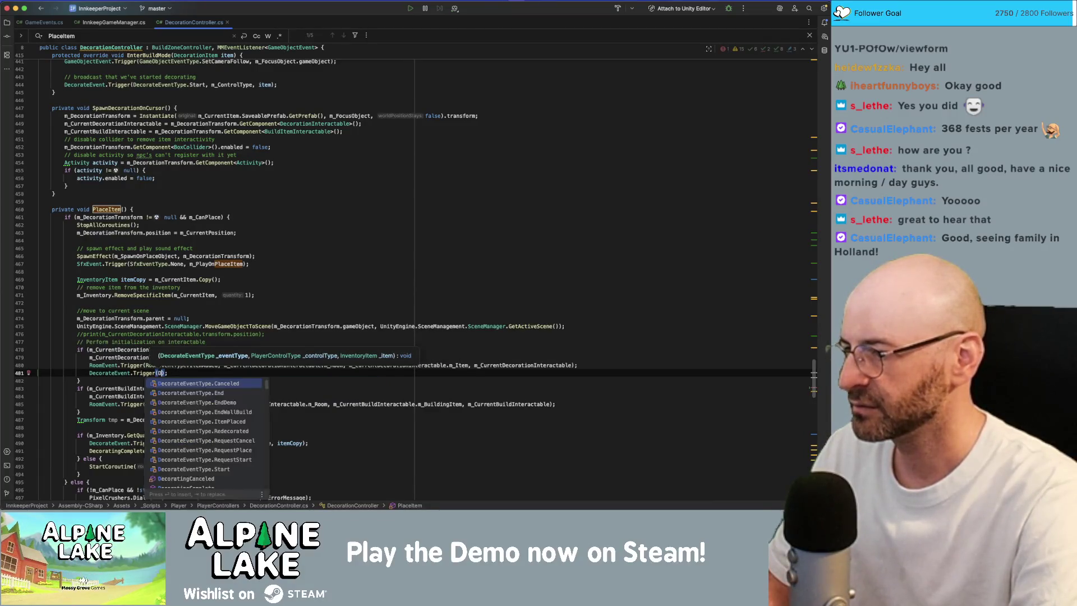
key(BackSpace)
text(eEventType)
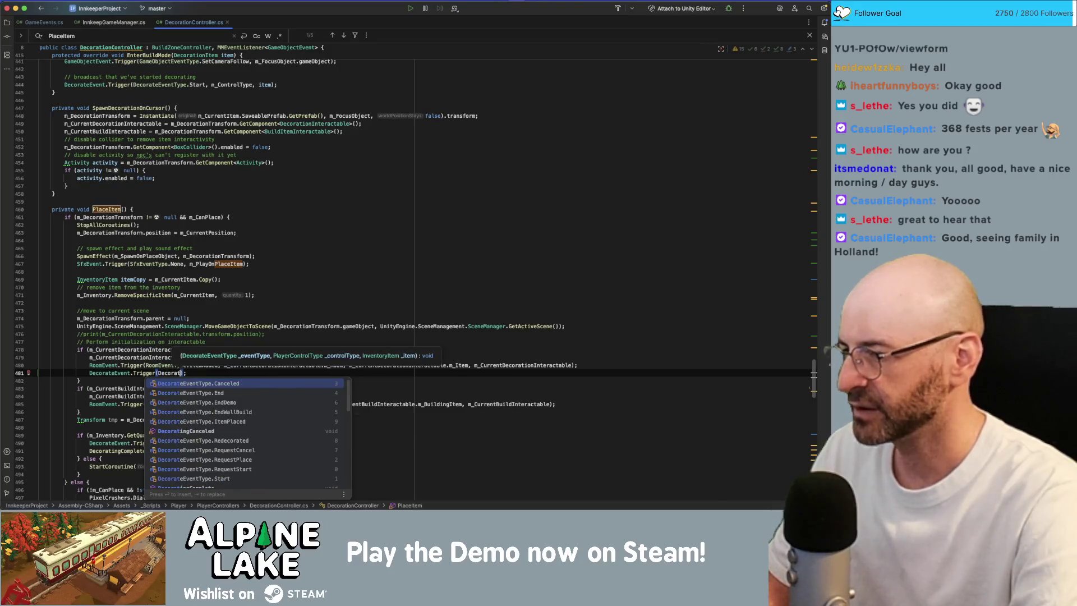
text(.itemp)
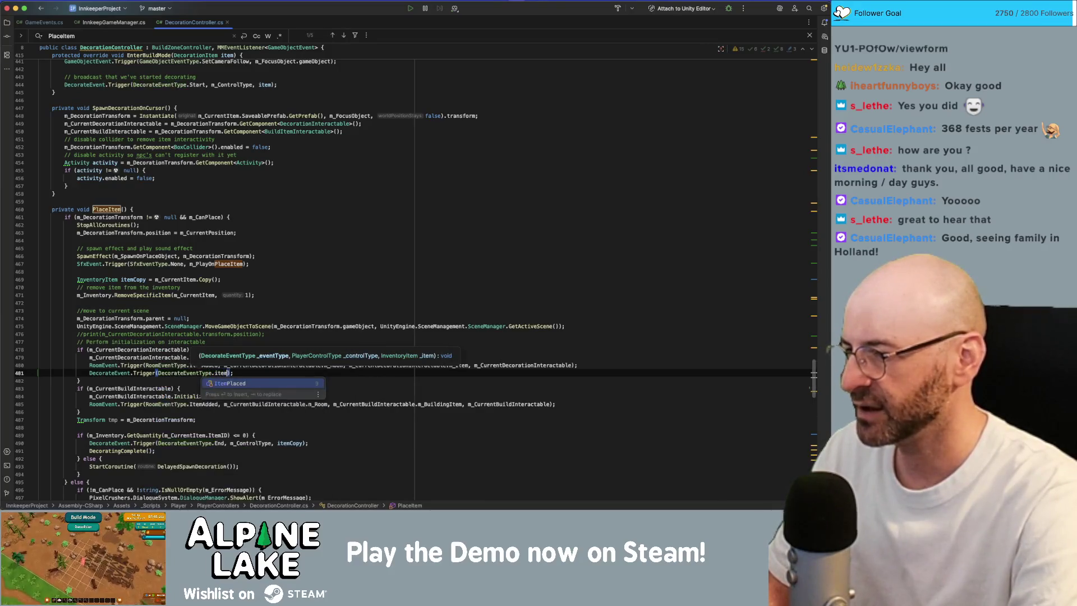
key(Return)
text(, )
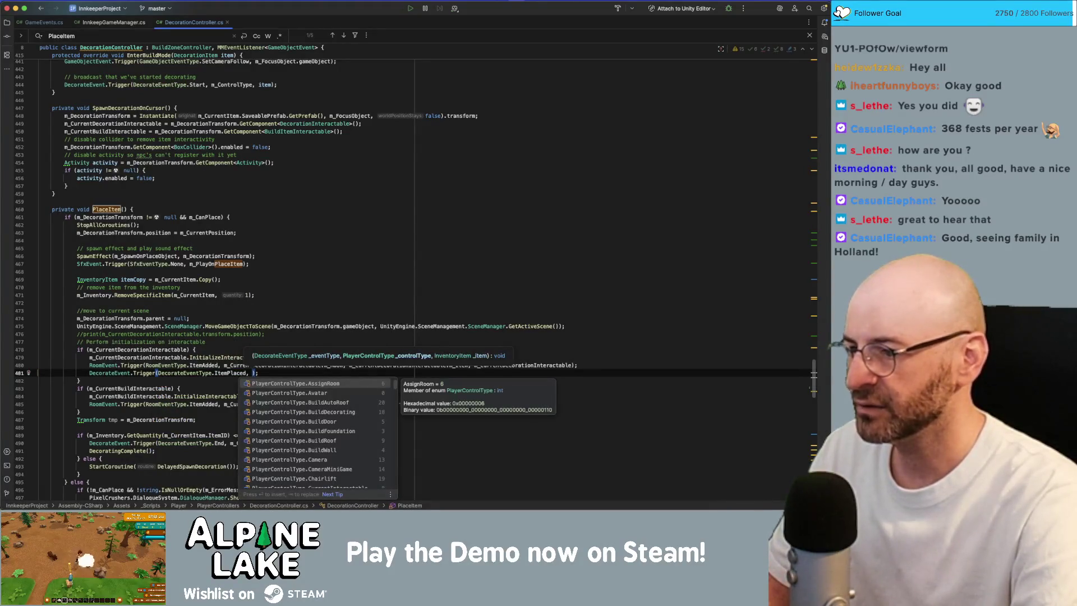
text(m_con)
key(Return)
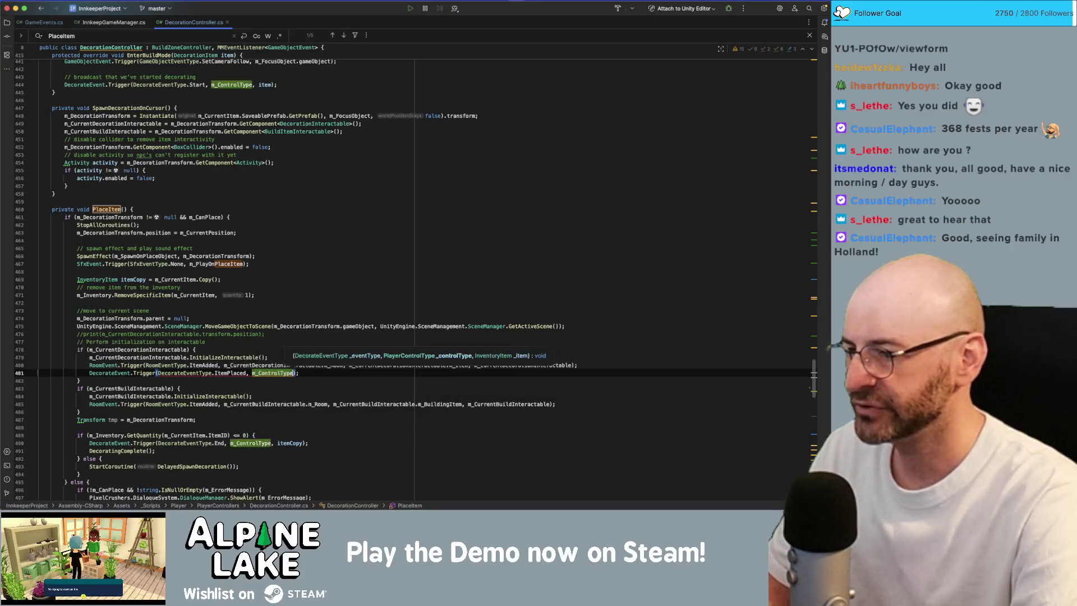
text(, m_CurrentDec)
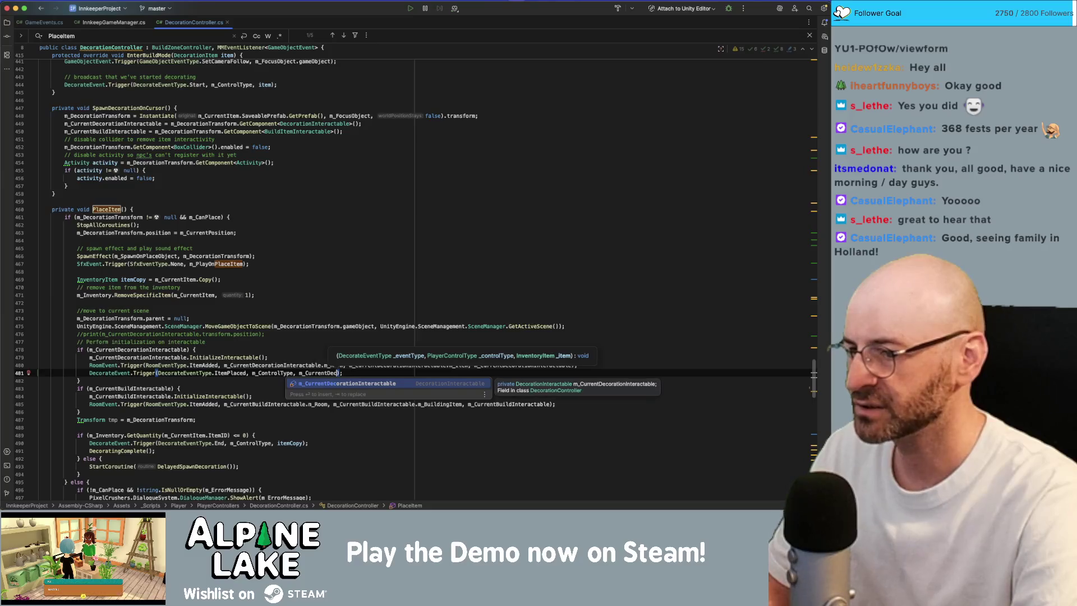
Step: Finish the trigger's item argument as m_CurrentDecorationInteractable.m_Item
click(338, 365)
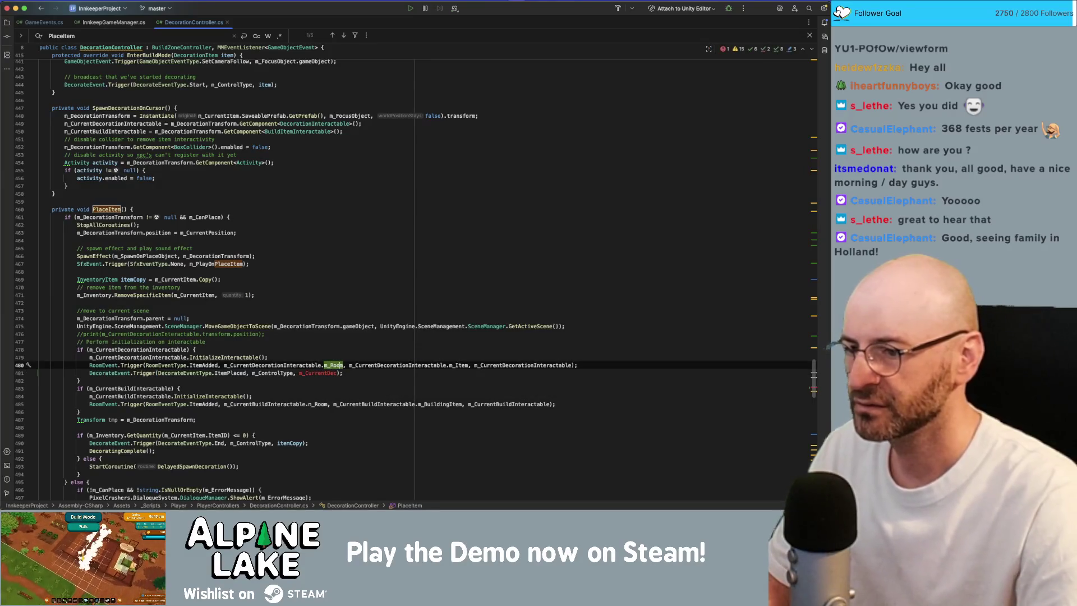
click(352, 365)
click(424, 359)
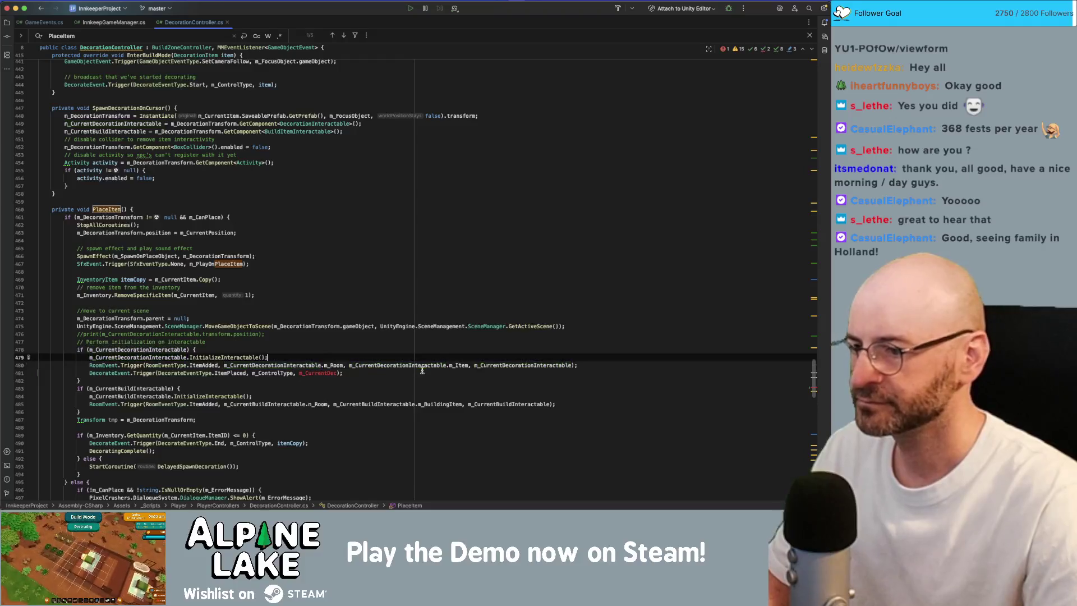
click(423, 365)
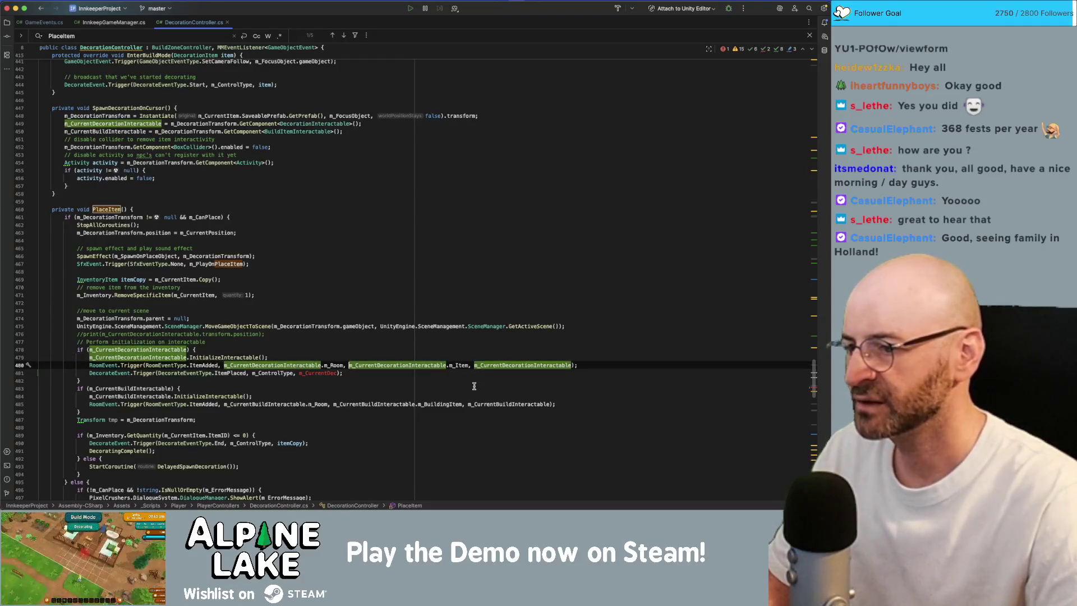
click(336, 373)
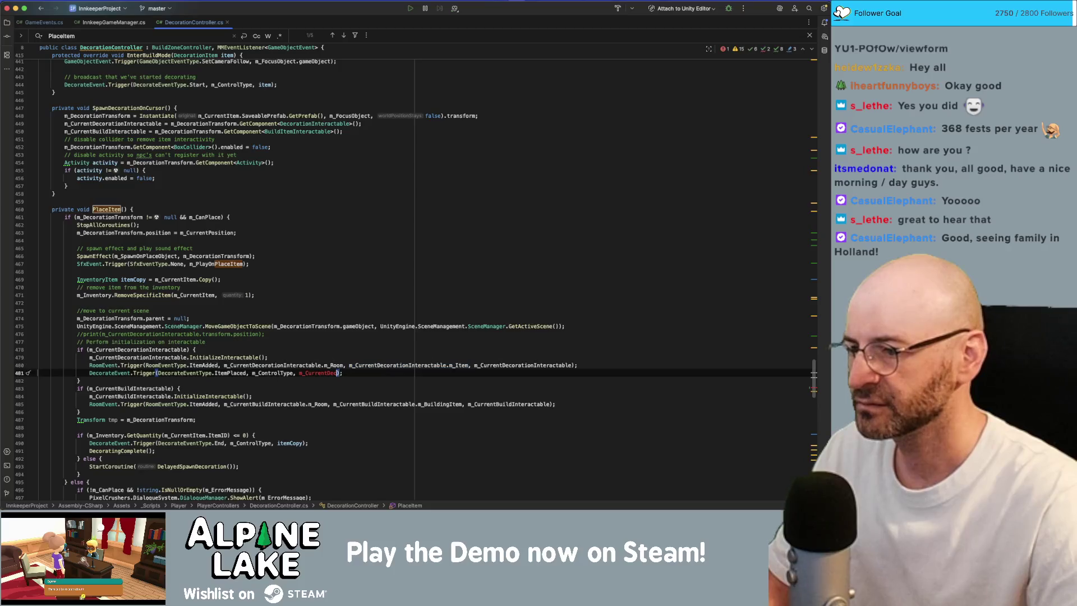
text(orationInteractable.m_Item)
Step: Duplicate the trigger into the build branch using m_CurrentBuildInteractable.m_BuildingItem as the item
key(alt+Up)
key(alt+Up)
key(alt+Up)
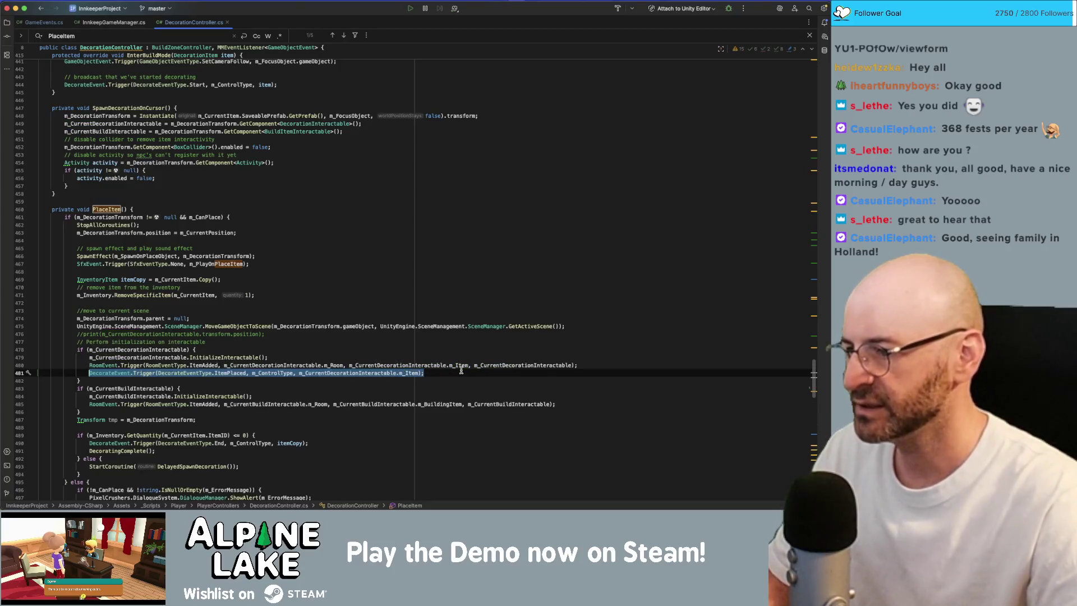
key(Down)
key(Down)
key(Down)
key(End)
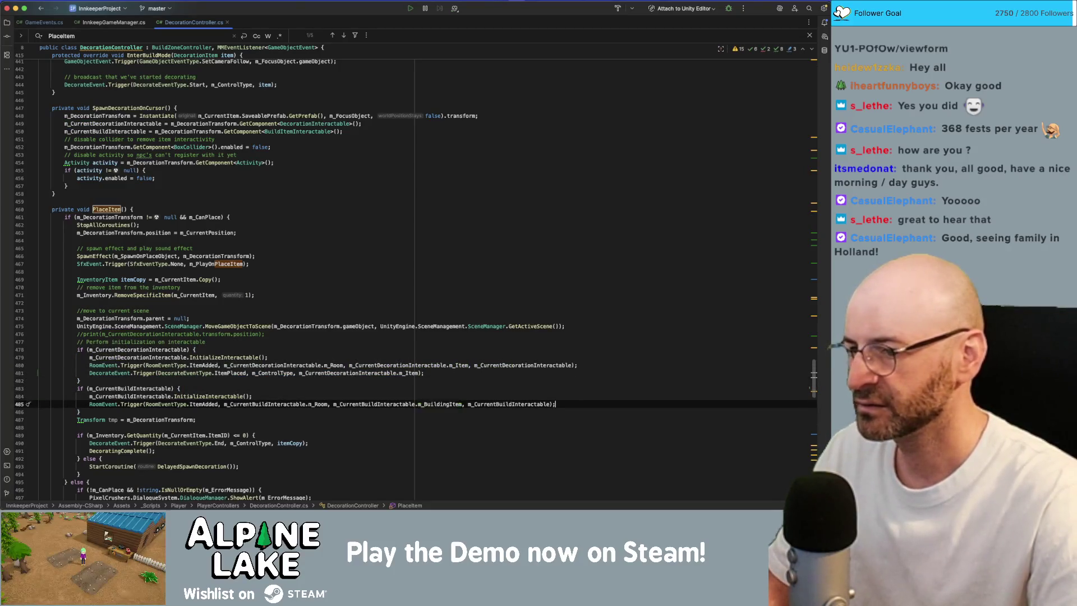
key(Return)
text(DecorateEvent.Trigger(DecorateEventType.ItemPlaced, m_ControlType, m_CurrentDecorationInteractable.m_Item);)
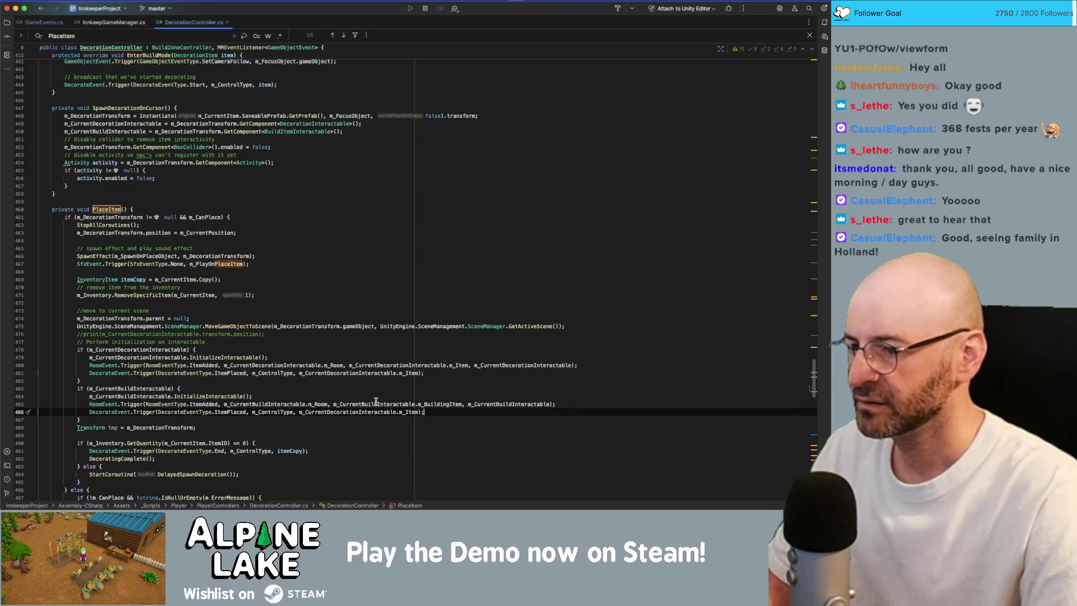
double_click(374, 403)
double_click(437, 404)
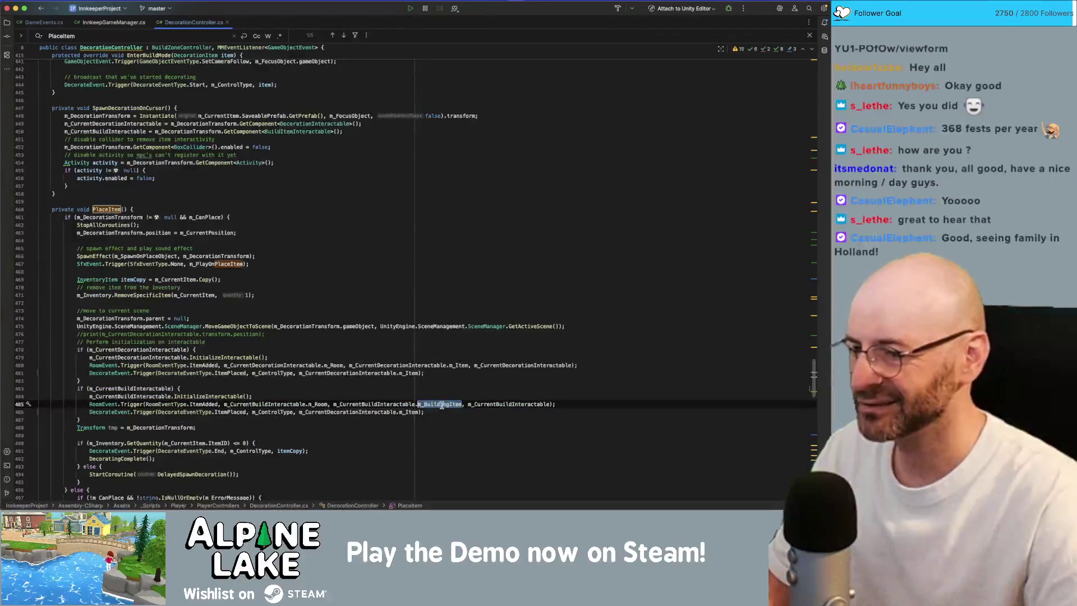
key(alt+Up)
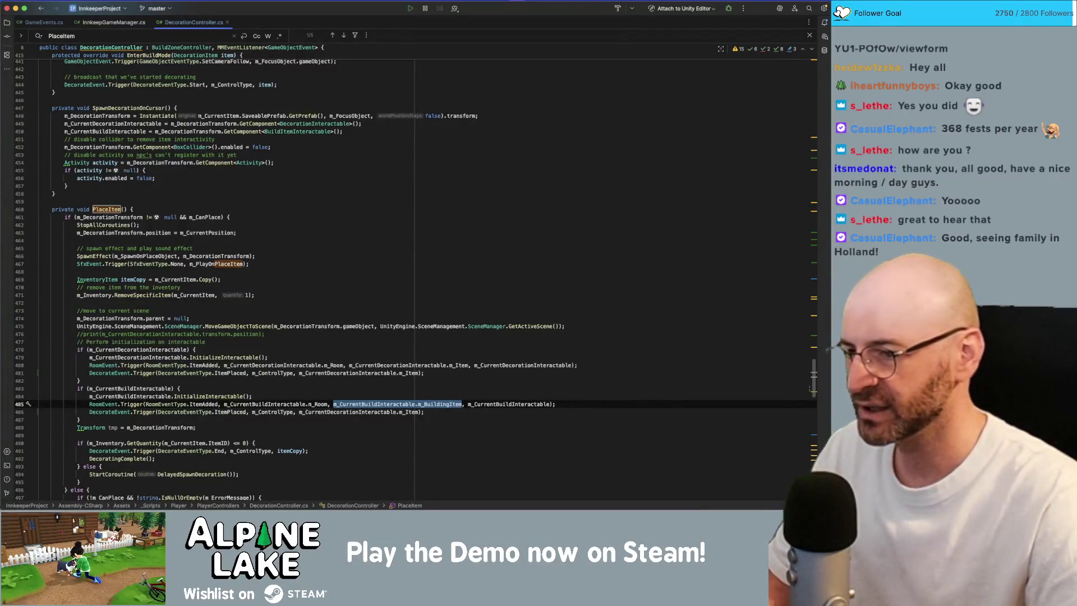
click(425, 412)
key(alt+Up)
key(alt+Up)
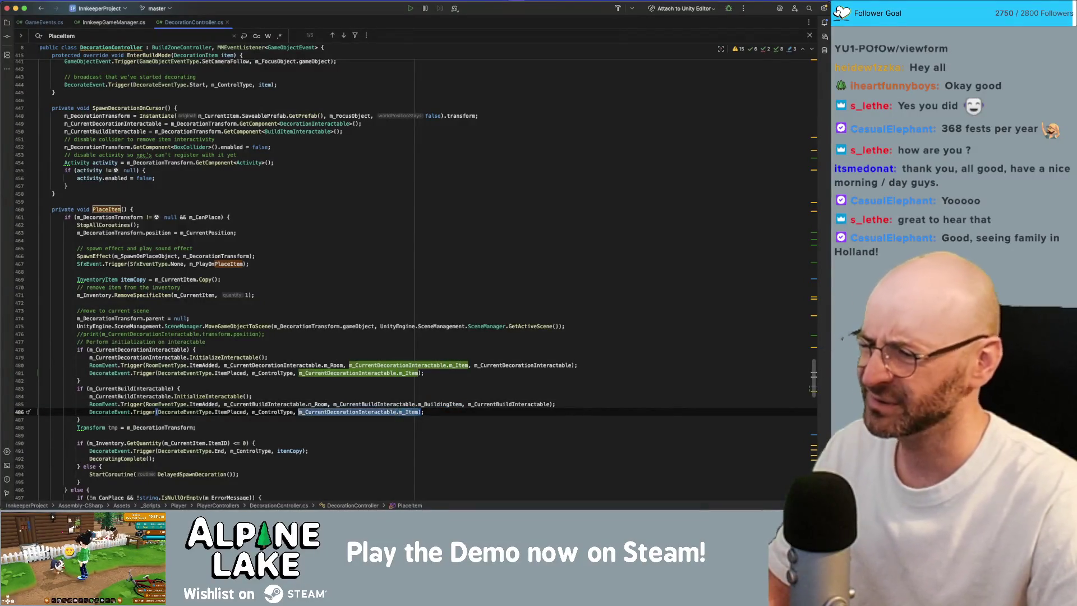
text(m_CurrentBuildInteractable.m_BuildingItem)
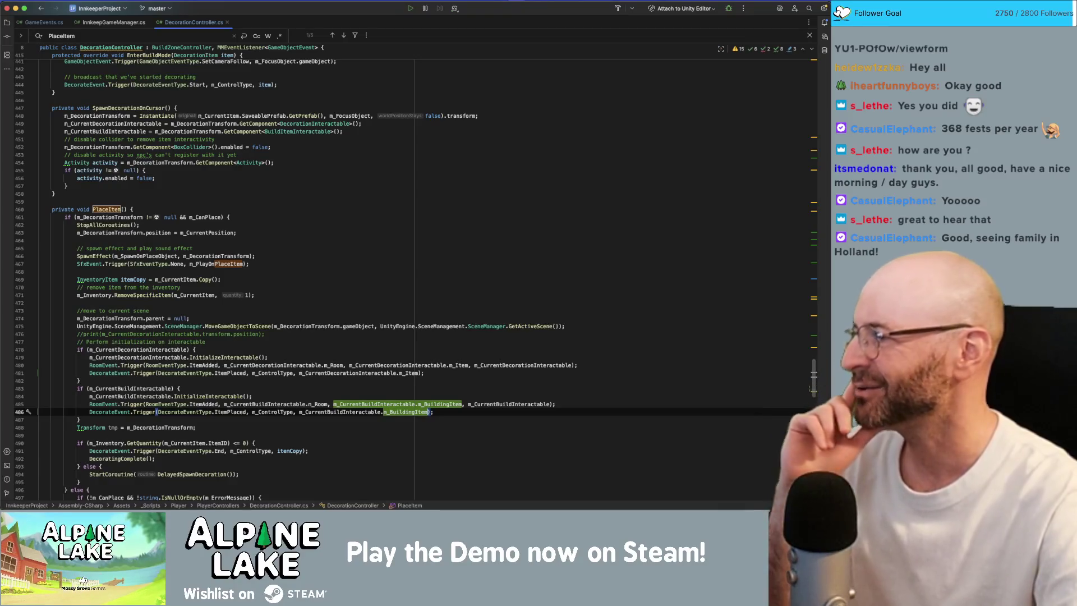
Step: Review PlaceItem's move-to-scene and inventory removal lines, then return to Unity
click(837, 11)
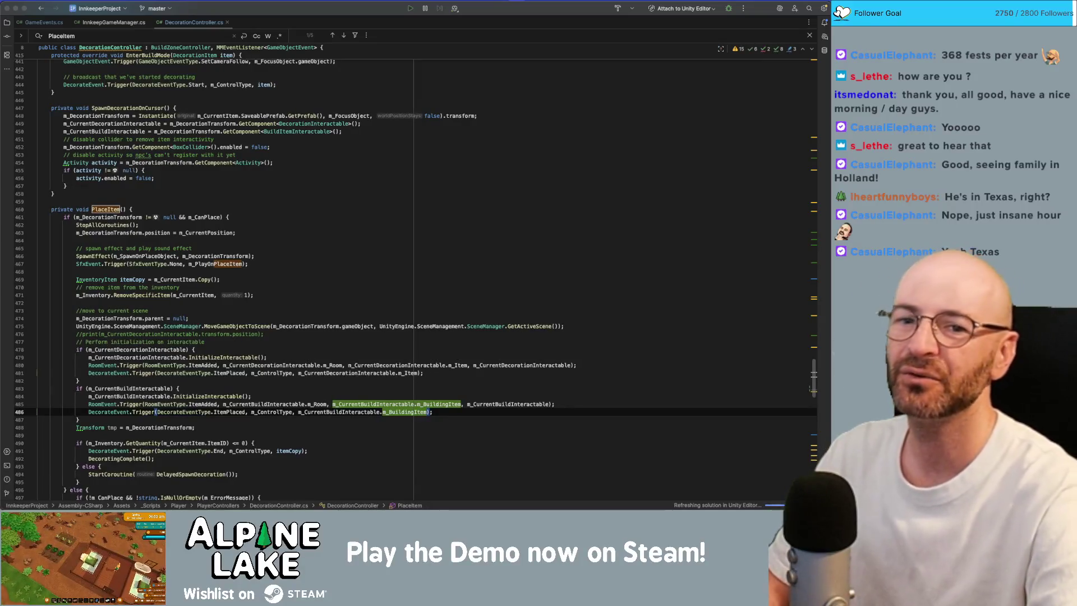
click(242, 310)
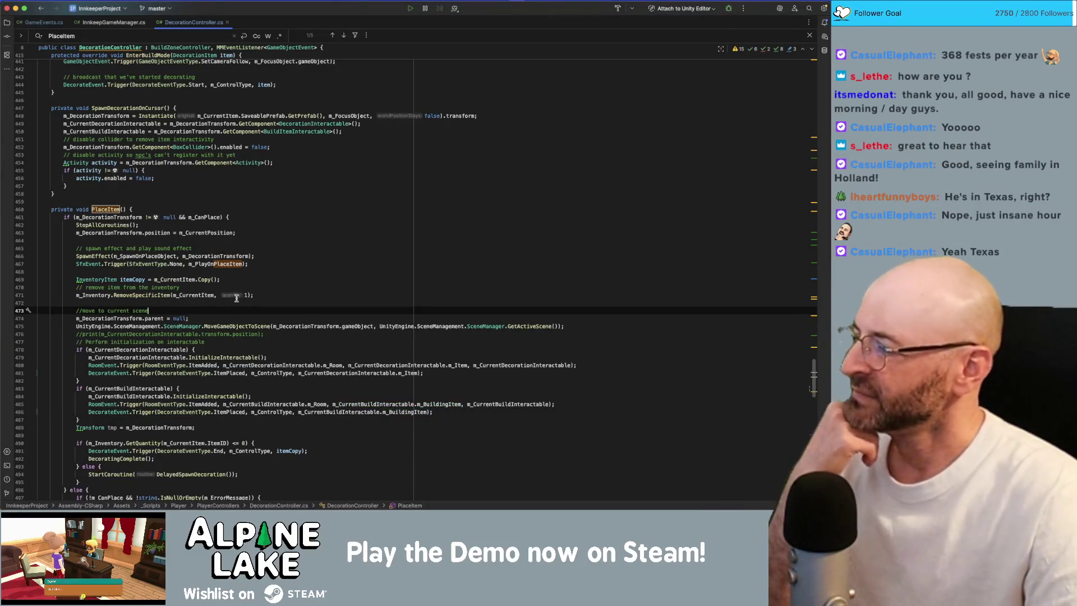
click(237, 295)
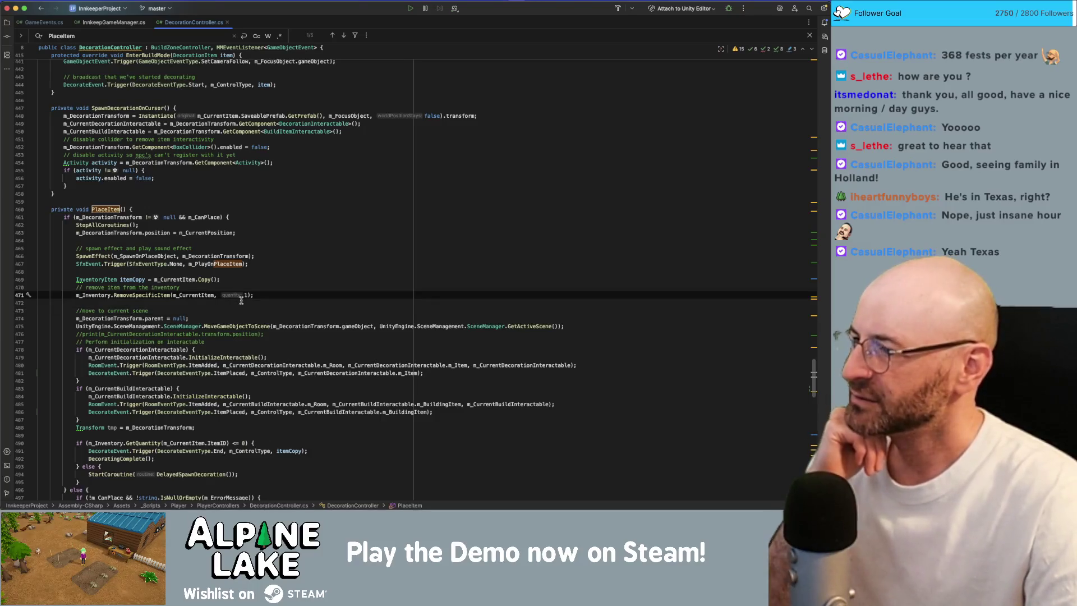
scroll(242, 300, down, 3)
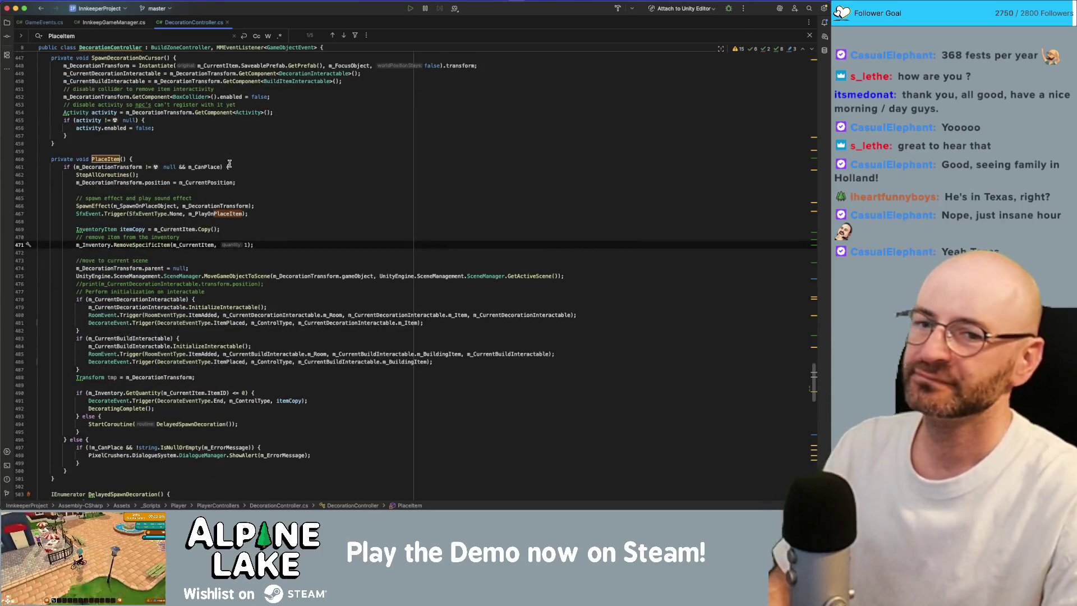
key(super+Tab)
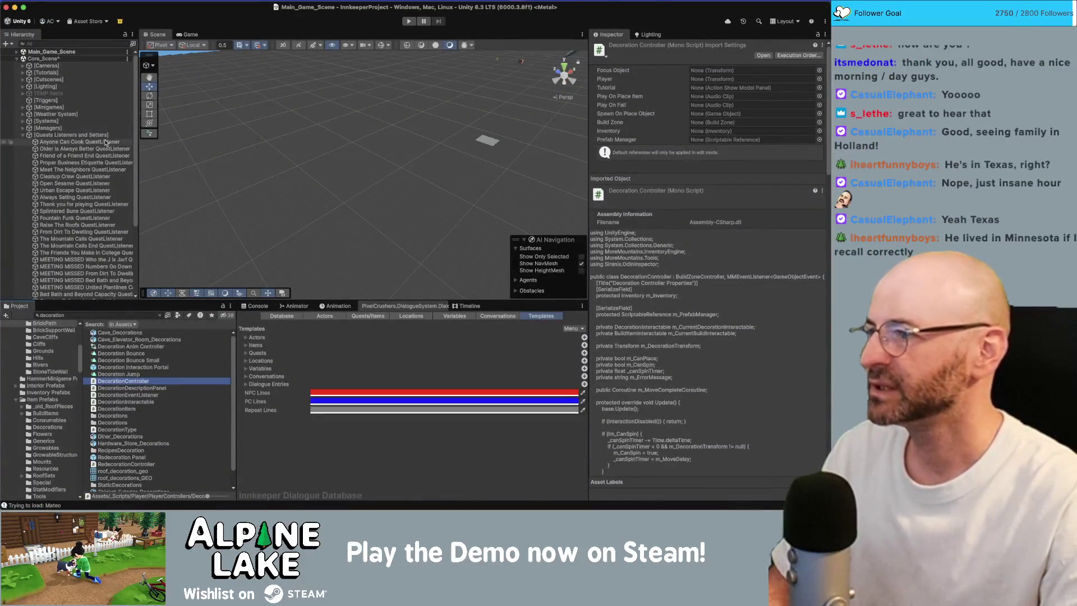
Step: Set both Open Sesame listener actions' event type to Item Placed
click(101, 184)
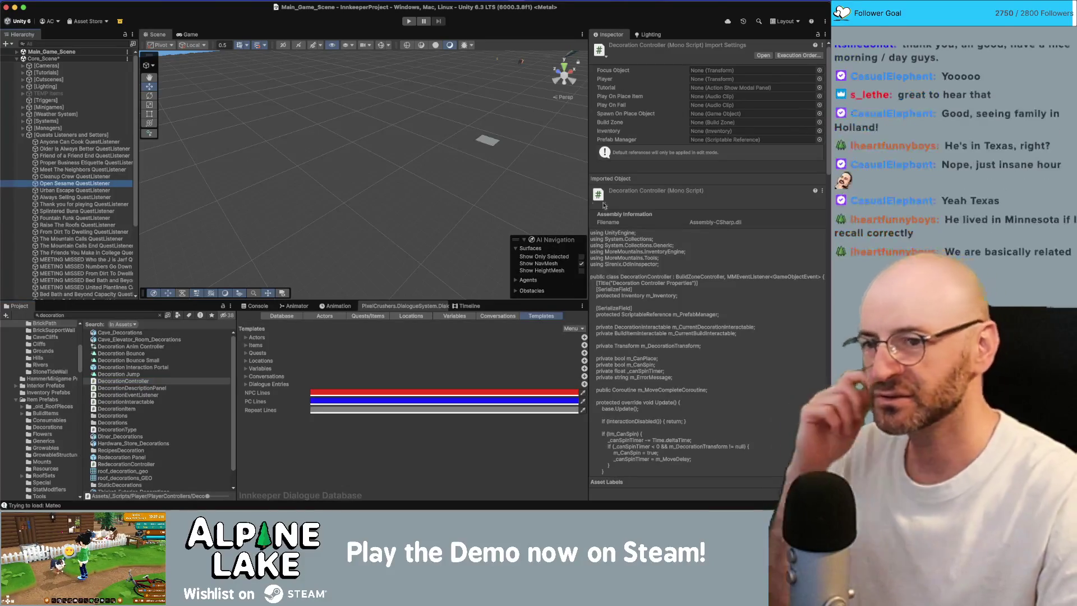
click(721, 142)
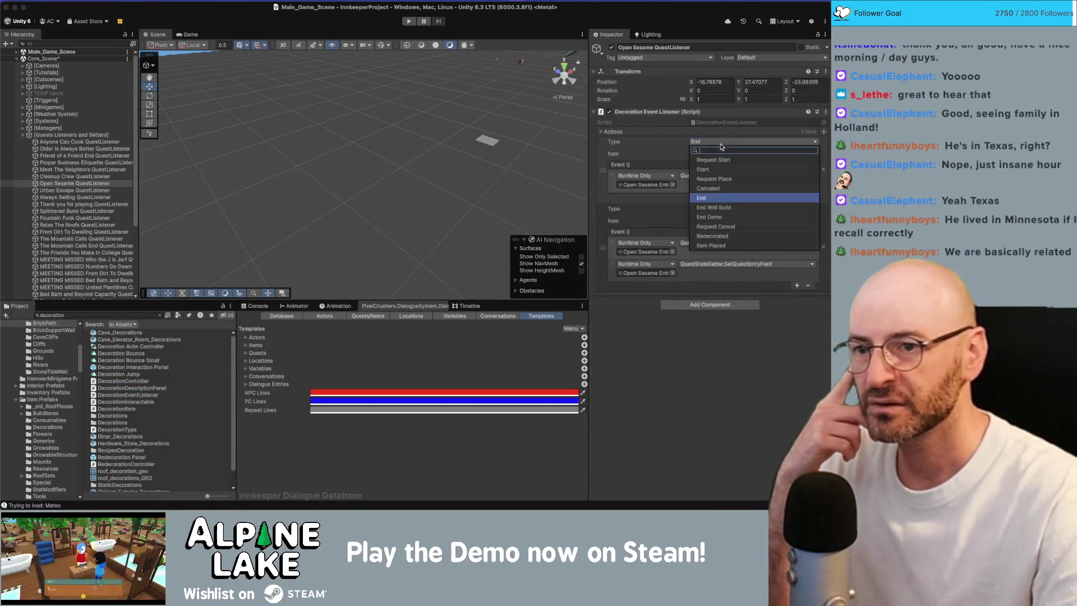
click(710, 245)
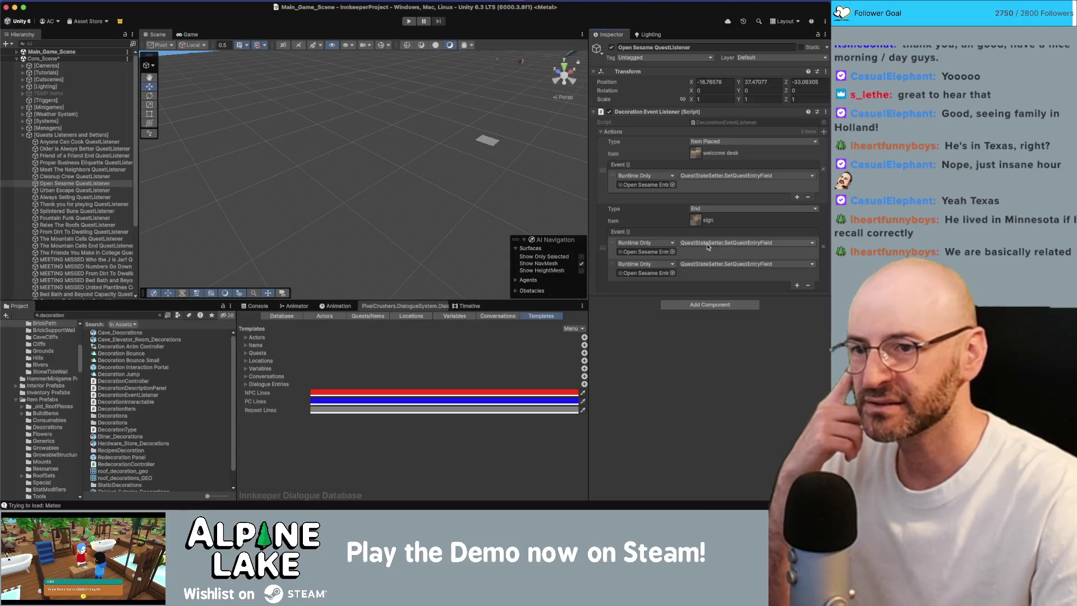
click(711, 209)
click(712, 312)
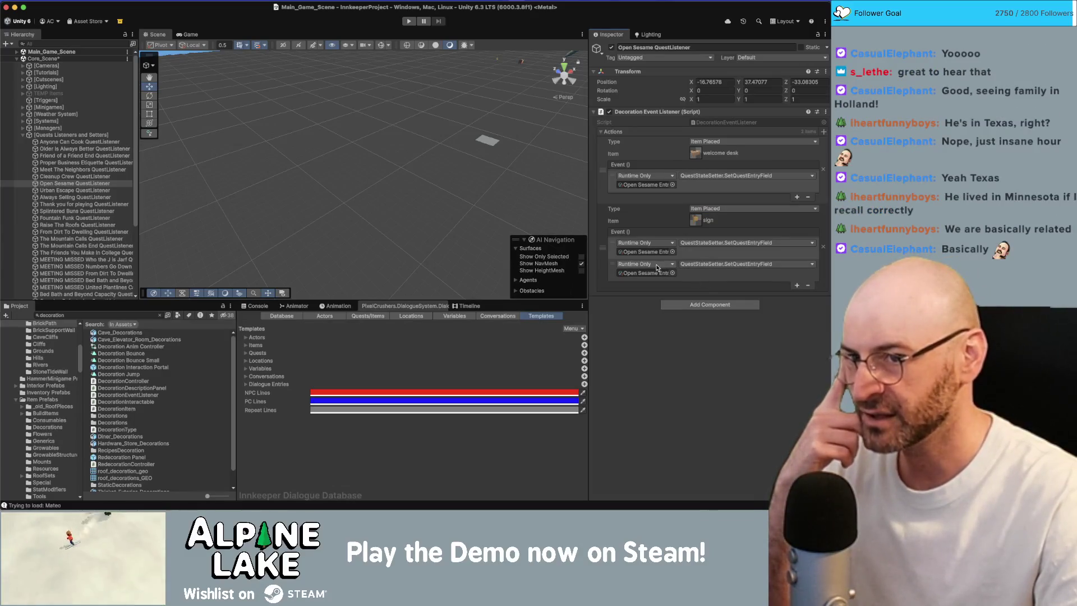
Step: Locate the Open Sesame Entry1, Entry2 and Entry3 state assets, then start play mode
click(651, 185)
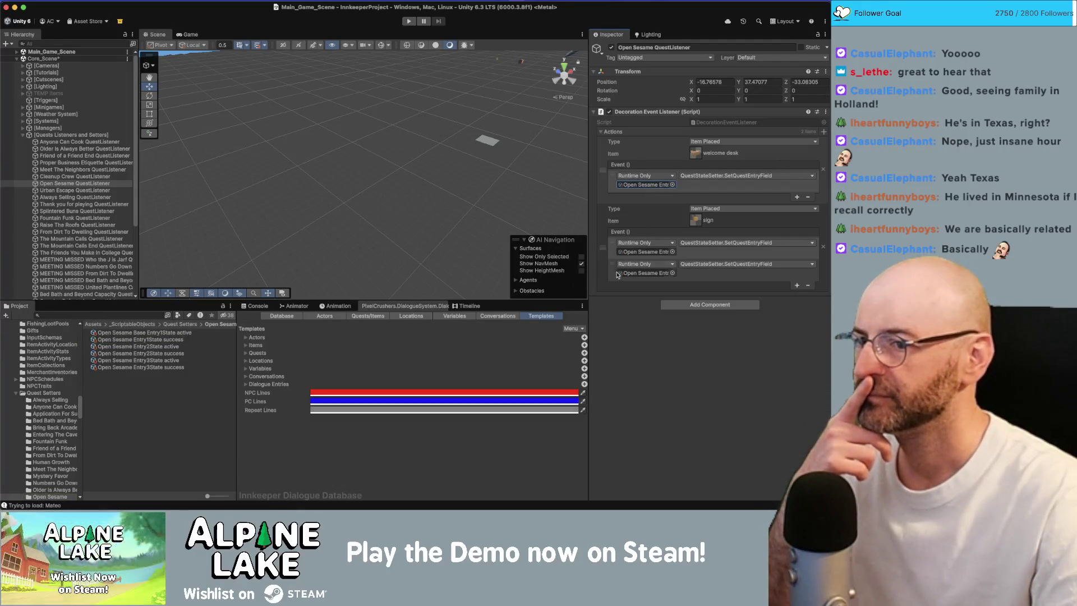
click(635, 274)
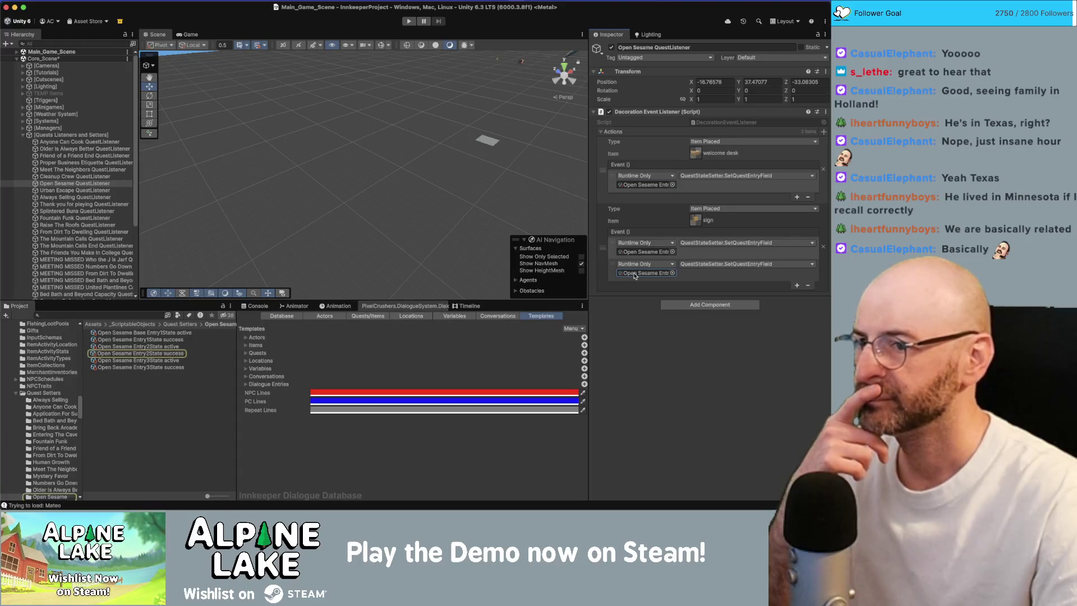
click(635, 253)
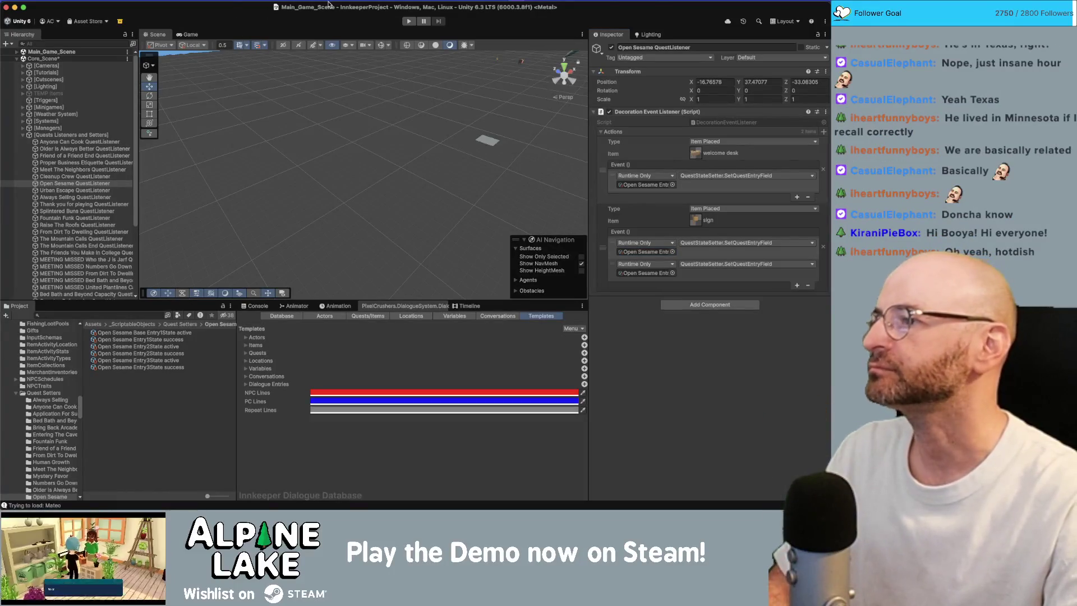
click(409, 22)
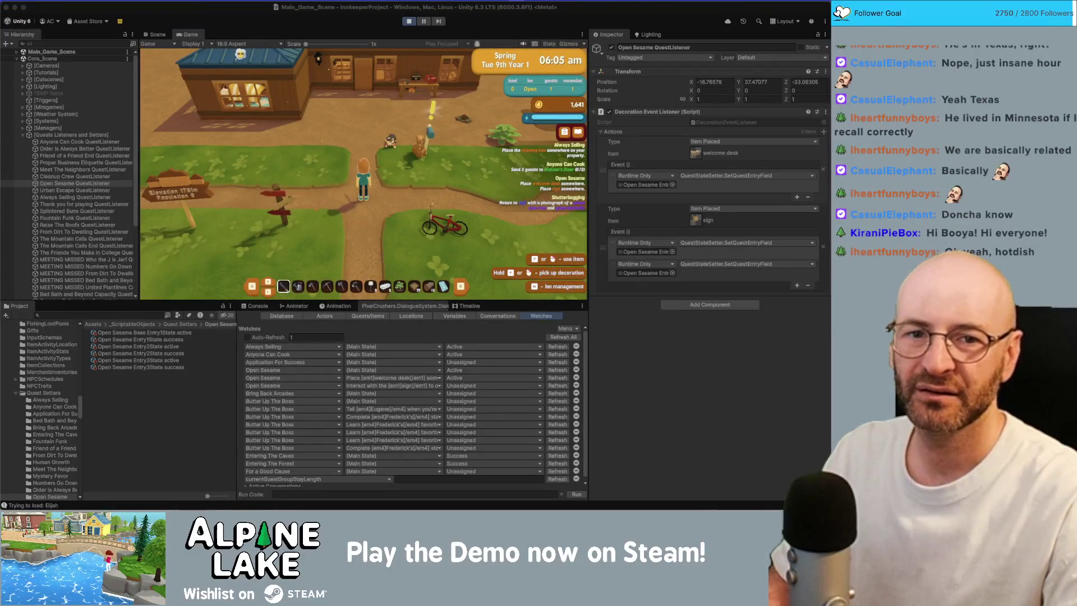
Step: Walk to the inn, place the welcome desk and sign, then pick the sign up again
key(w)
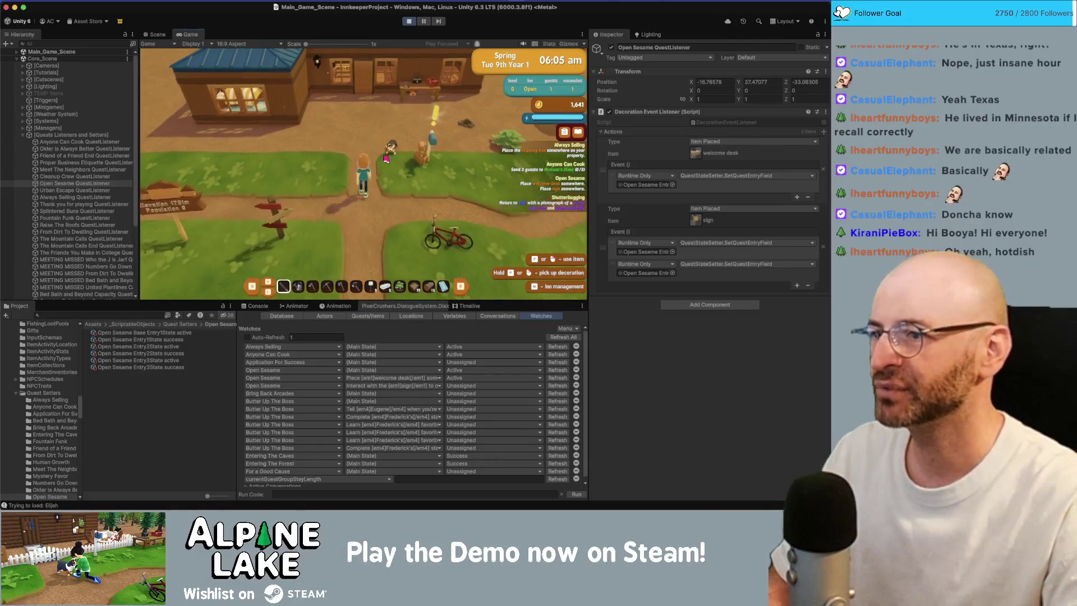
key(e)
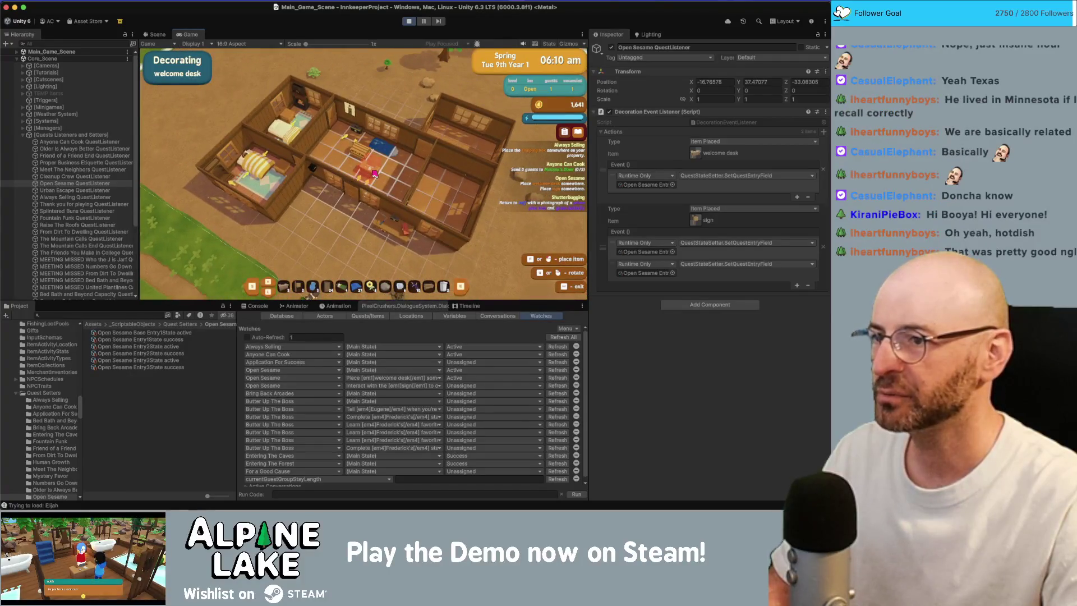
click(377, 169)
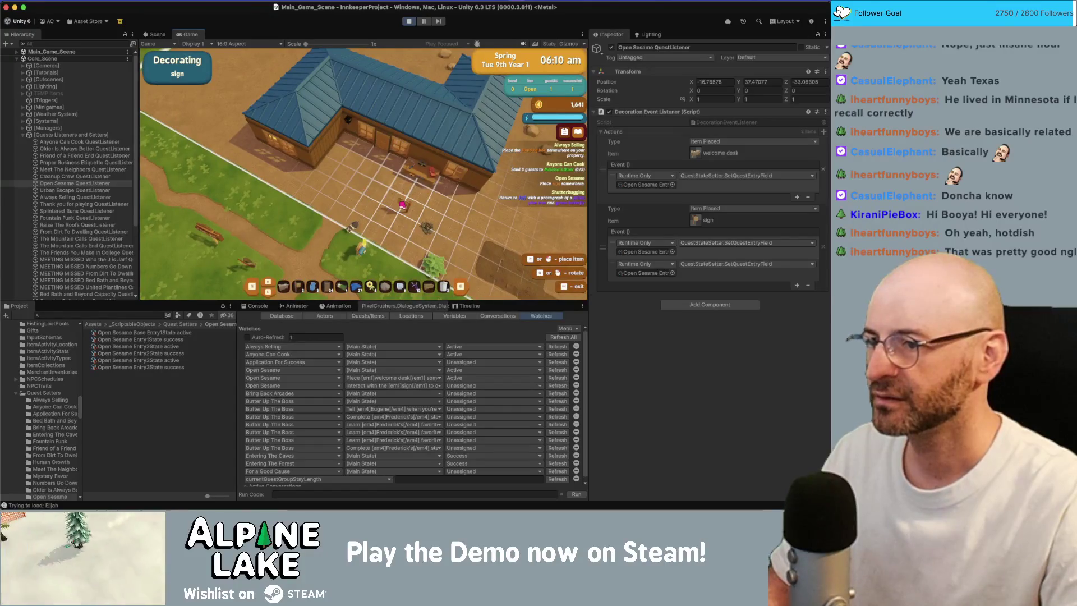
click(401, 205)
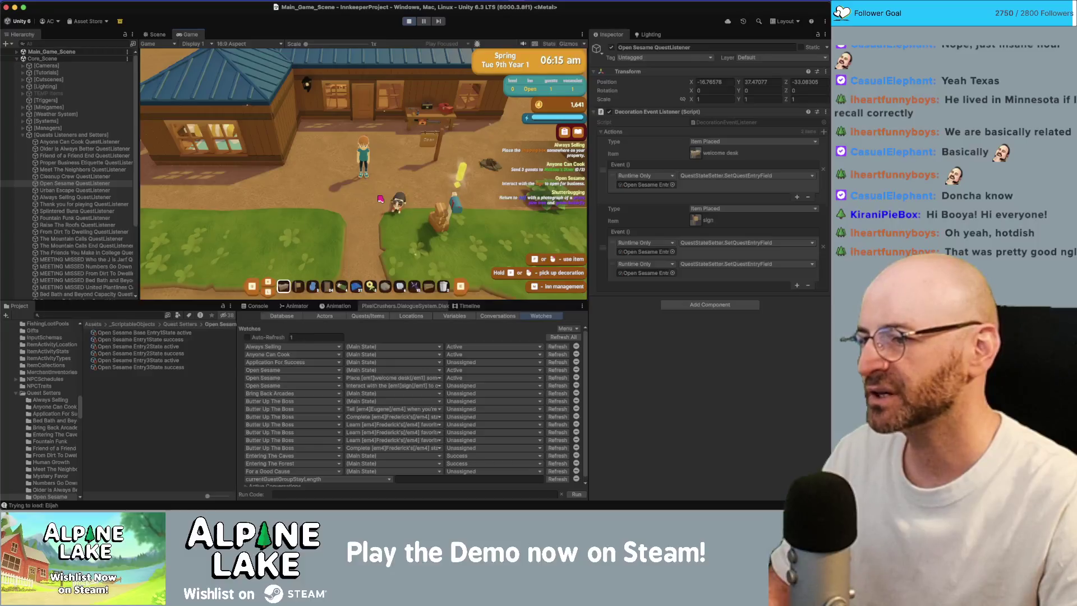
click(380, 199)
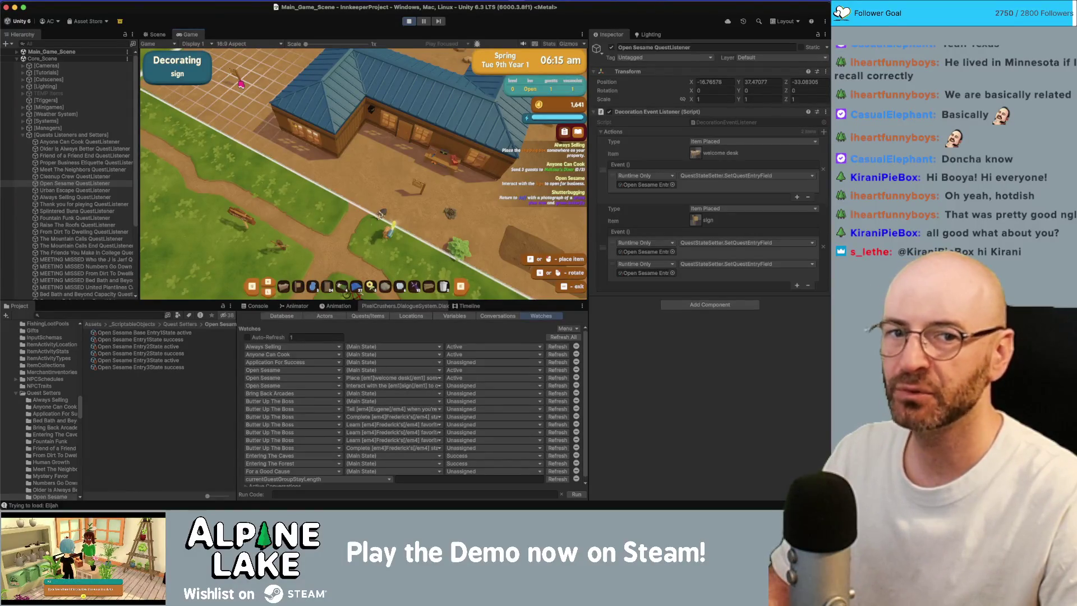
key(super+Tab)
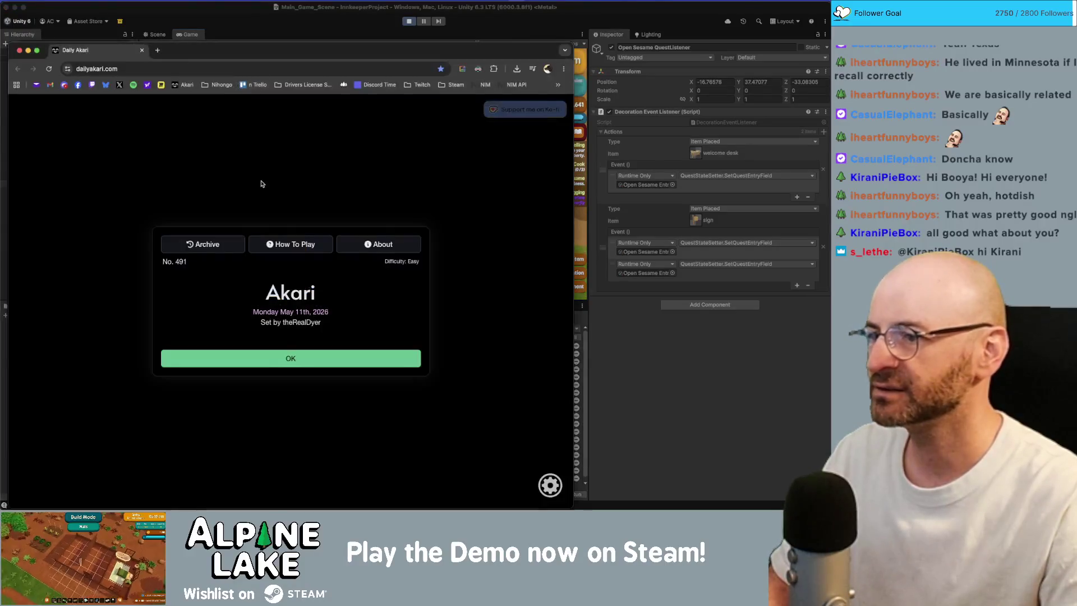
Step: Bring up Daily Akari puzzle No. 491 and dismiss its intro
key(super+Tab)
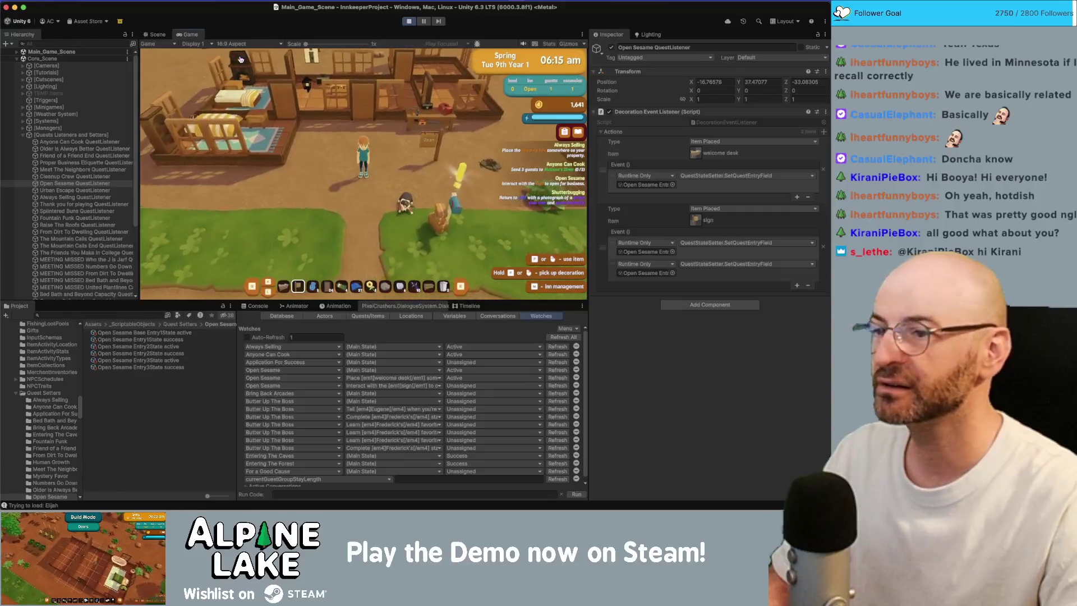
key(super+Tab)
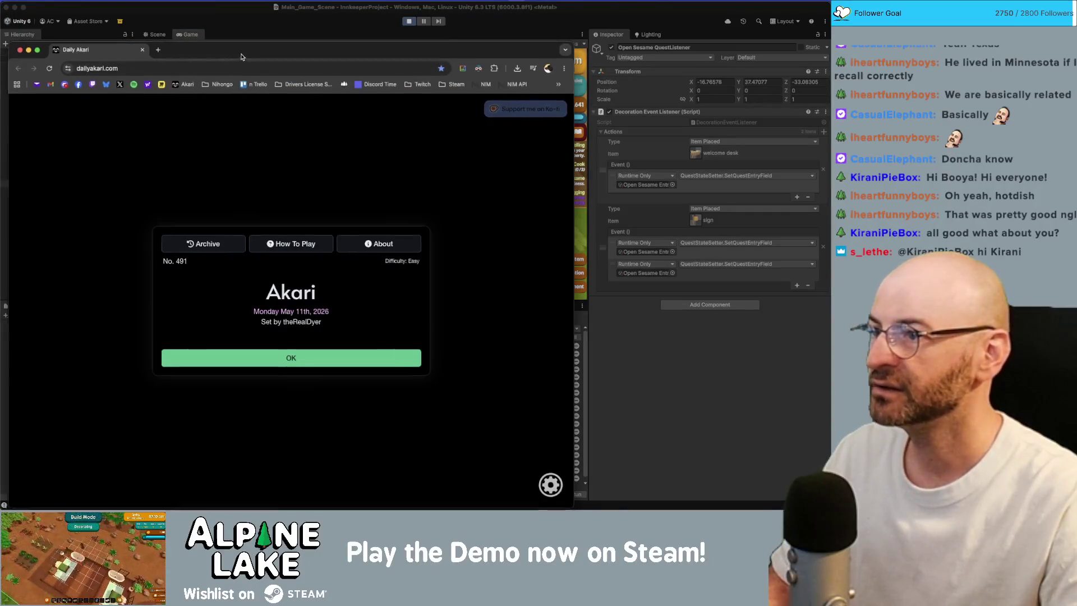
click(337, 342)
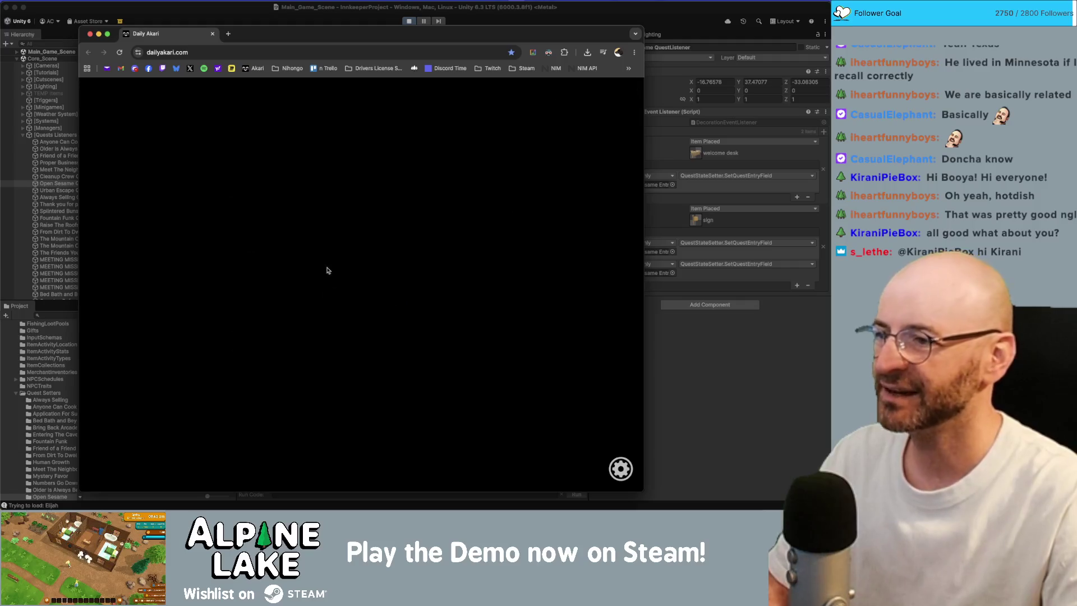
Step: Place bulbs and X marks across the top-right, middle and bottom-left of the board
click(483, 128)
click(518, 163)
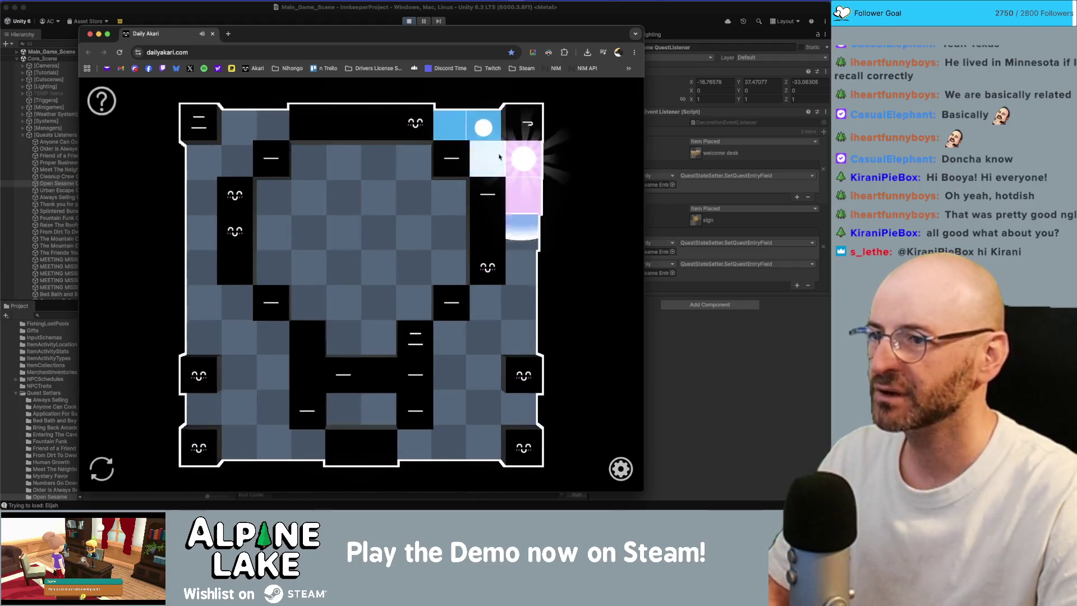
right_click(413, 163)
click(447, 199)
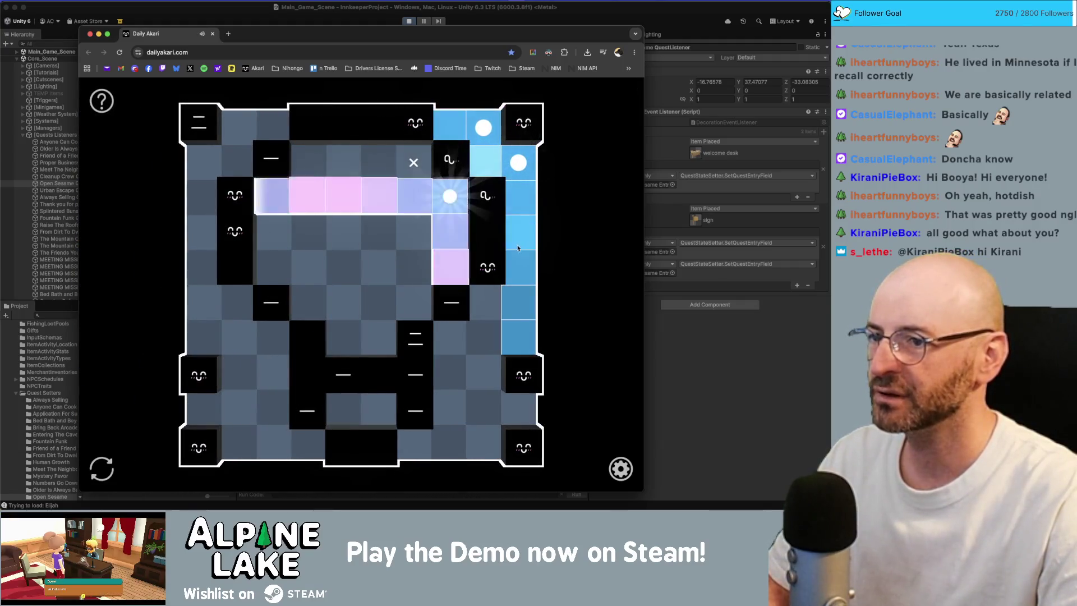
right_click(483, 302)
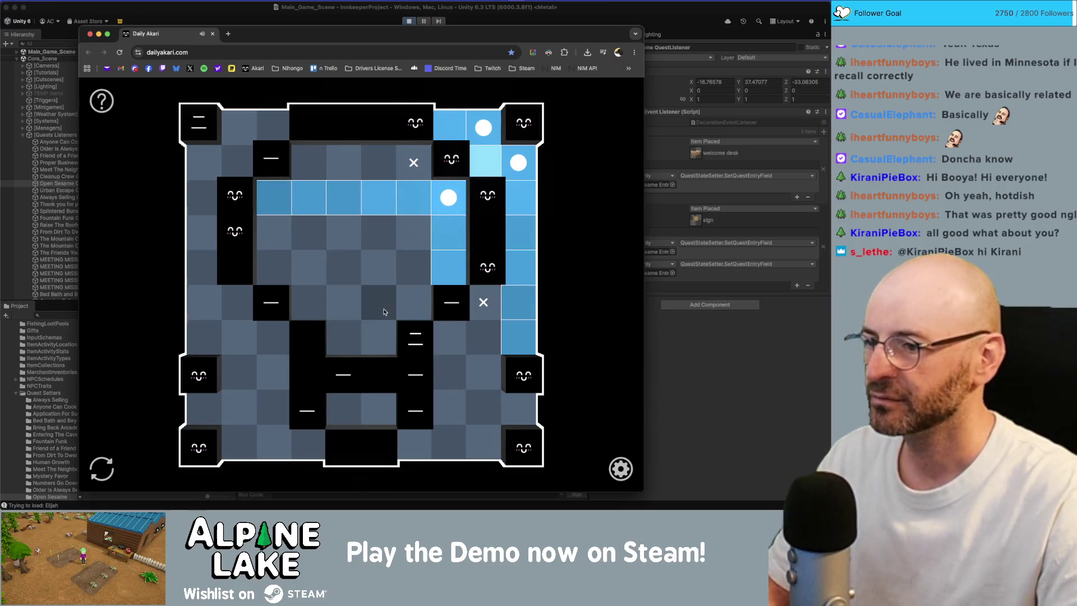
click(378, 335)
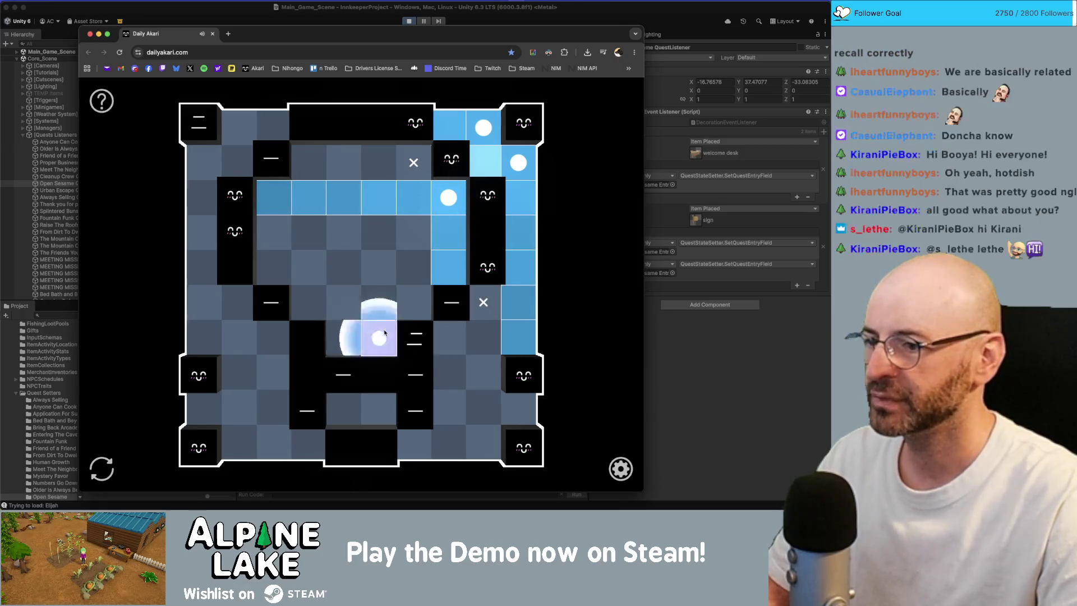
click(343, 407)
right_click(273, 409)
right_click(241, 442)
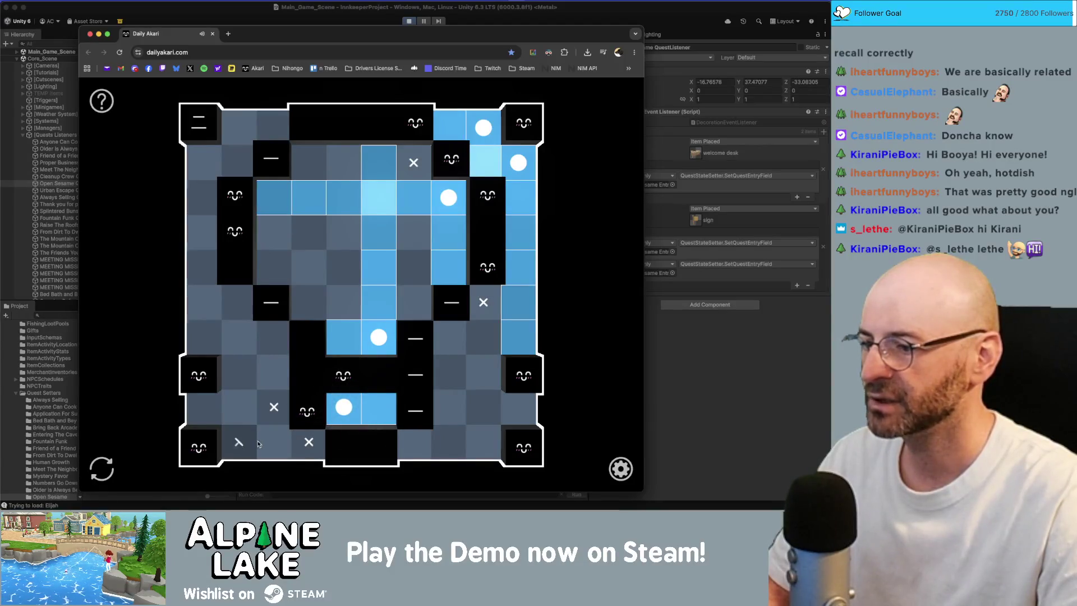
click(274, 443)
click(237, 408)
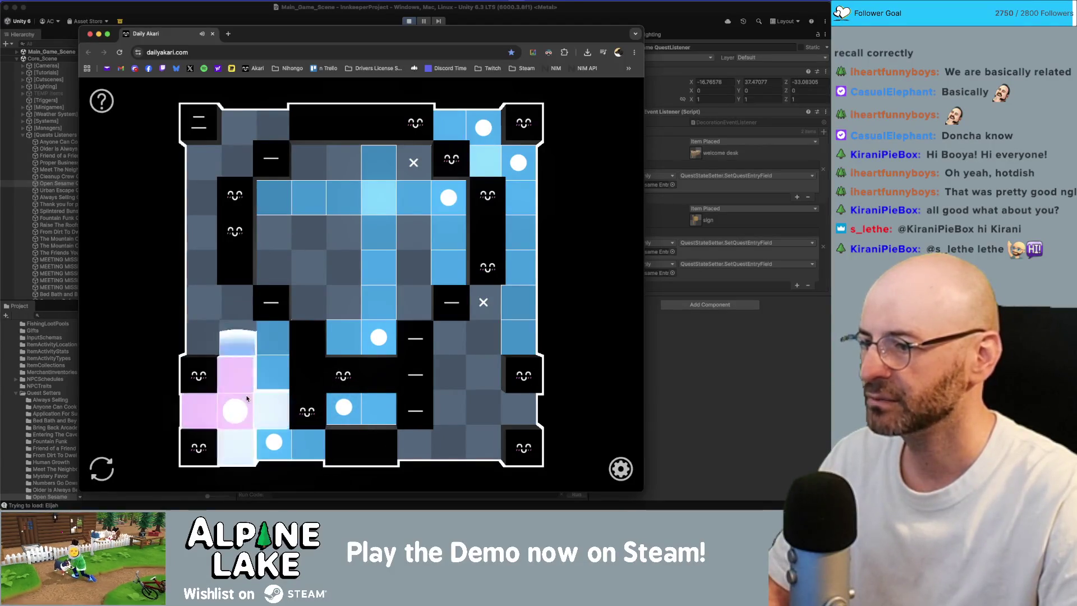
Step: Mark the left-side cells empty and place the remaining bulbs until the board is solved
right_click(308, 267)
right_click(273, 232)
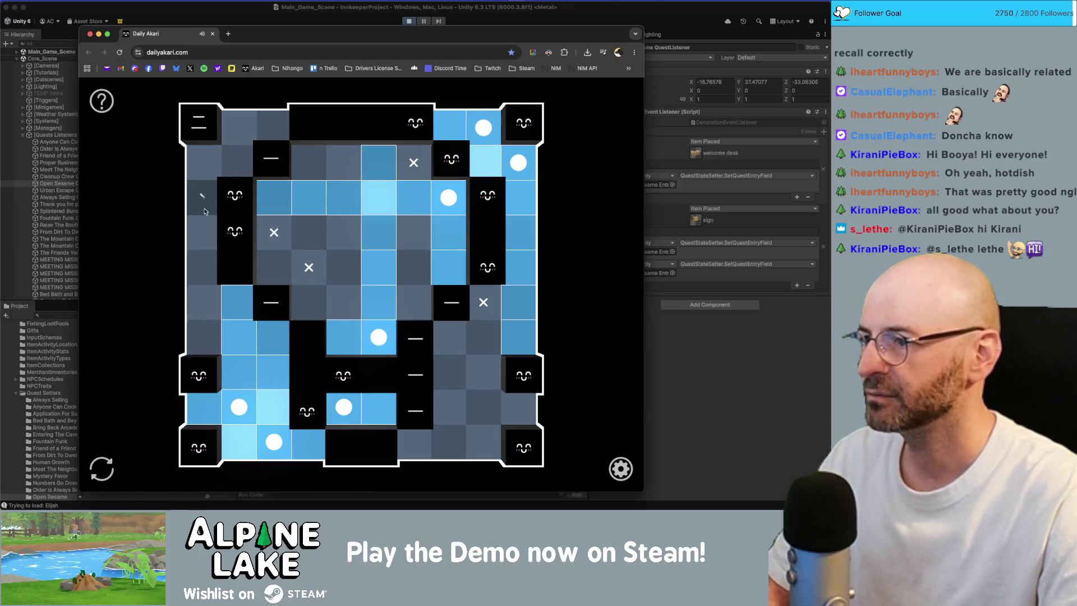
right_click(202, 196)
click(199, 159)
click(238, 128)
click(308, 162)
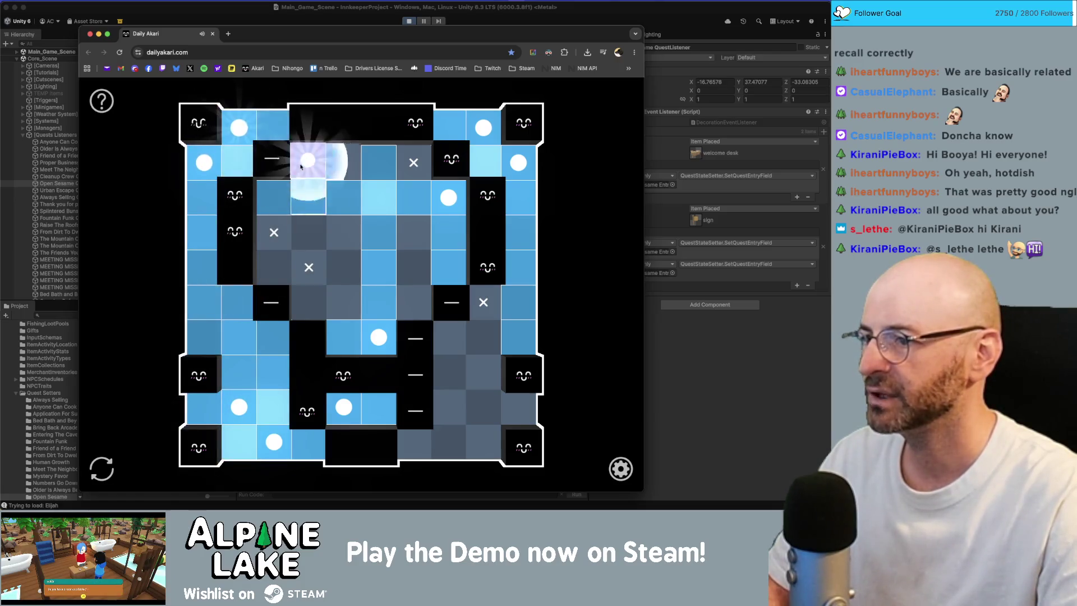
click(275, 277)
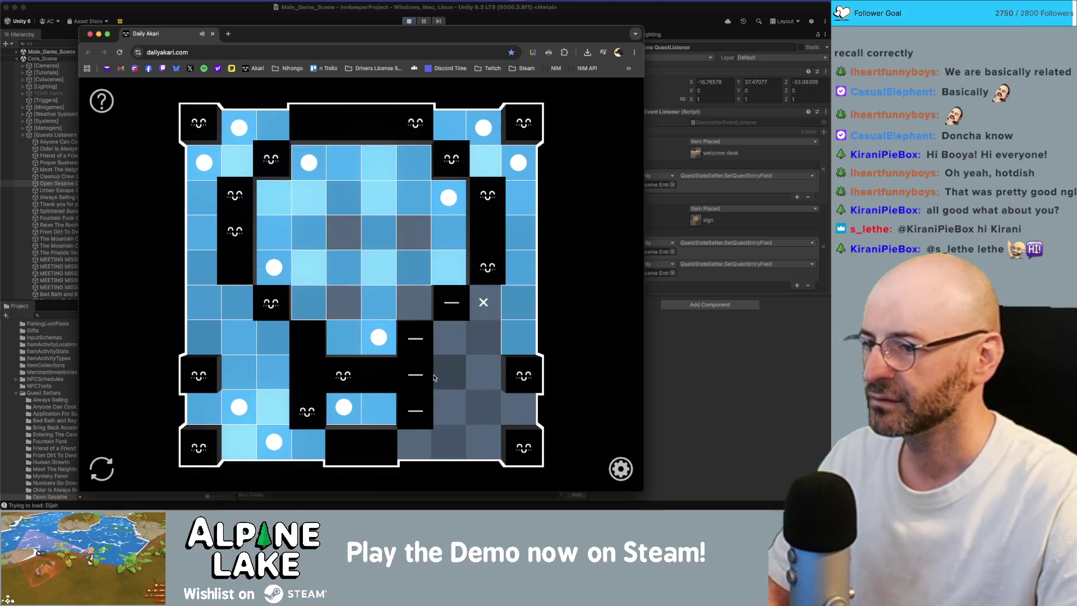
click(451, 378)
click(413, 304)
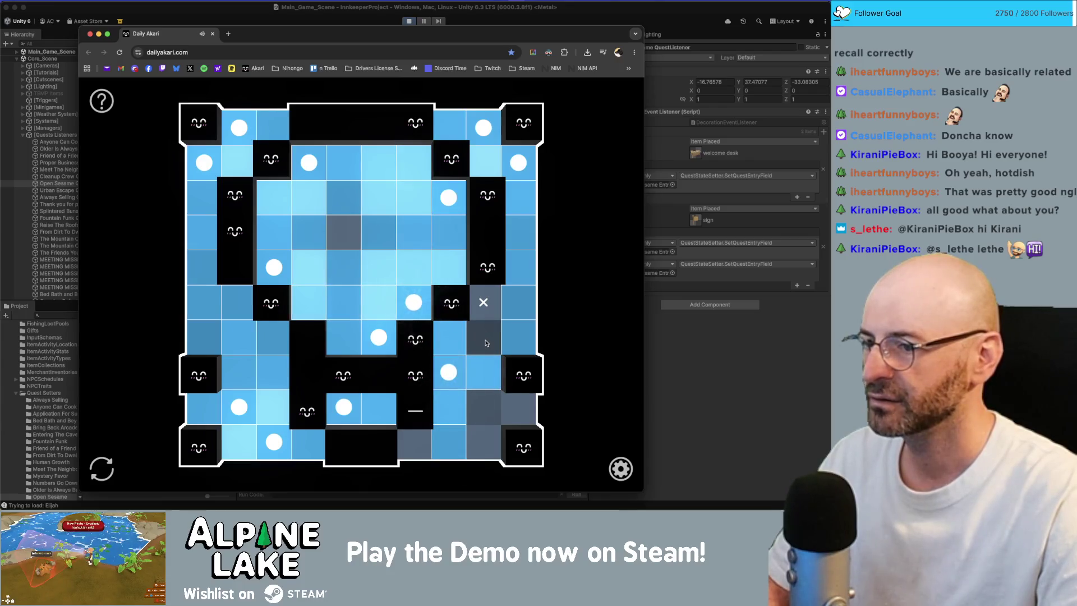
click(475, 409)
click(414, 442)
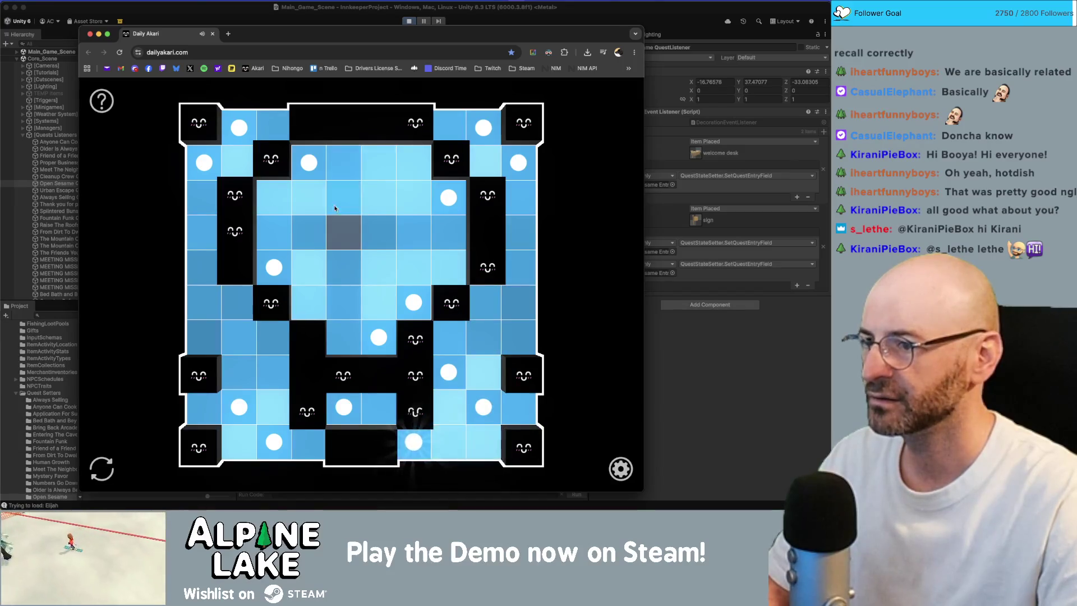
click(341, 247)
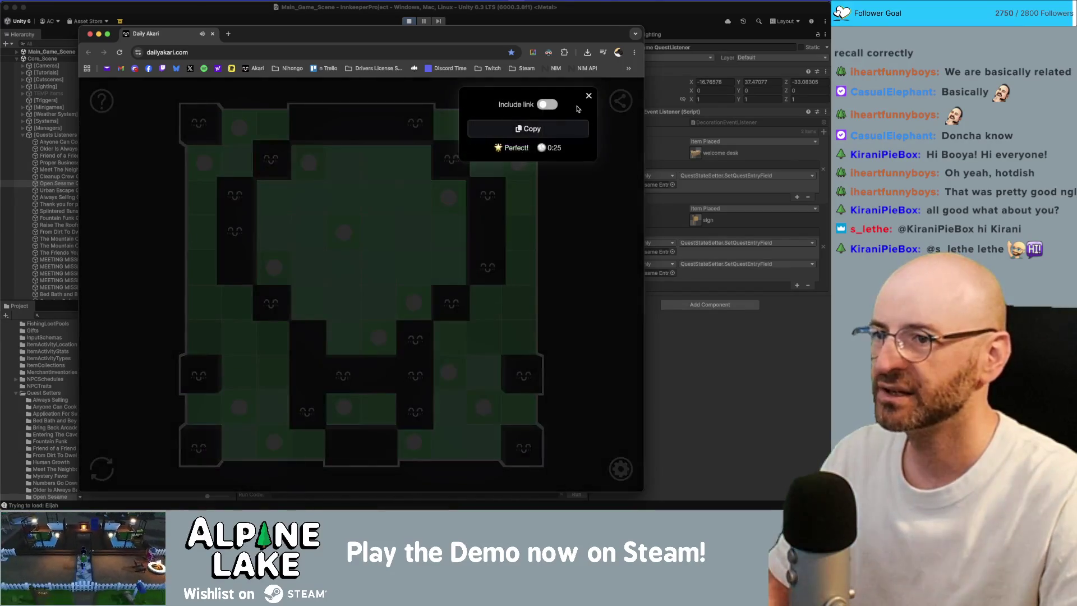
Step: Copy the share message and close the puzzle to return to the Unity game
click(554, 134)
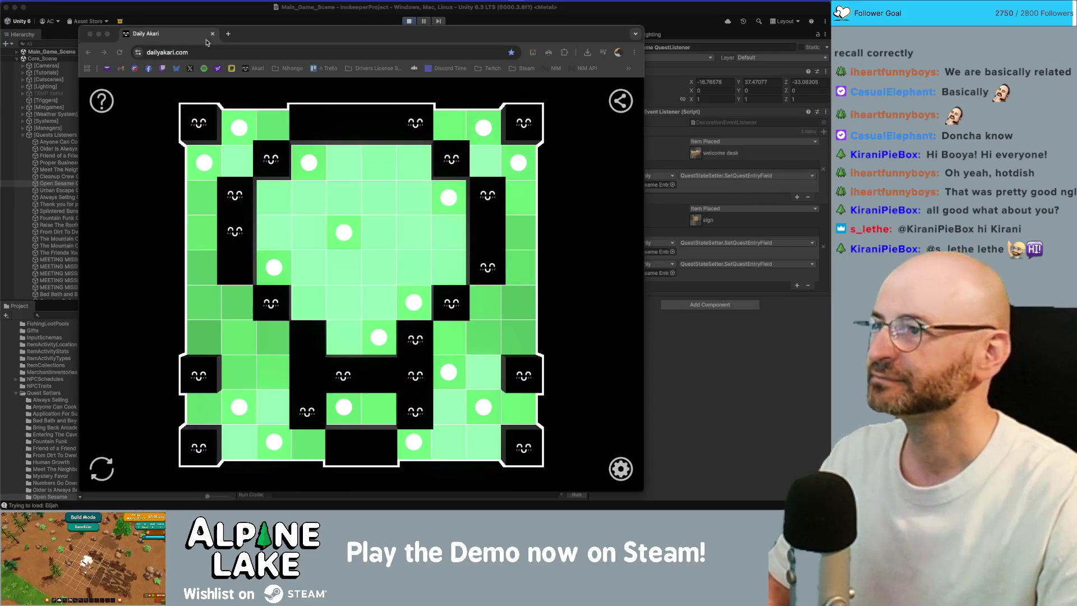
click(664, 161)
key(w)
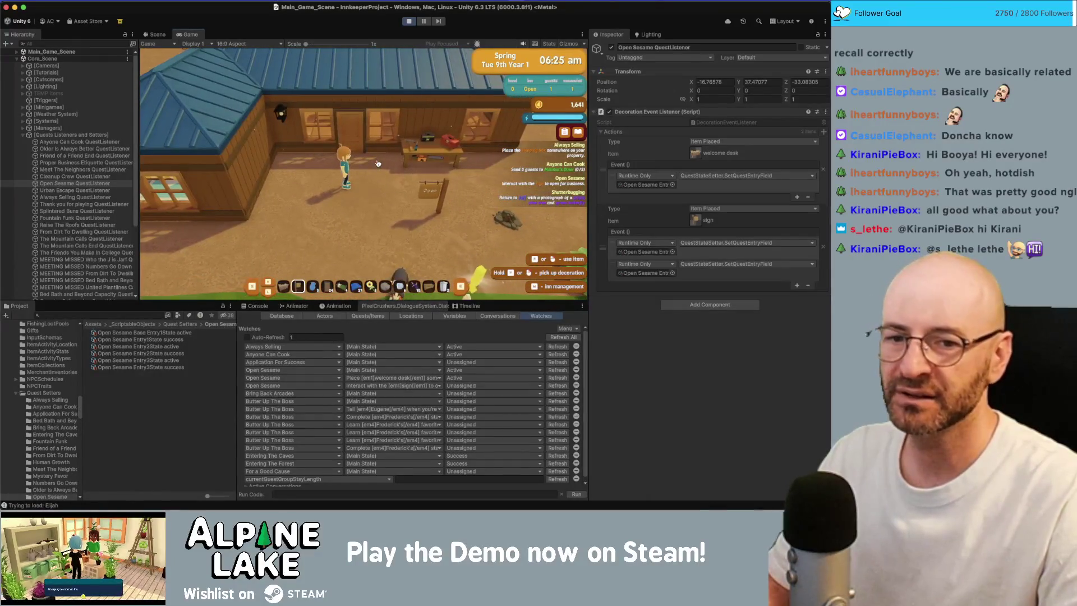
Step: Add the bug item 'NEW DECORATE UI WHICH HAS ALL DECORATIONS IN INVENTORY TO SELECT FROM' to Current Bugs
key(super+Tab)
key(Return)
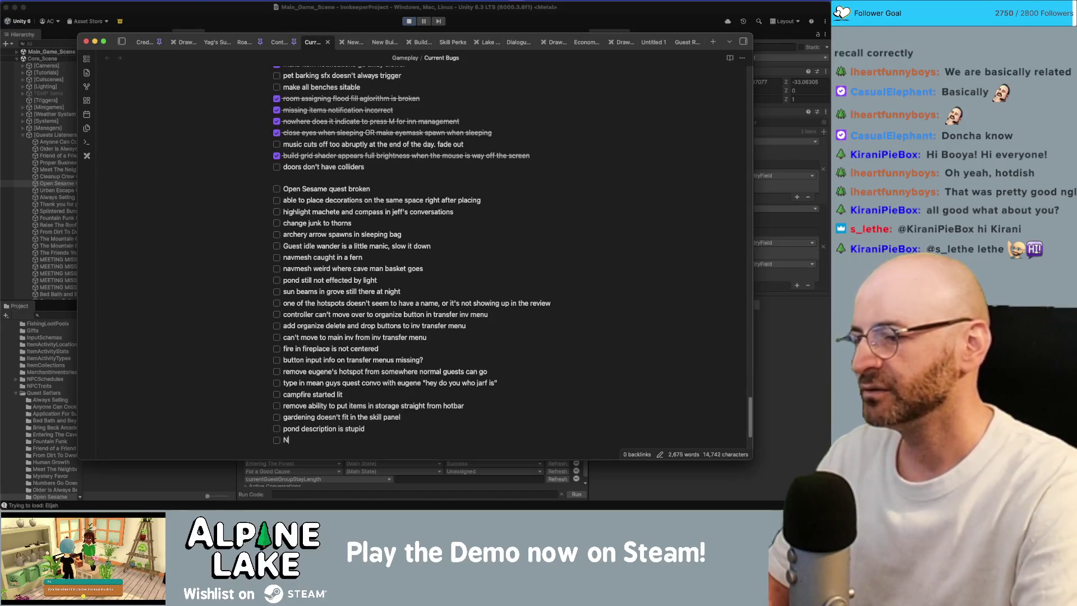
text(NEW DECORATE UI WHICH HAS ALL DECORATIONS IN E)
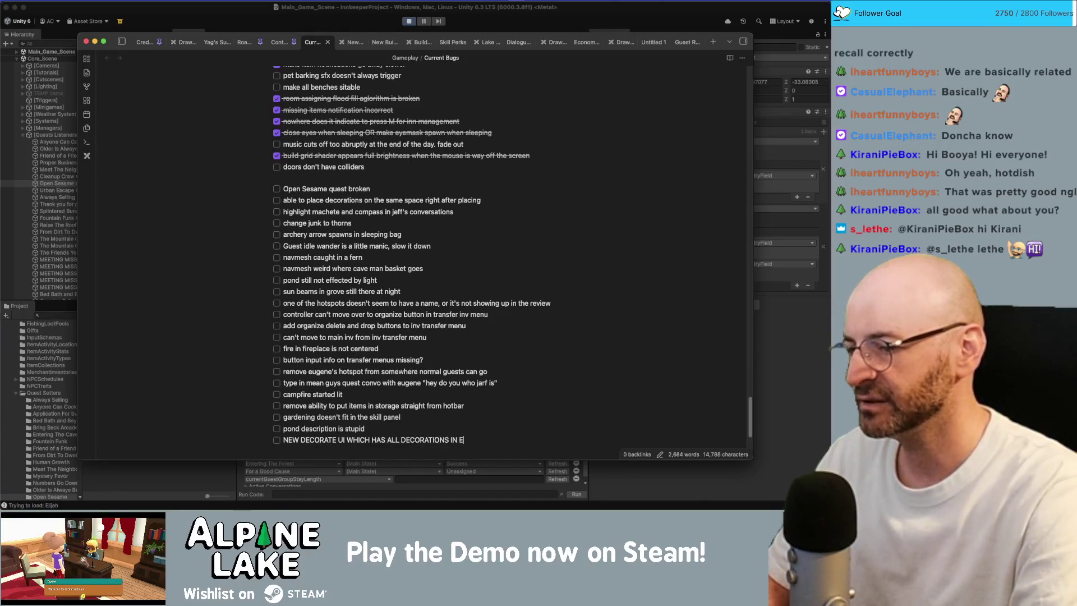
key(BackSpace)
text(RY TO SELE)
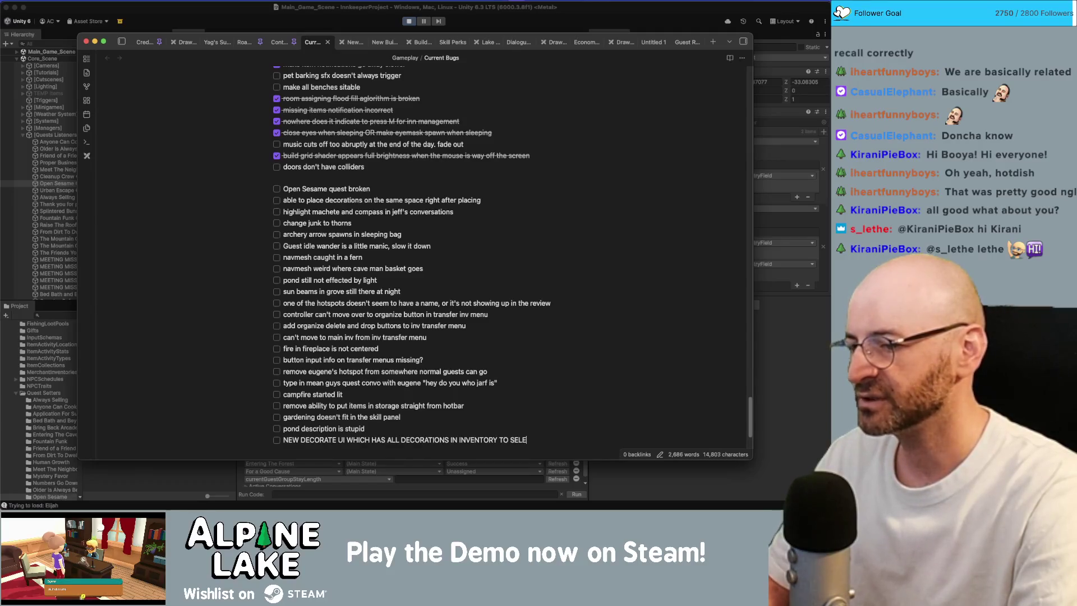
text(CT FROM)
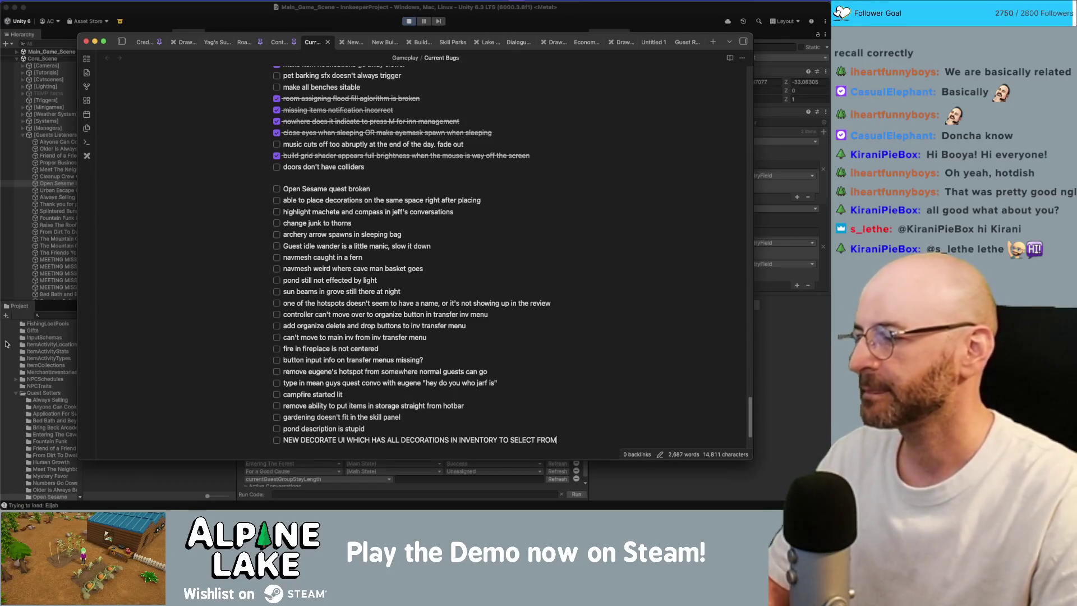
click(219, 8)
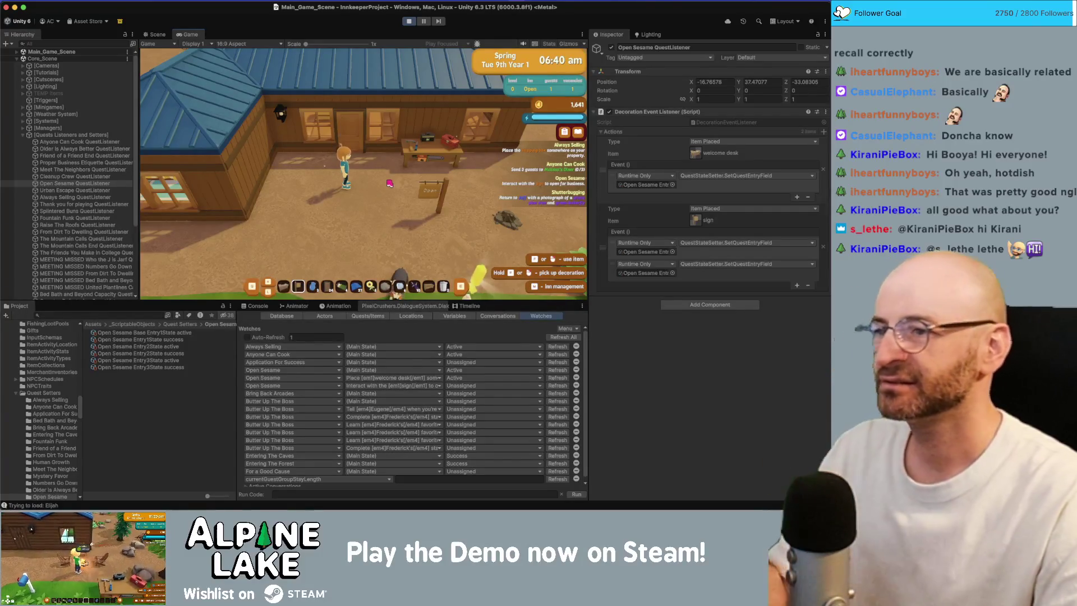
Step: Walk the player to the inn and place the sign from the hotbar in front of it
key(d)
key(s)
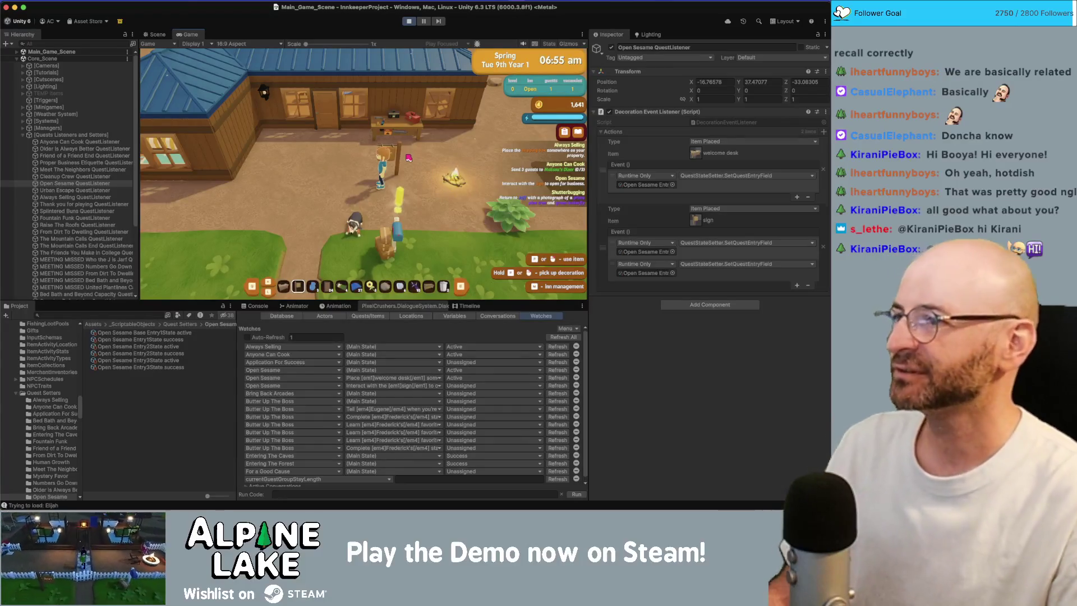
key(a)
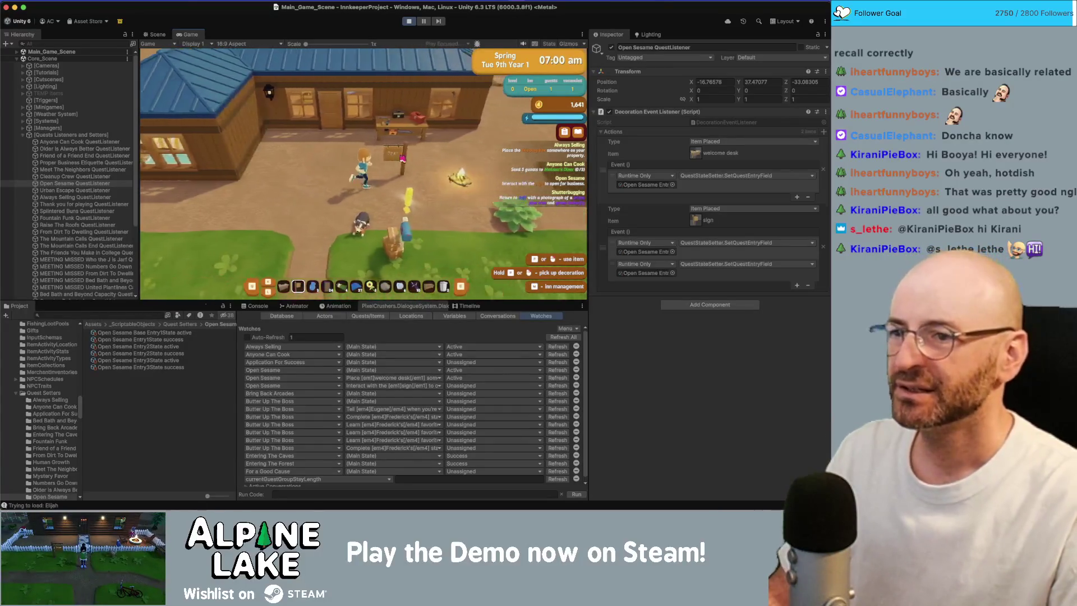
key(w)
key(9)
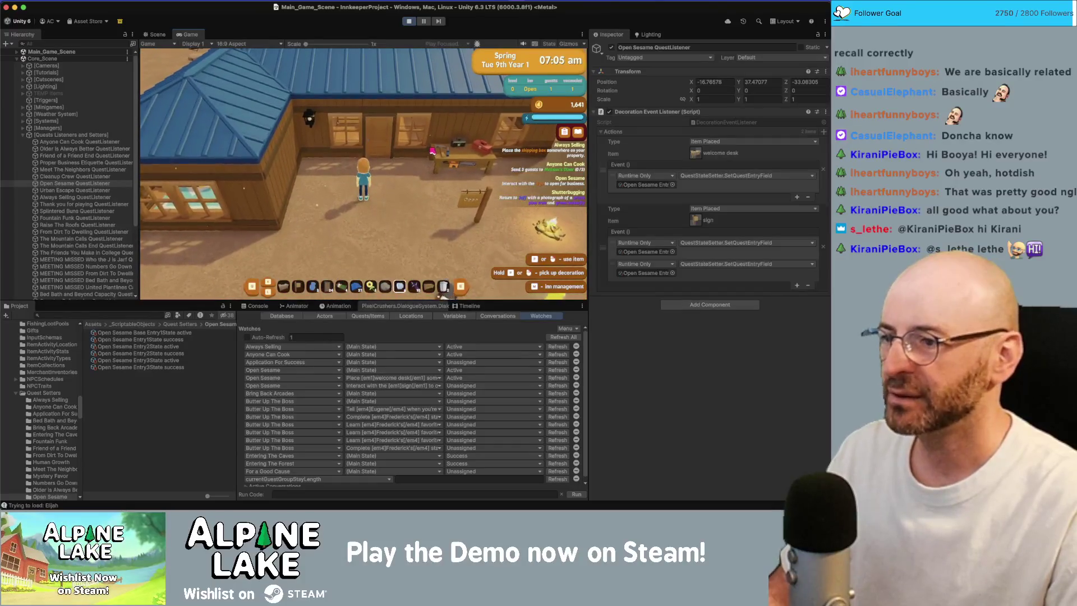
scroll(364, 174, up, 1)
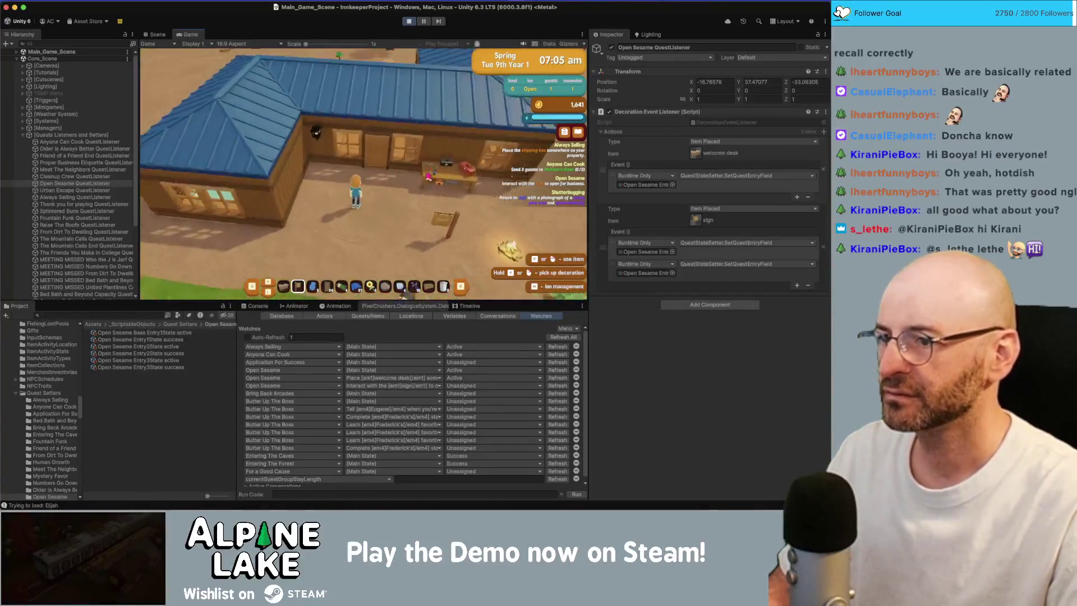
click(445, 212)
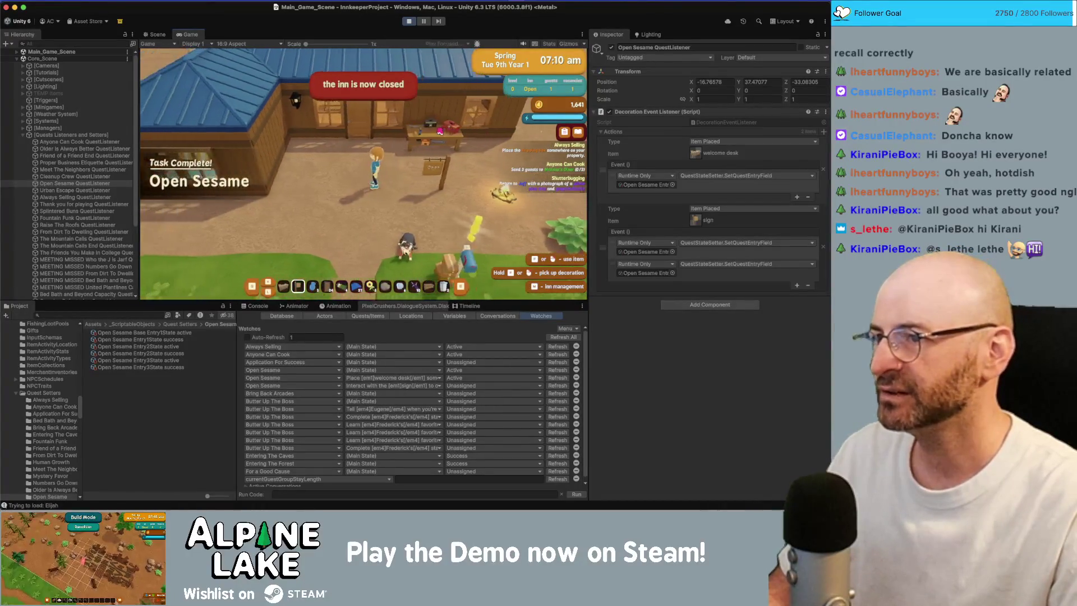
Step: Check the Current Bugs notes, then back in the game select the cozy bed for placement
key(super+Tab)
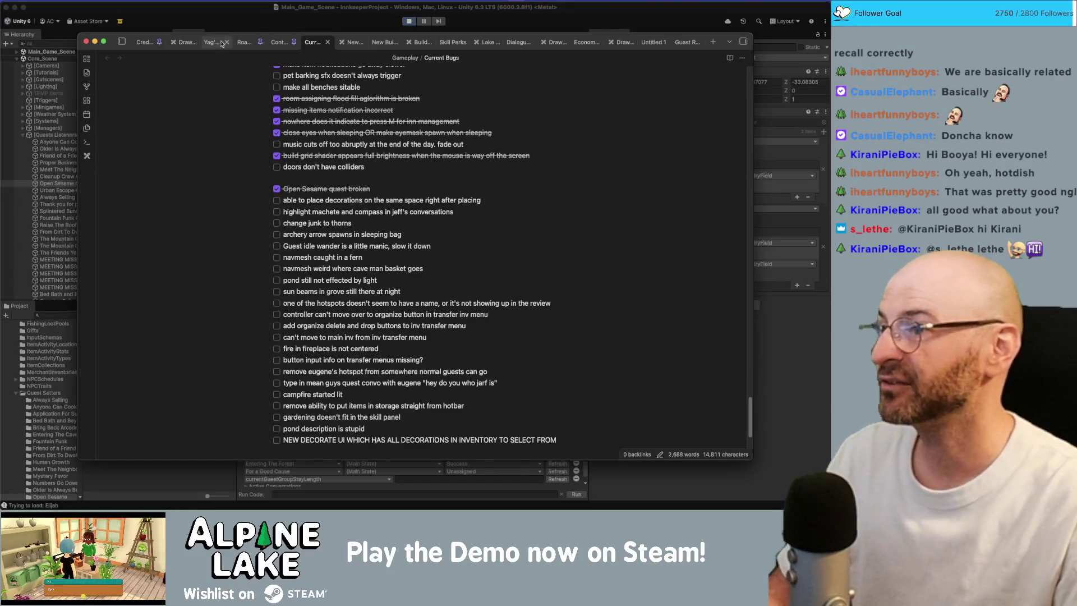
click(228, 25)
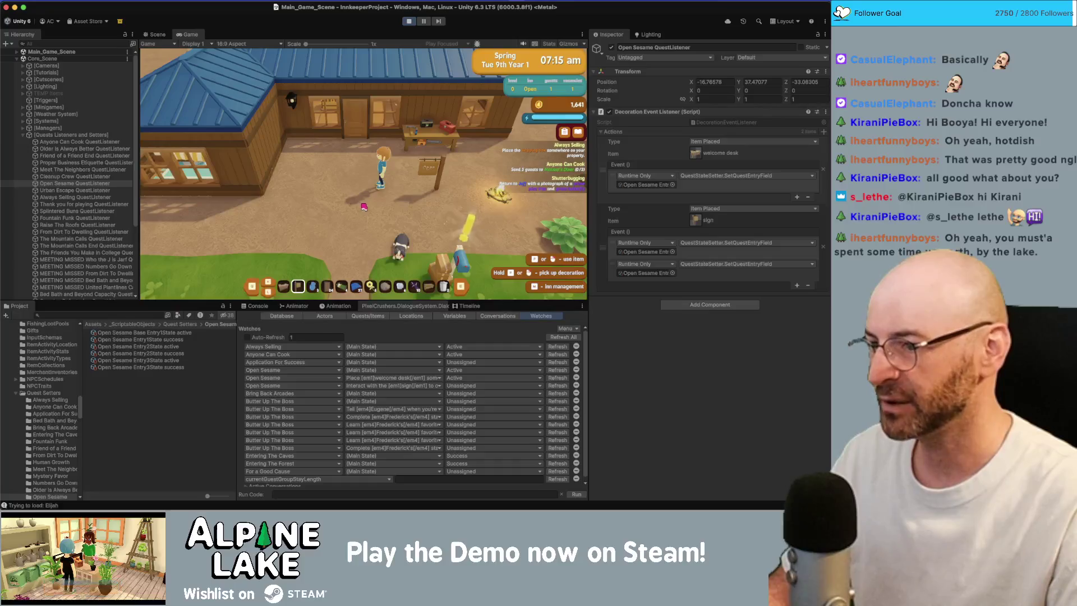
click(340, 191)
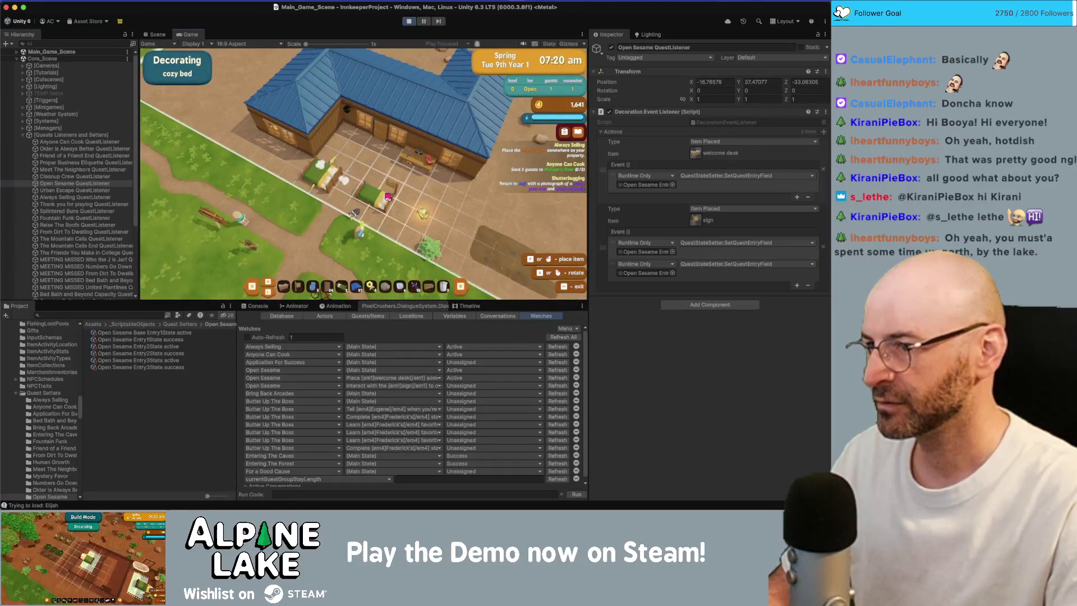
Step: Place the cozy bed beside the other bed, then place it a second time
click(354, 160)
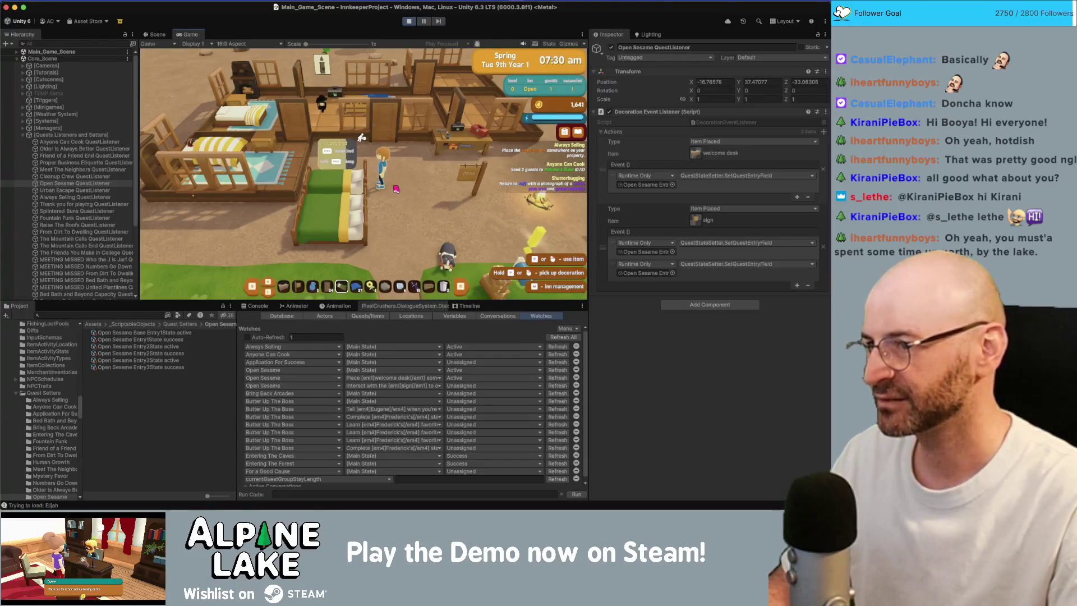
key(s)
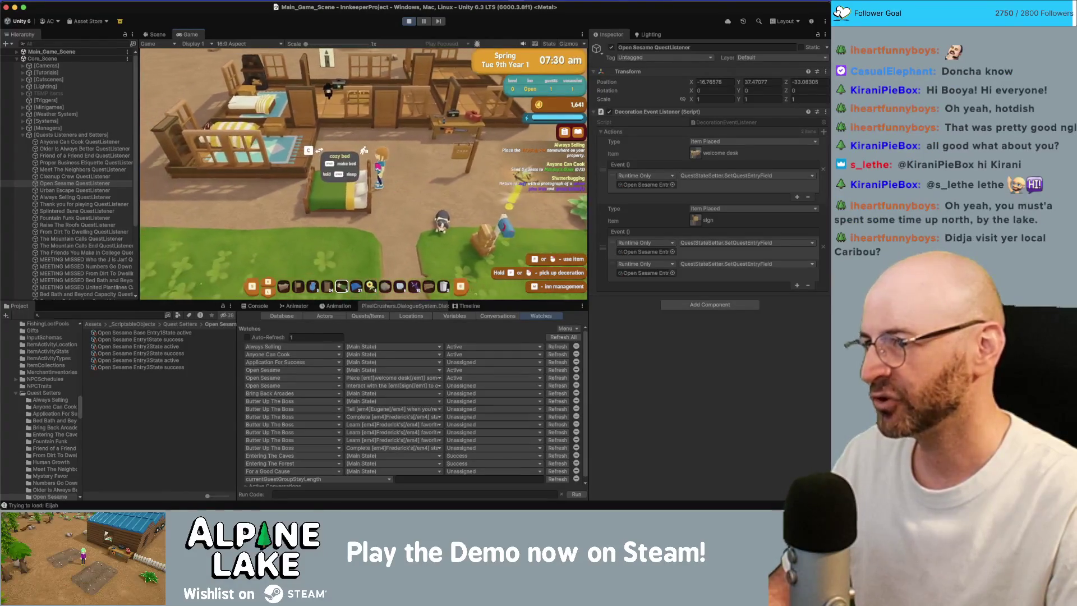
key(d)
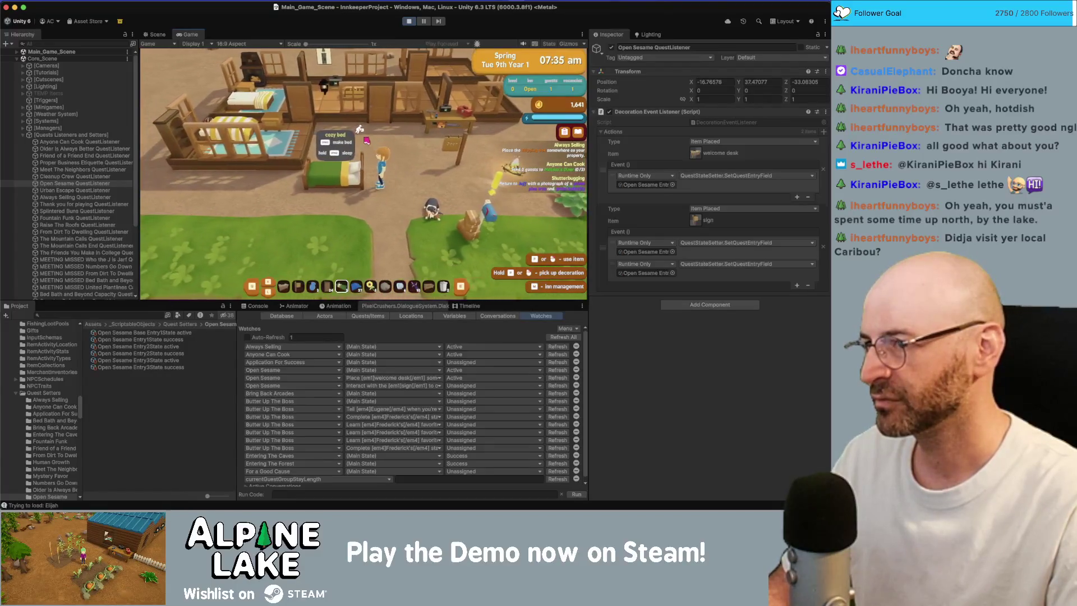
key(e)
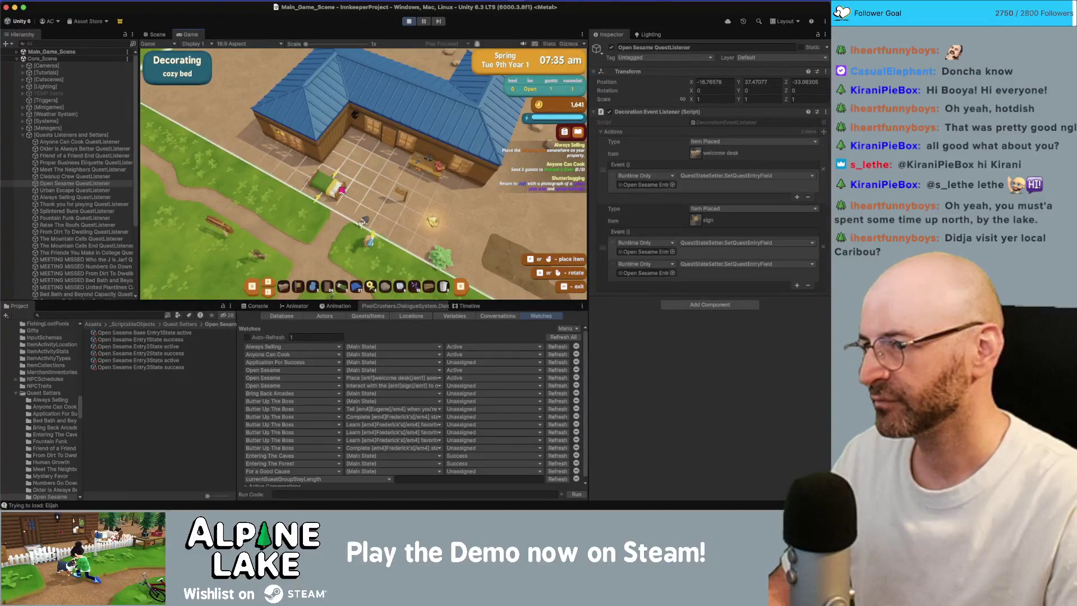
click(341, 191)
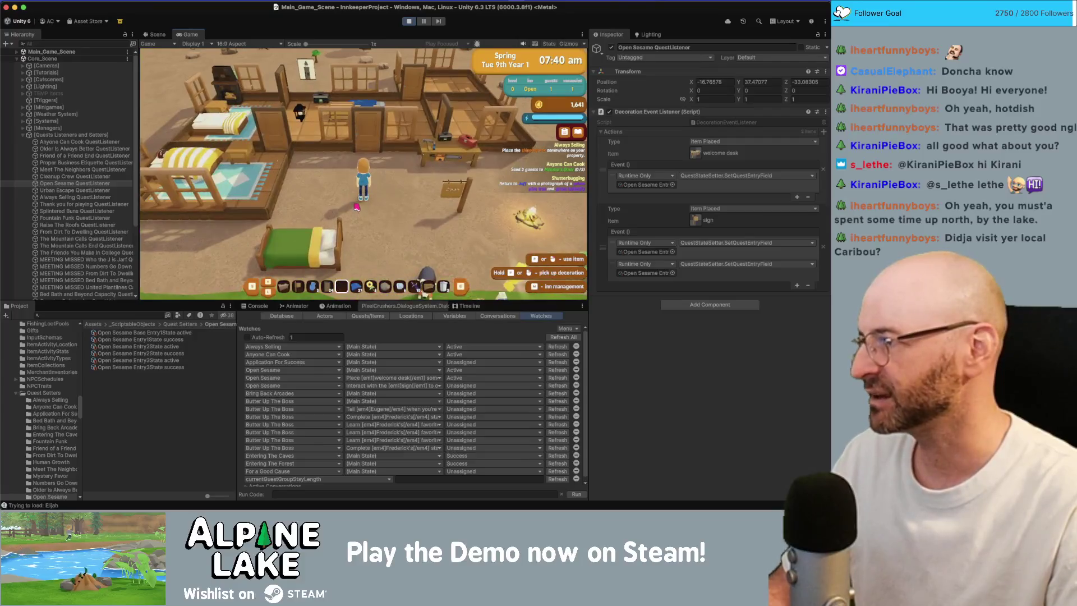
Step: Make the cozy bed, pick it back up, and select the door decoration
key(d)
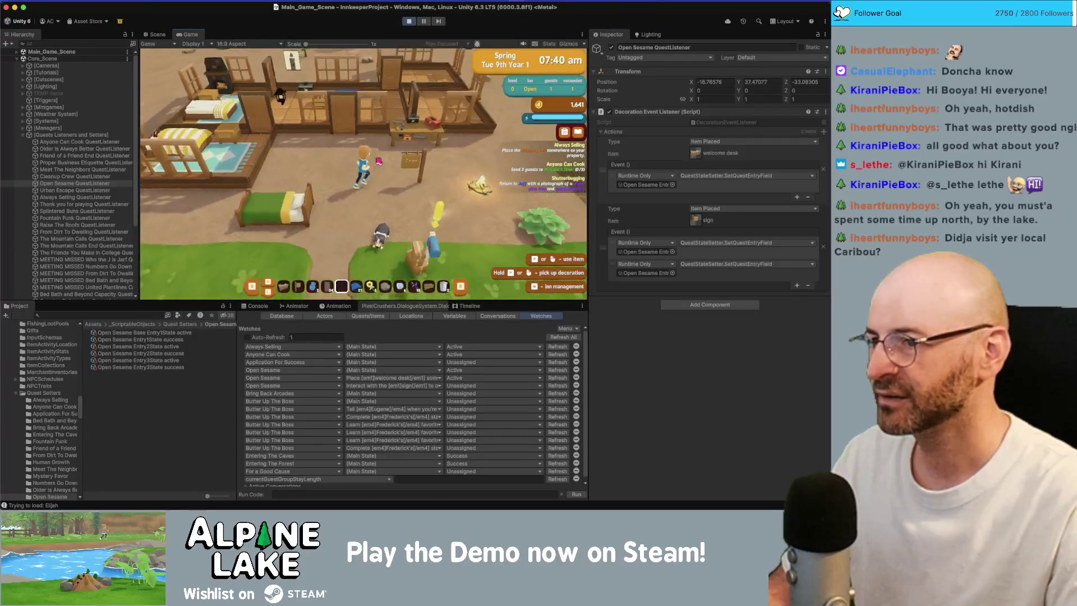
key(s)
key(a)
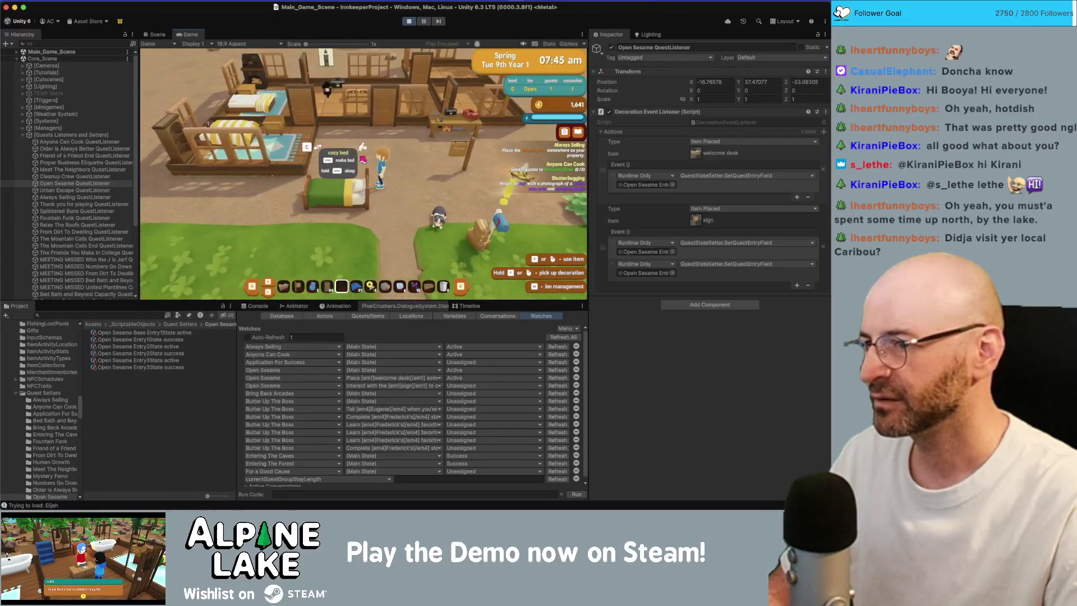
key(space)
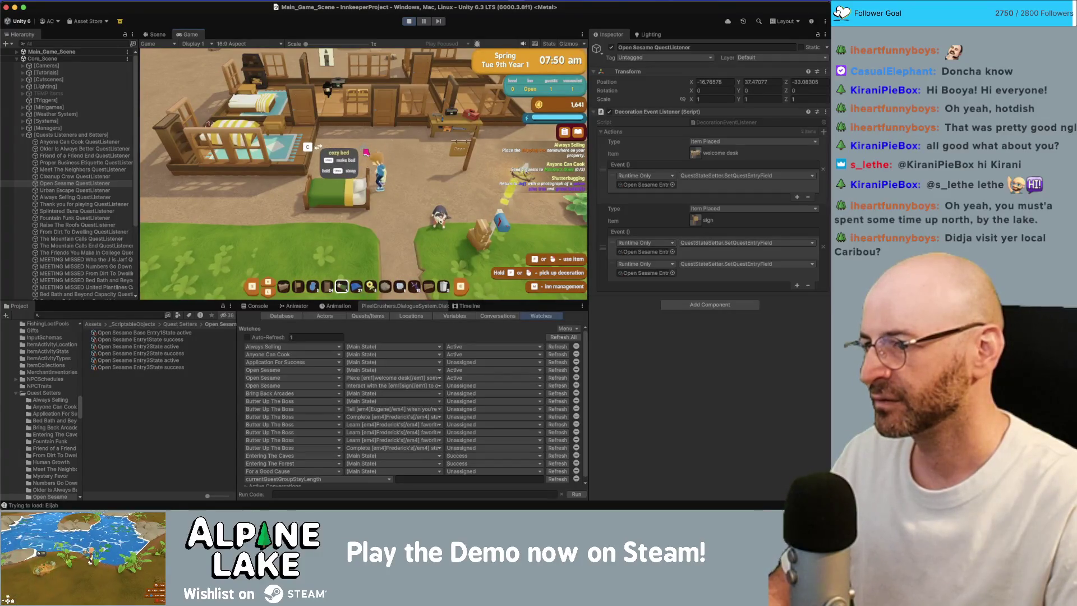
key(w)
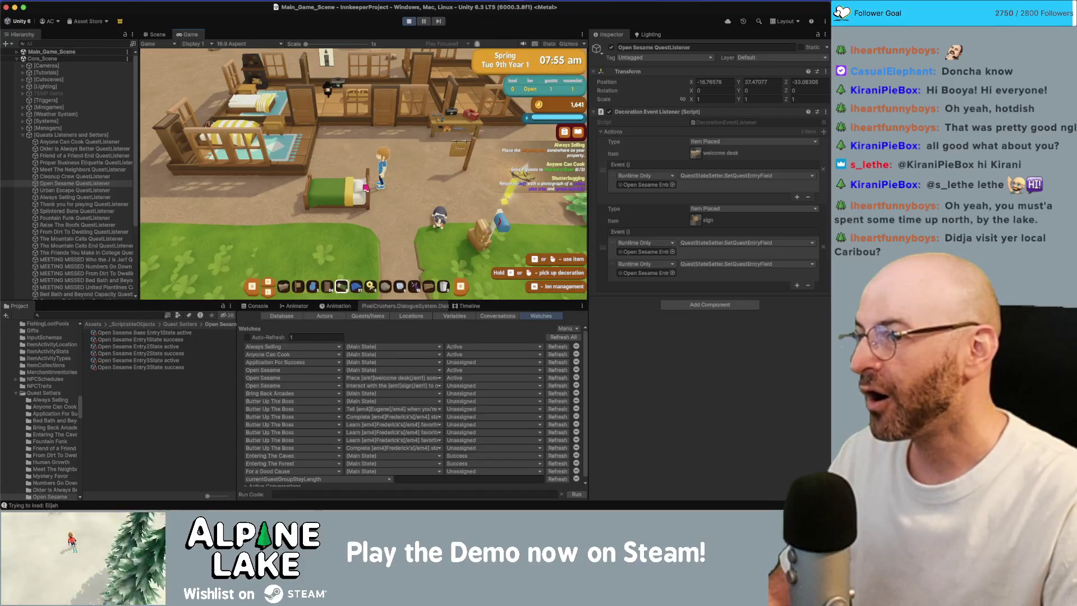
key(s)
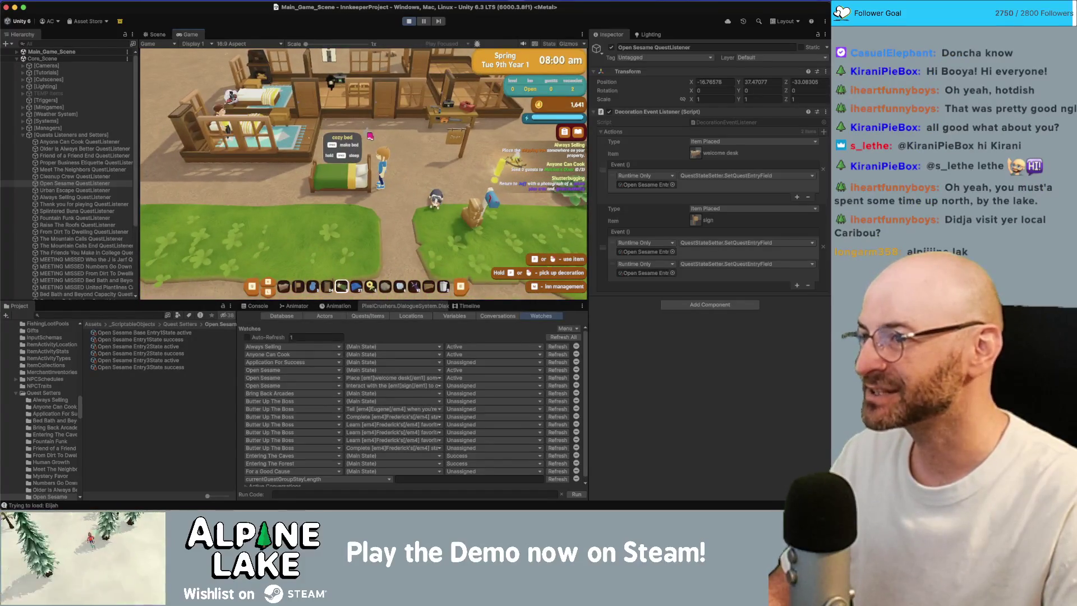
key(e)
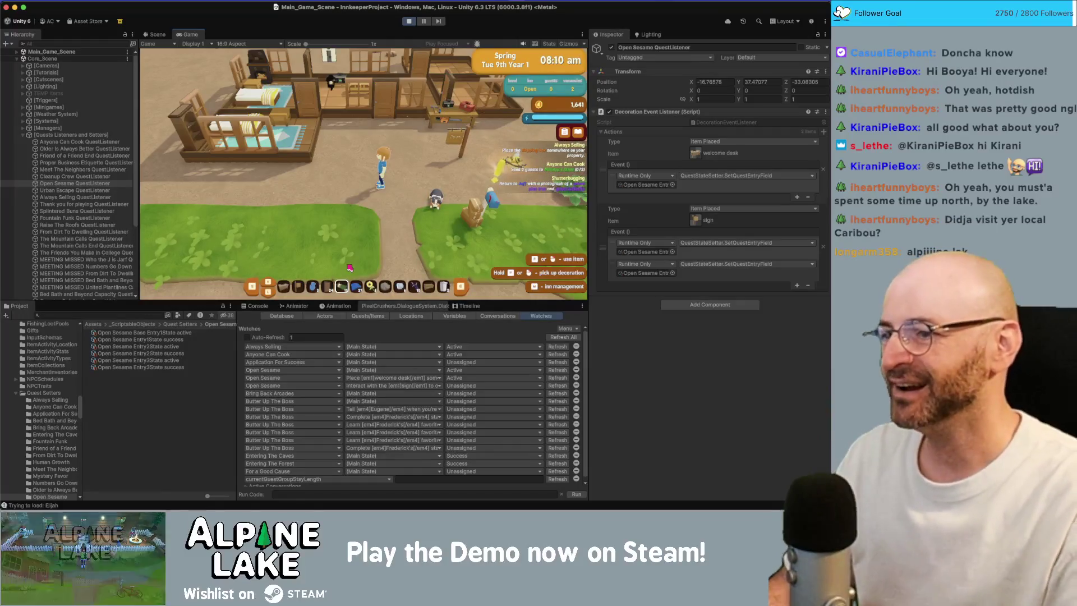
click(330, 286)
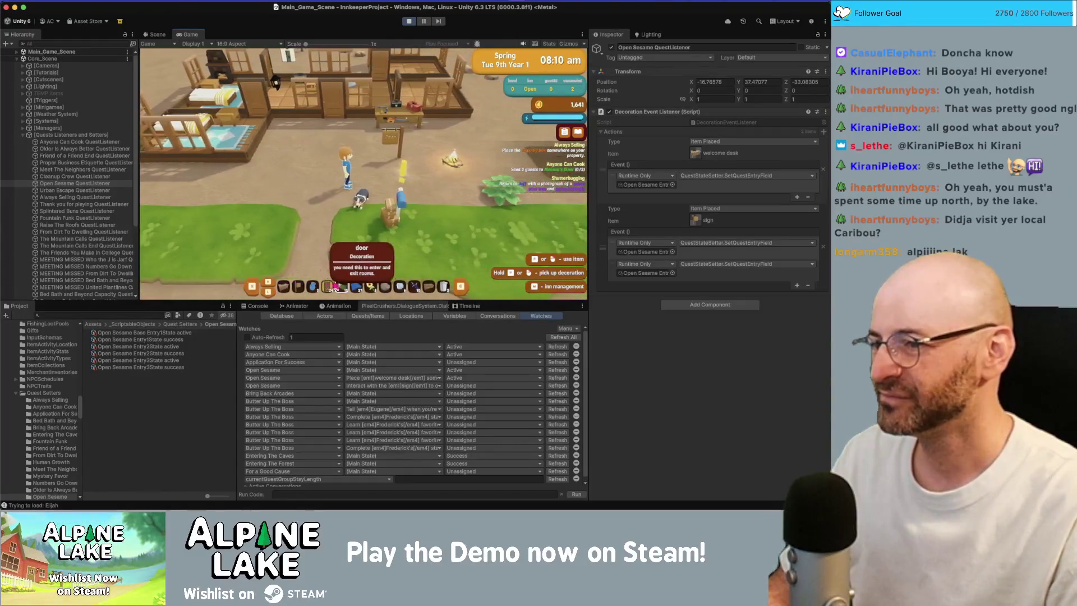
key(super+Tab)
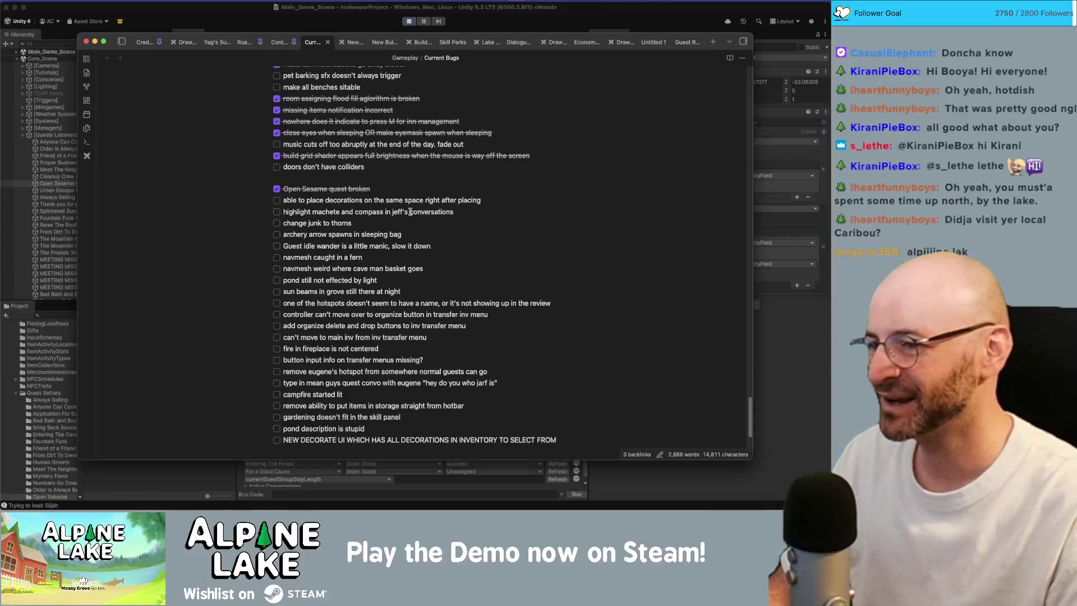
Step: Add a new bug item reading 'Duplicate item bug when spam pressing the pick up item button in the floating UI thingy' below the placement bug line
click(509, 202)
key(Return)
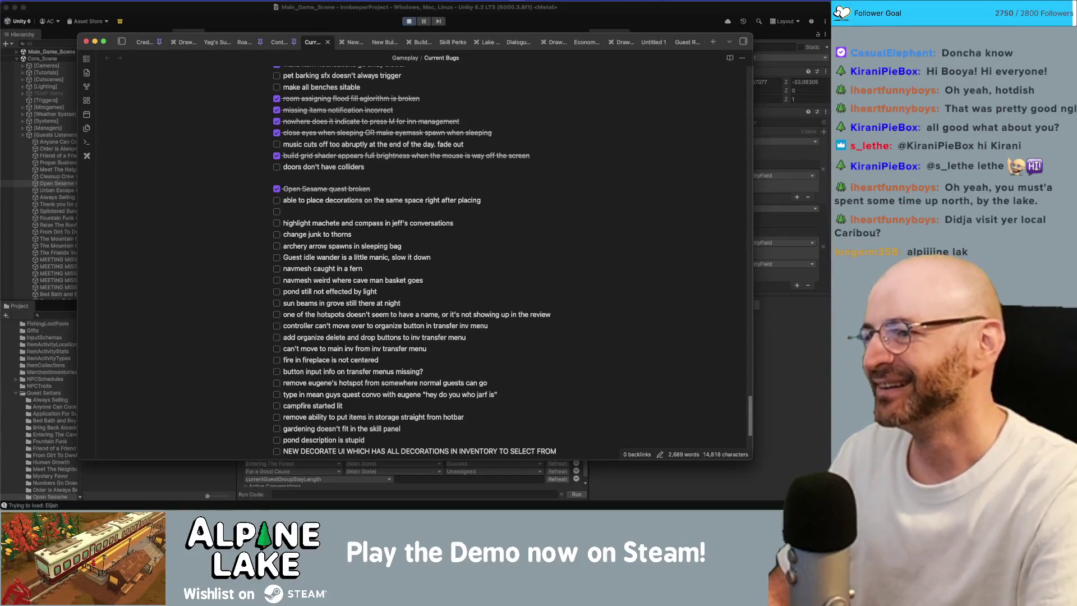
text(Duplicate item bug when spam pressing the pick up item button in the floating)
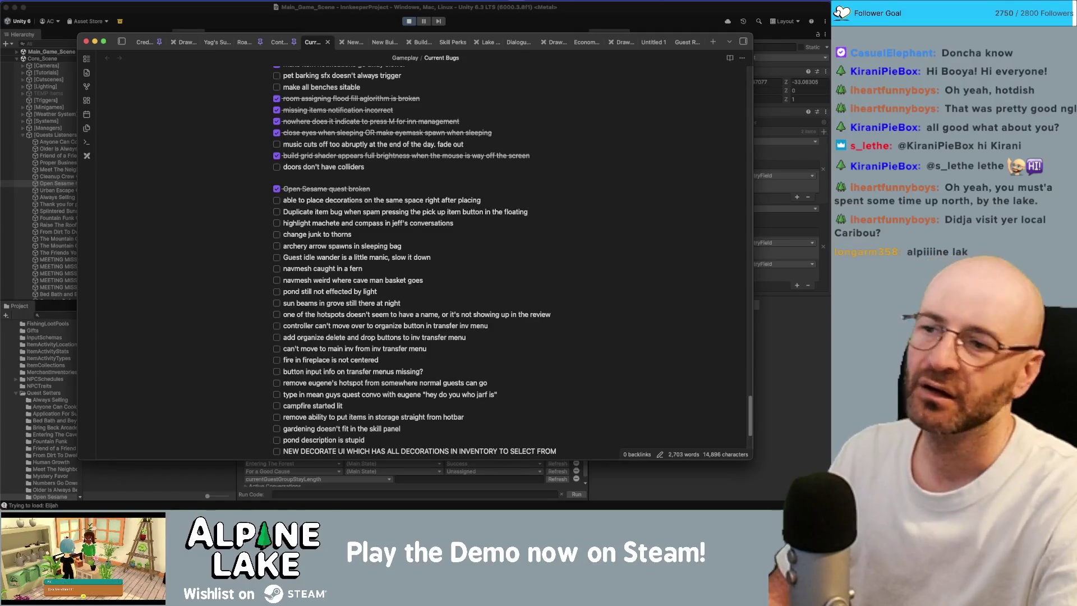
text( UI)
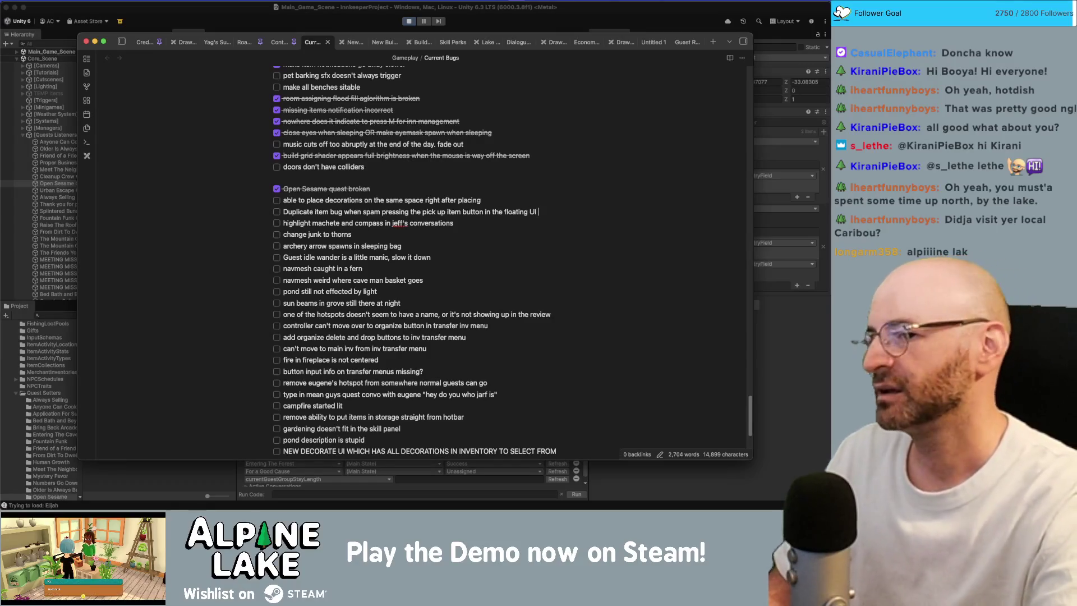
text( thingy)
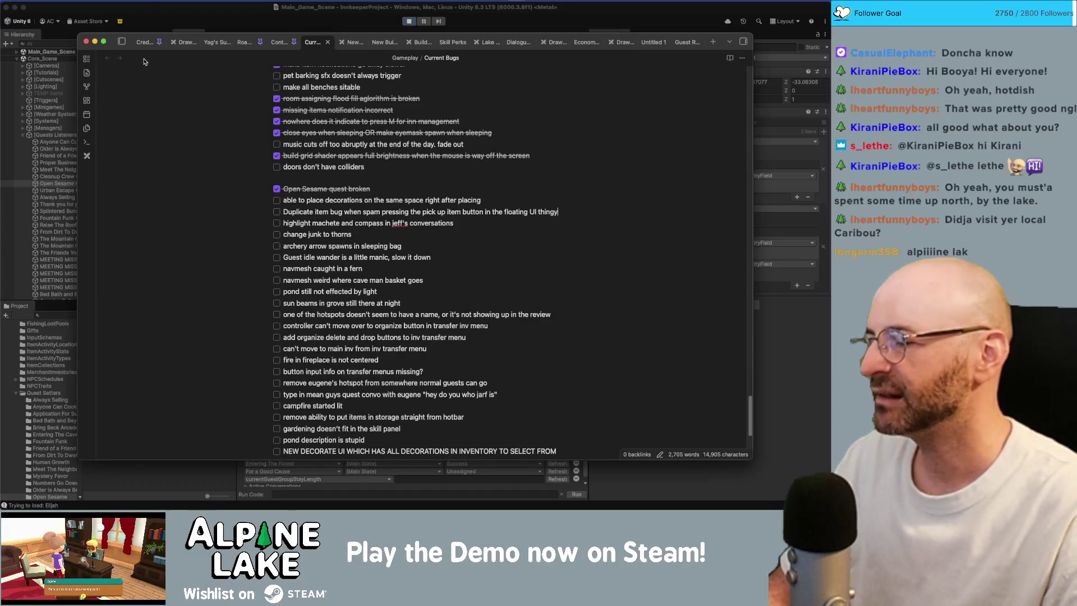
click(159, 2)
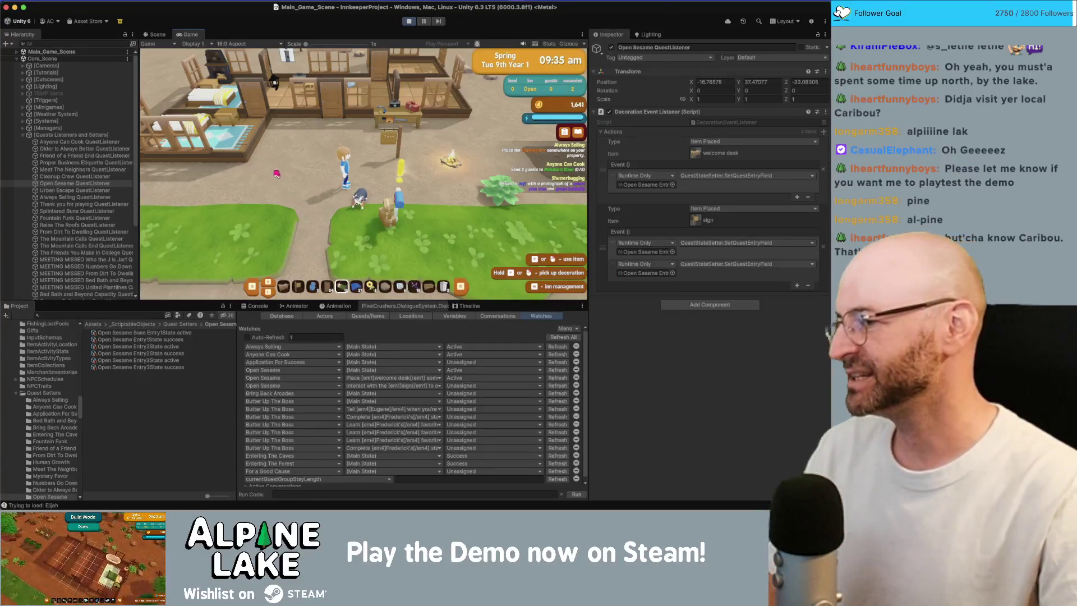
Step: Open the mailbox's first letter and claim its dog bed and bowl gift
key(e)
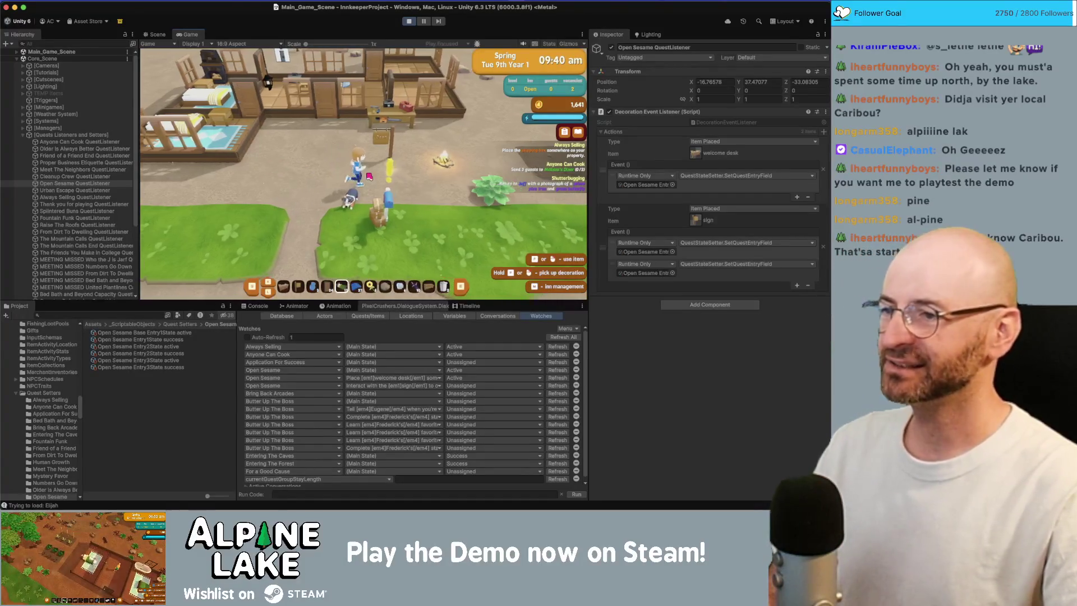
click(272, 142)
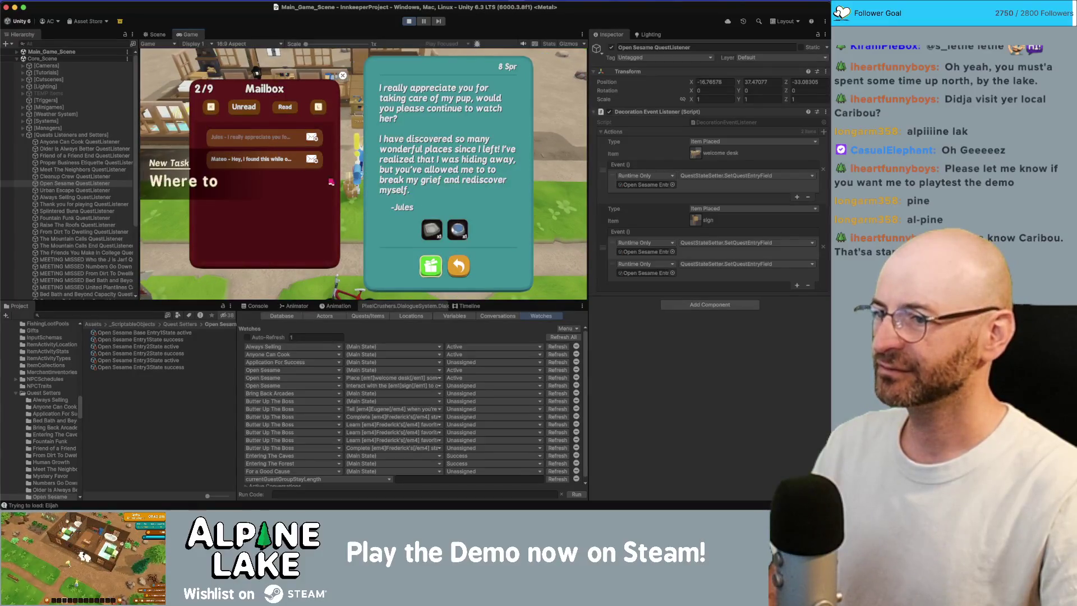
click(431, 266)
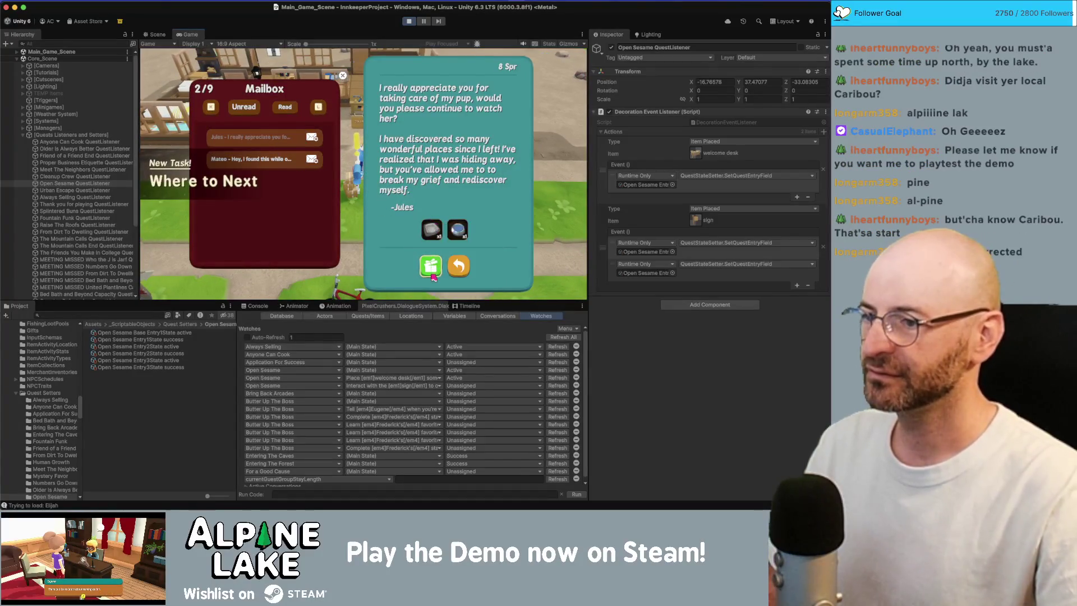
key(Escape)
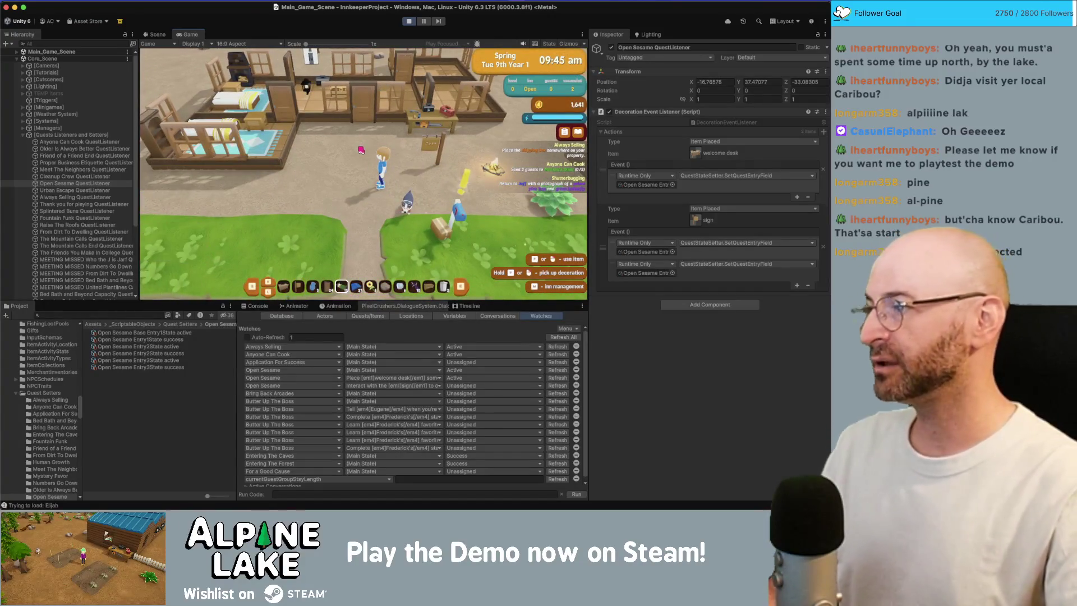
Step: Place a cozy bed on the floor, then stop the game and switch to the DecorationController code
click(364, 145)
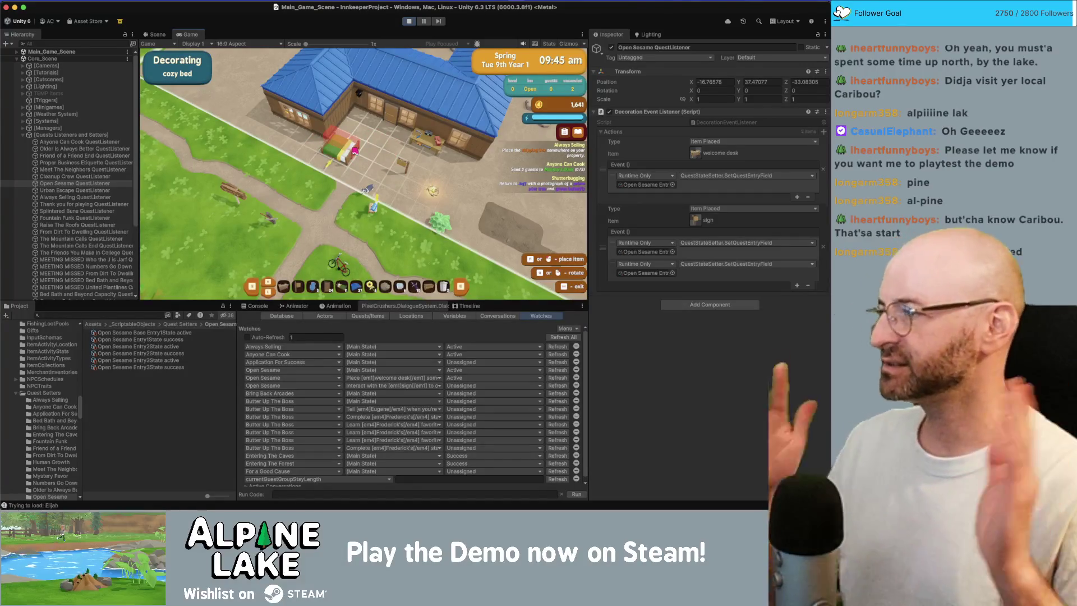
click(350, 151)
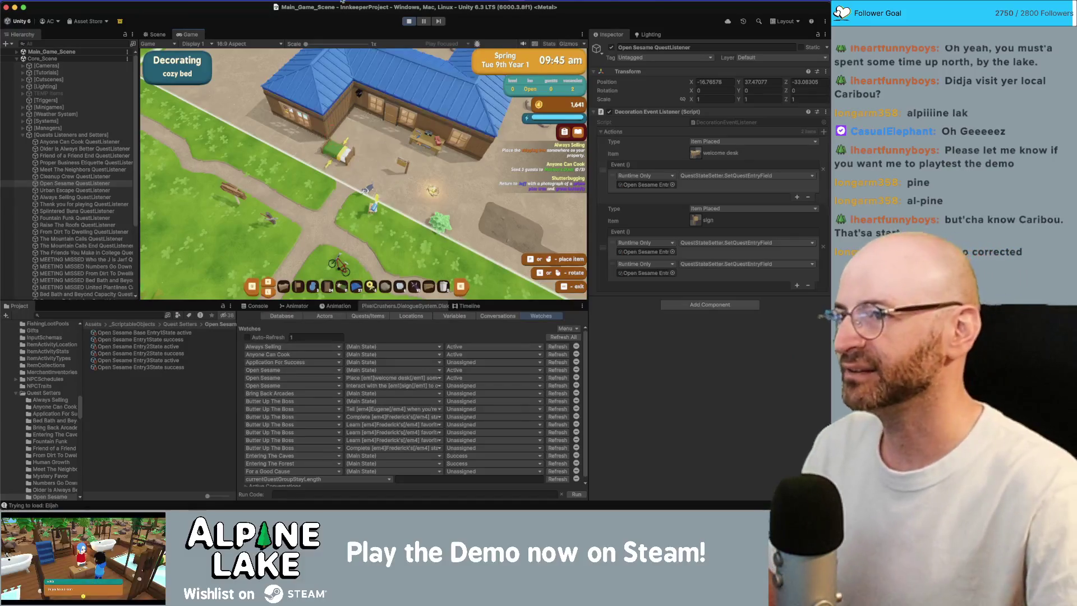
click(418, 20)
key(super+Tab)
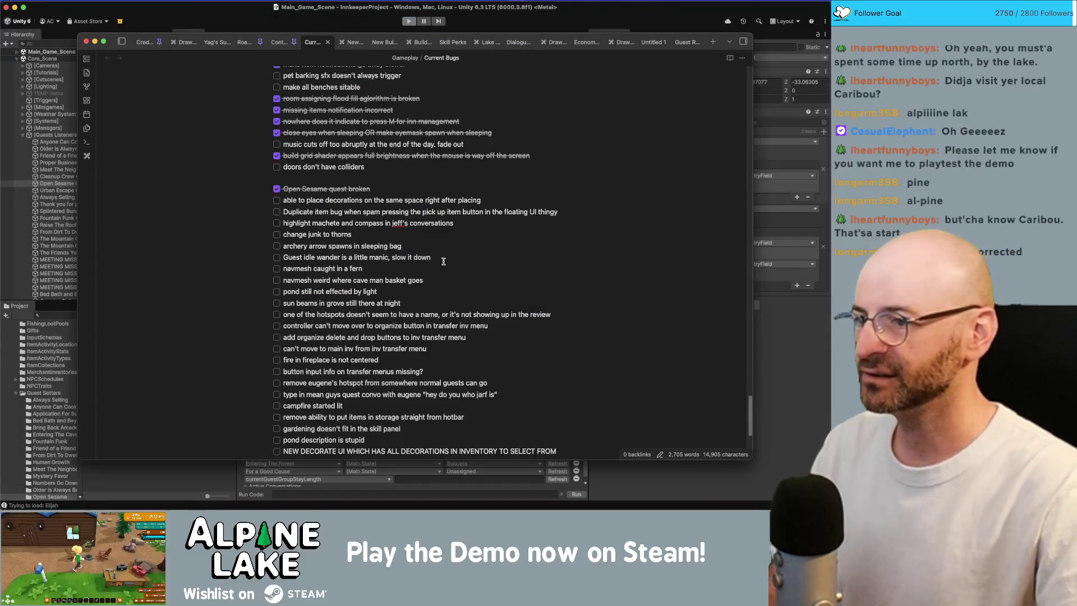
click(225, 8)
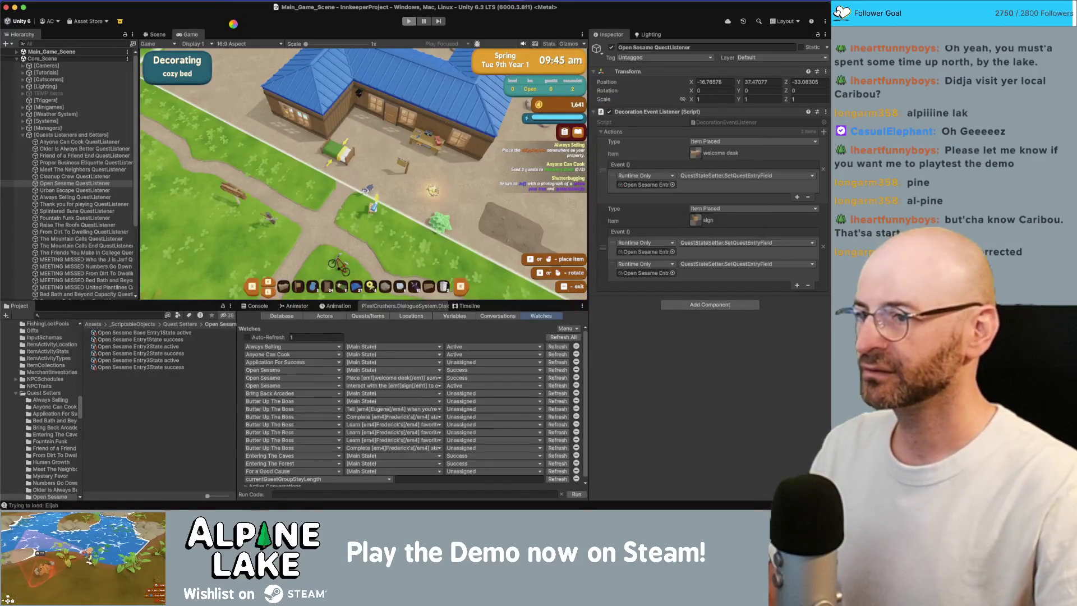
key(super+Tab)
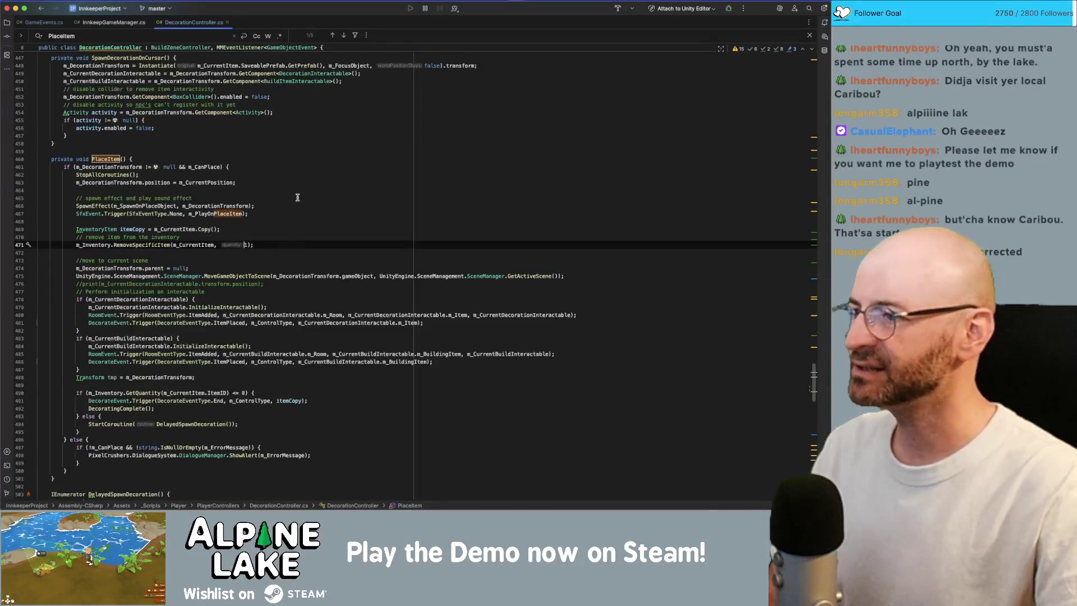
Step: Insert 'm_CanPlace = false;' as the first line of PlaceItem's if block, above StopAllCoroutines
click(294, 164)
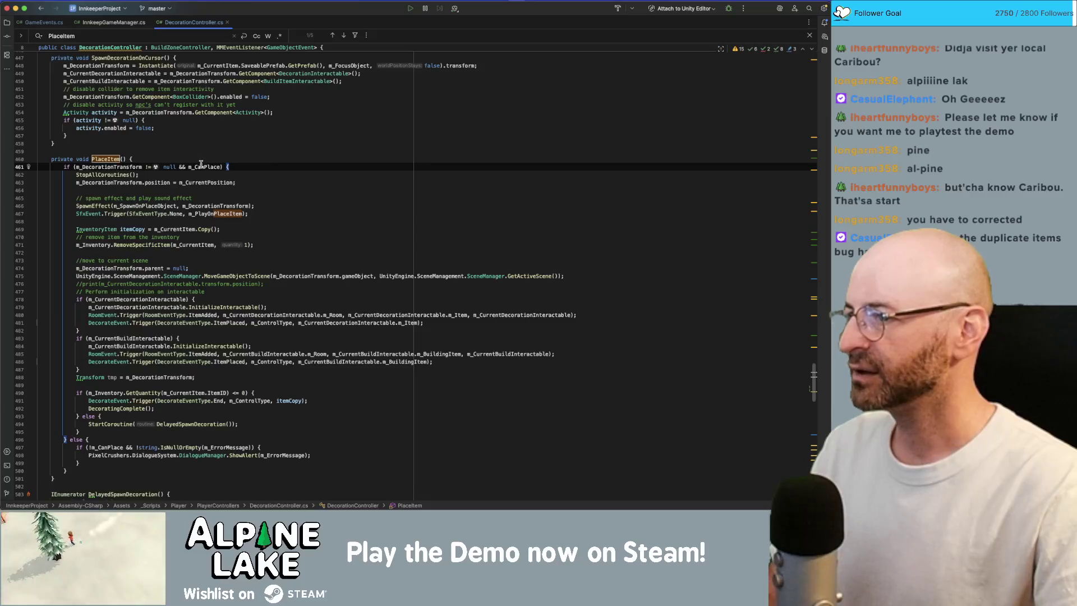
click(242, 175)
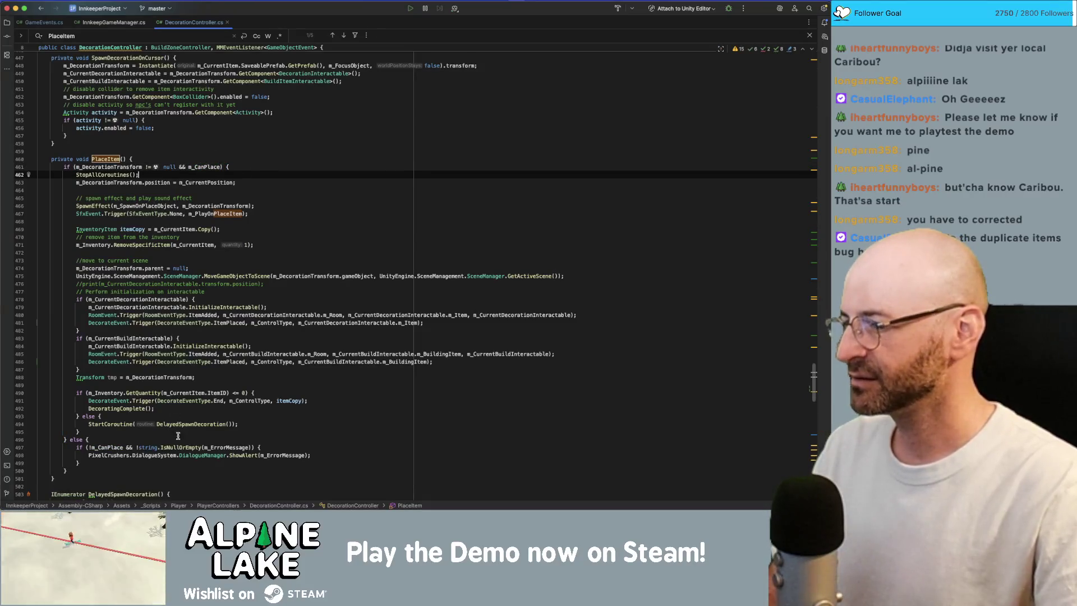
click(137, 409)
click(177, 391)
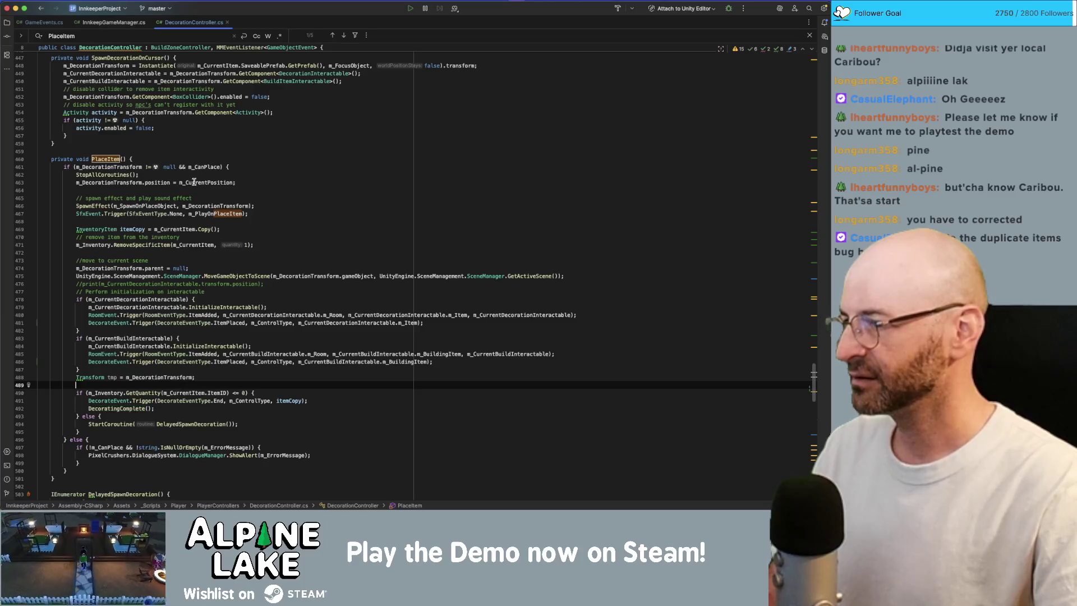
click(246, 182)
click(261, 178)
key(super+alt+Return)
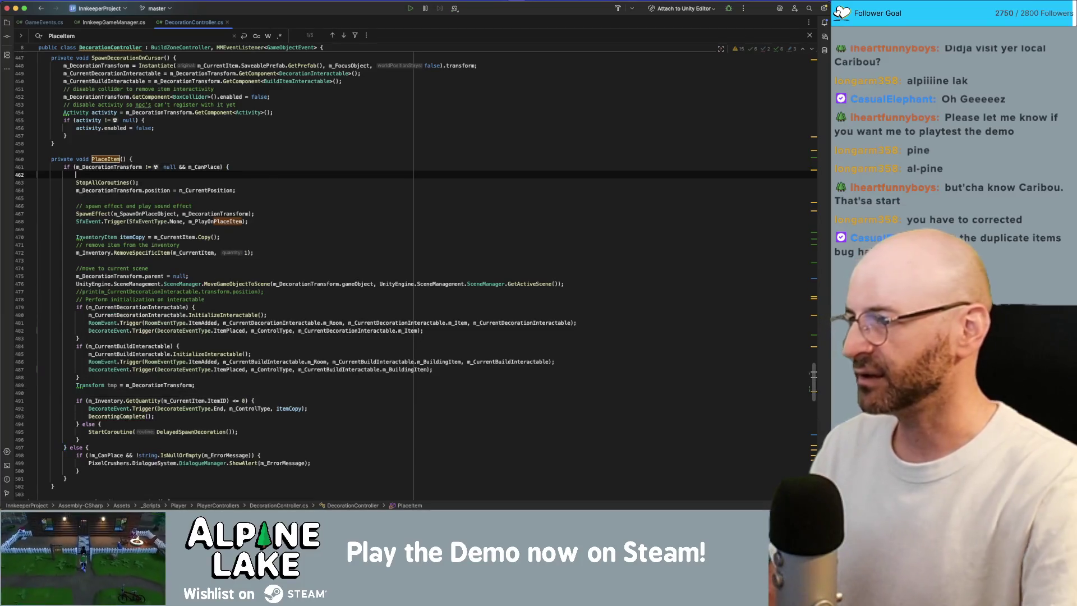
text(m_CanPlace = false;)
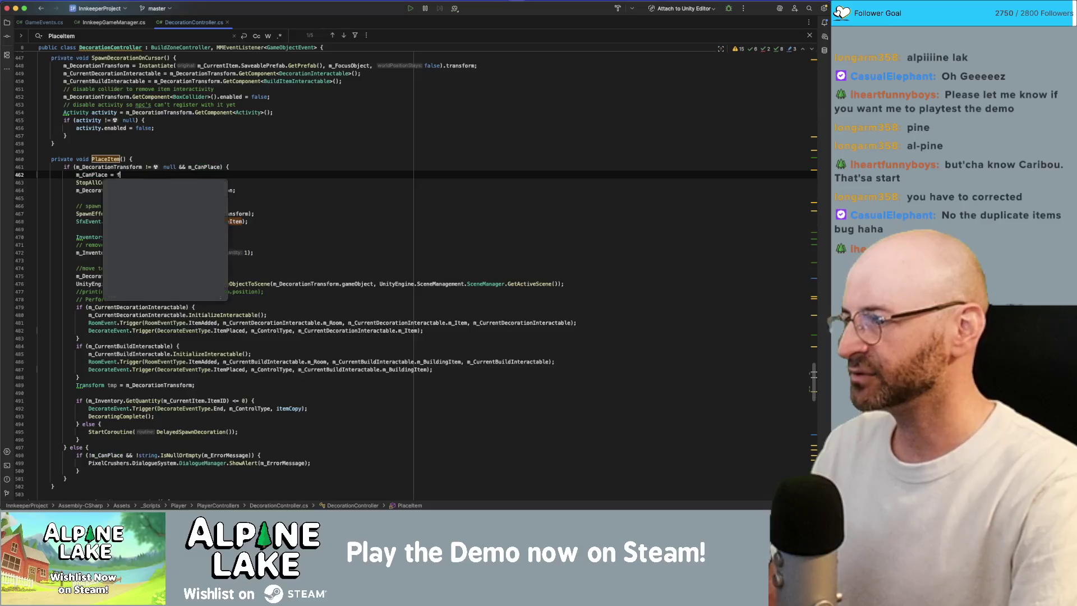
click(261, 199)
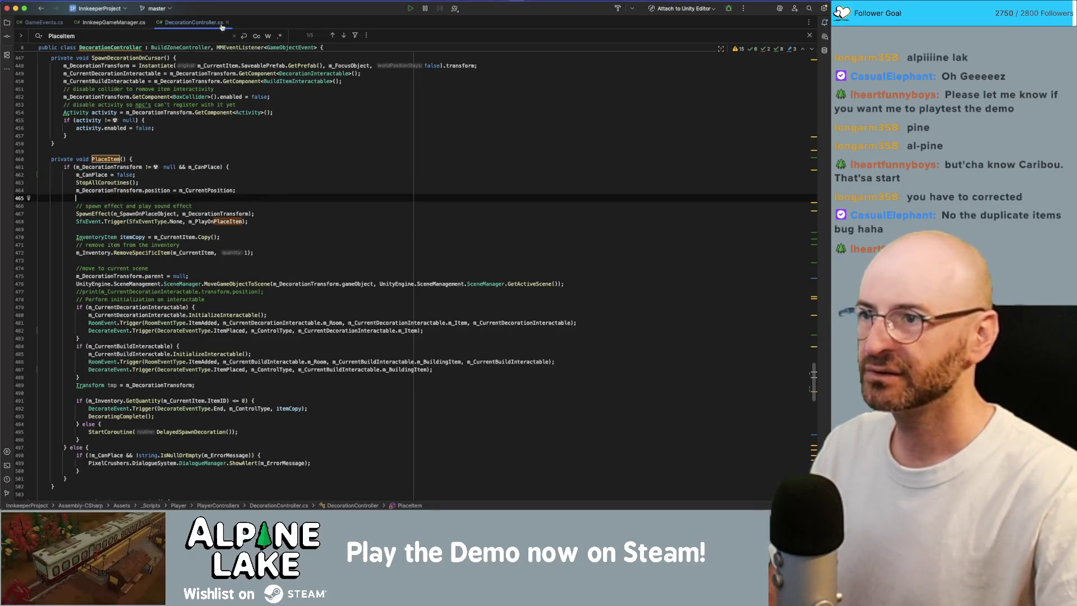
key(super+Tab)
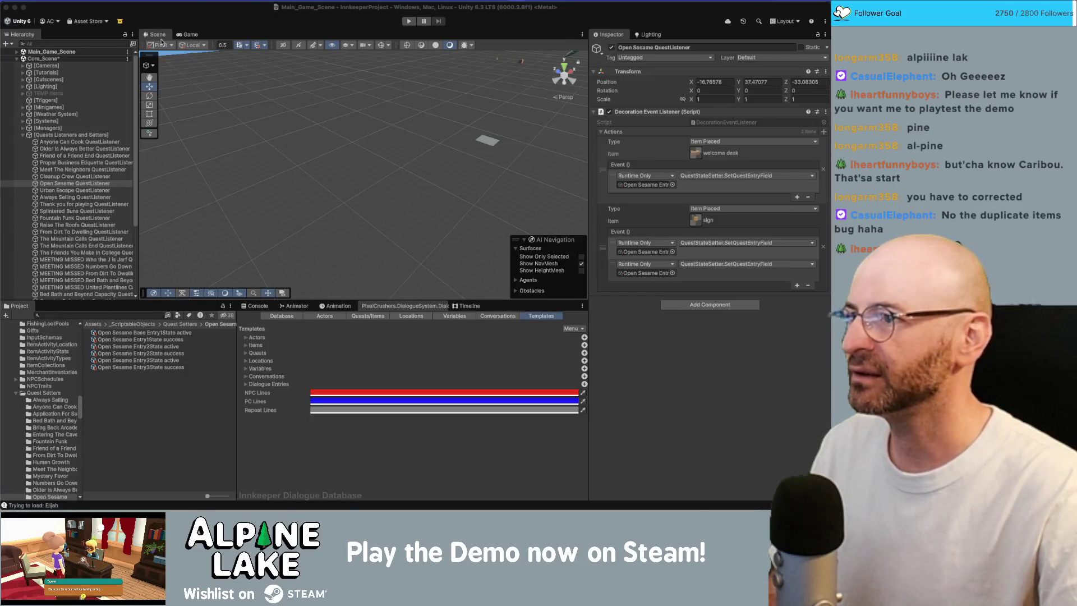
Step: Show the Game view, then start and stop play mode once
click(191, 35)
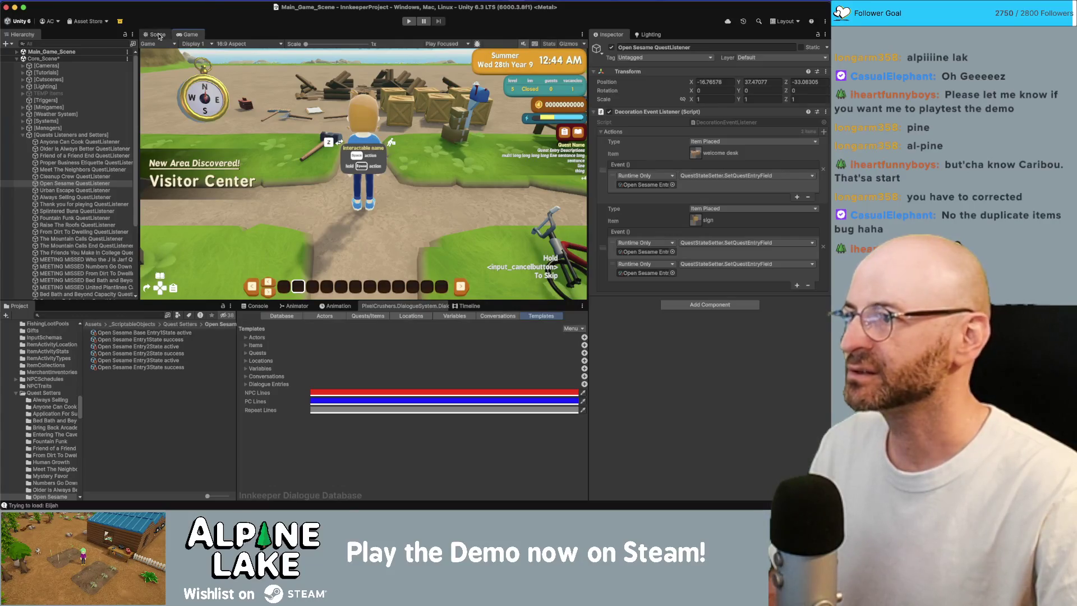
click(409, 21)
click(410, 21)
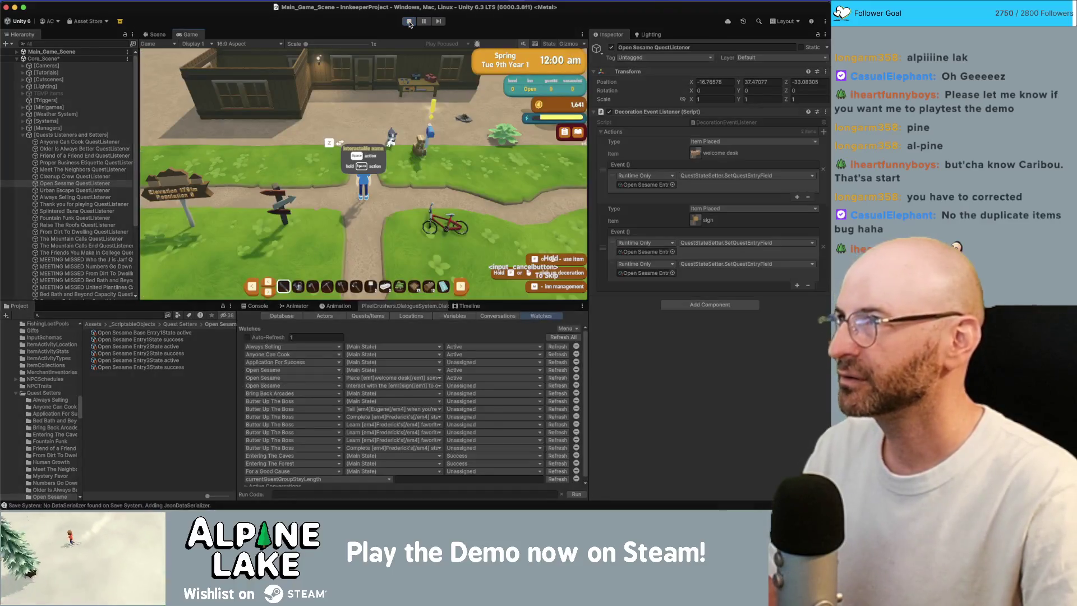
click(409, 22)
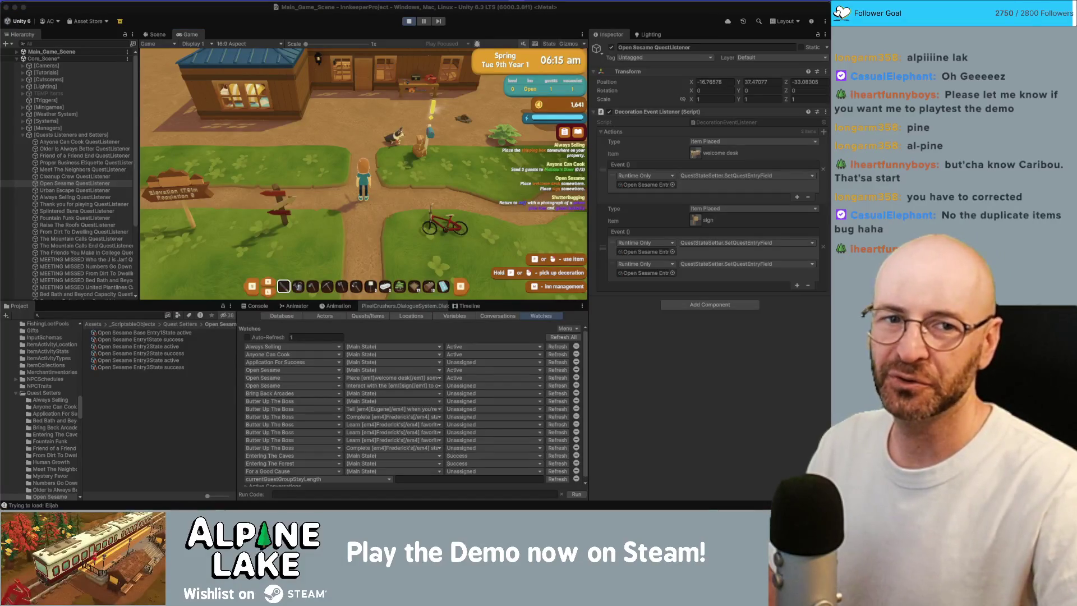
Step: Place a cozy bed inside the house during play, then stop play mode
click(402, 113)
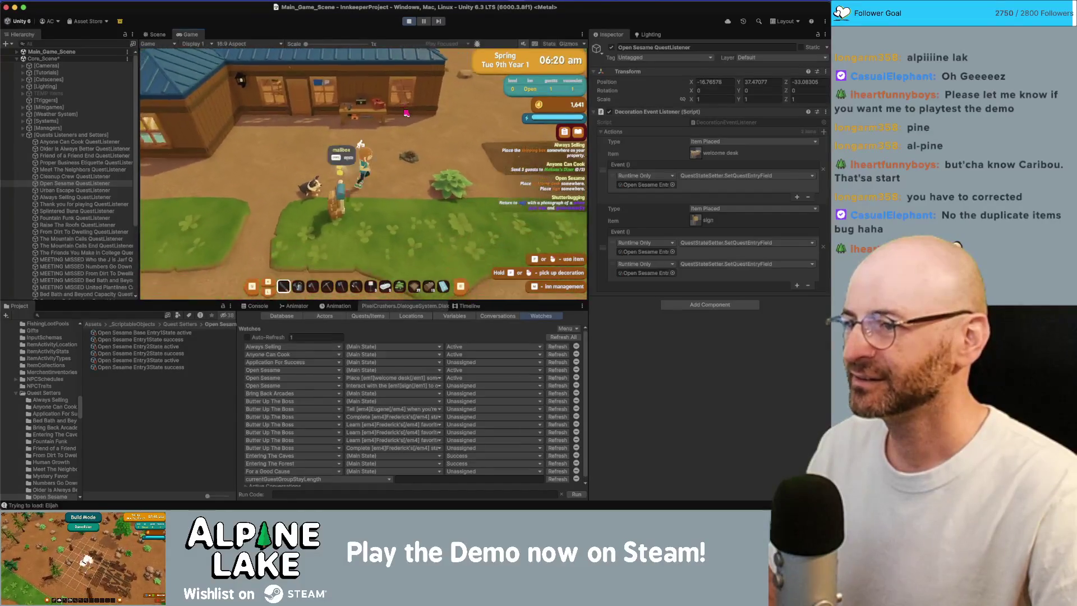
key(e)
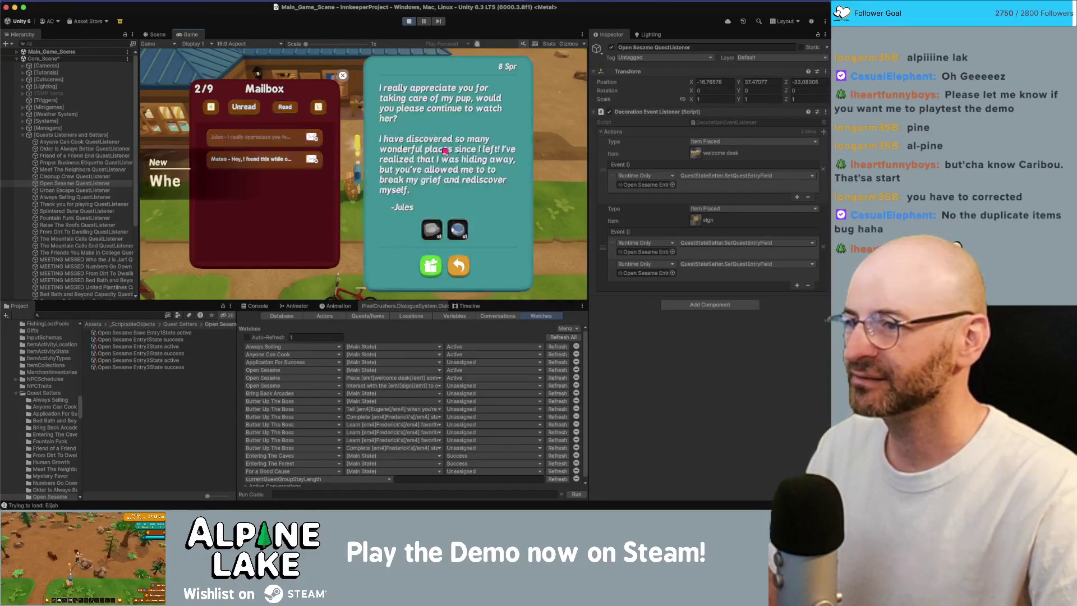
key(Escape)
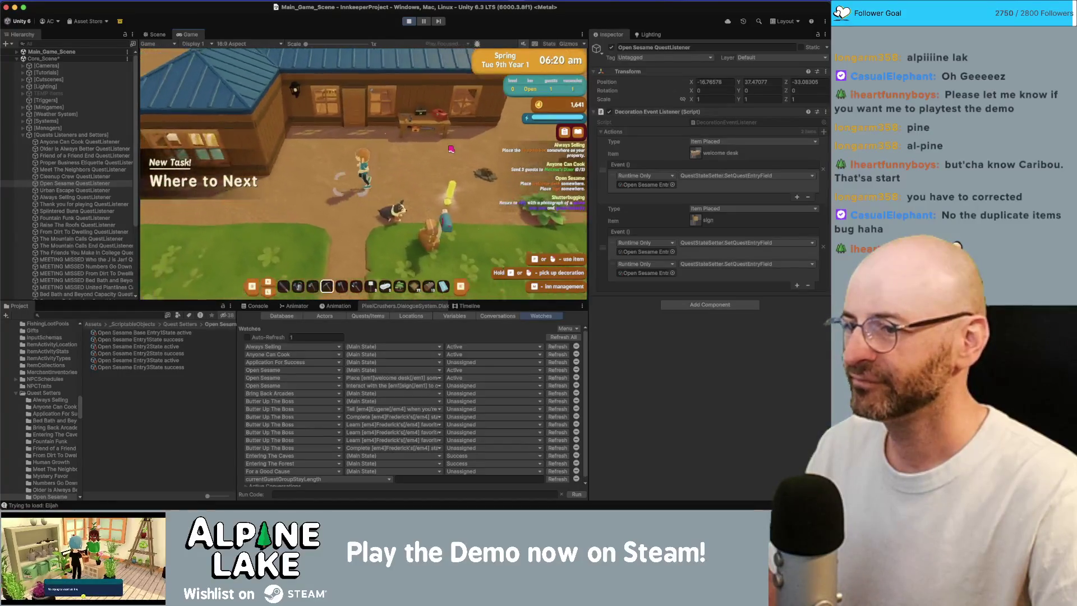
scroll(451, 148, down, 4)
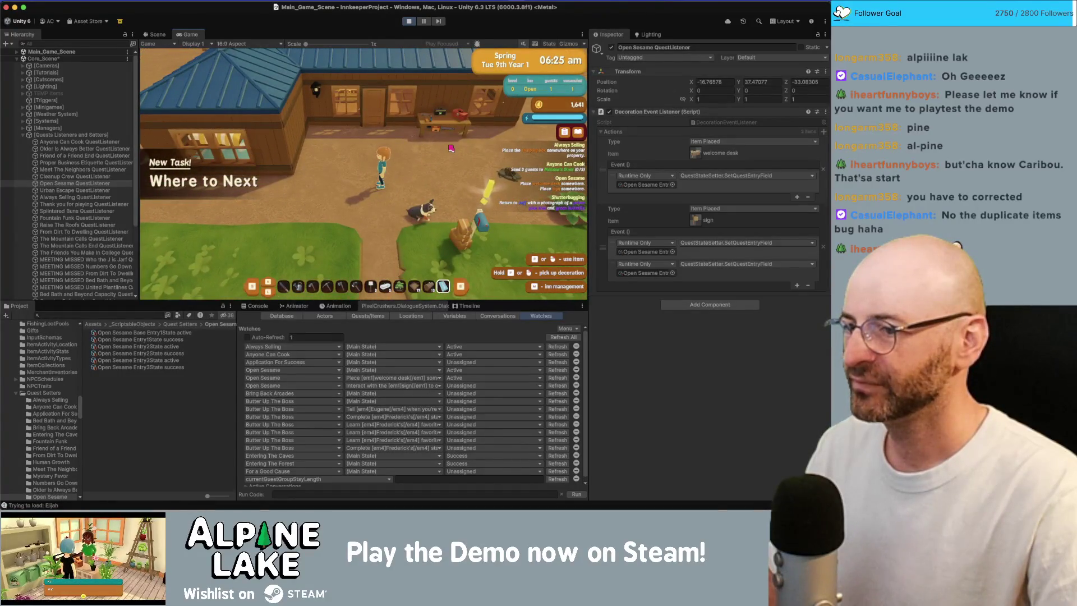
scroll(451, 149, up, 5)
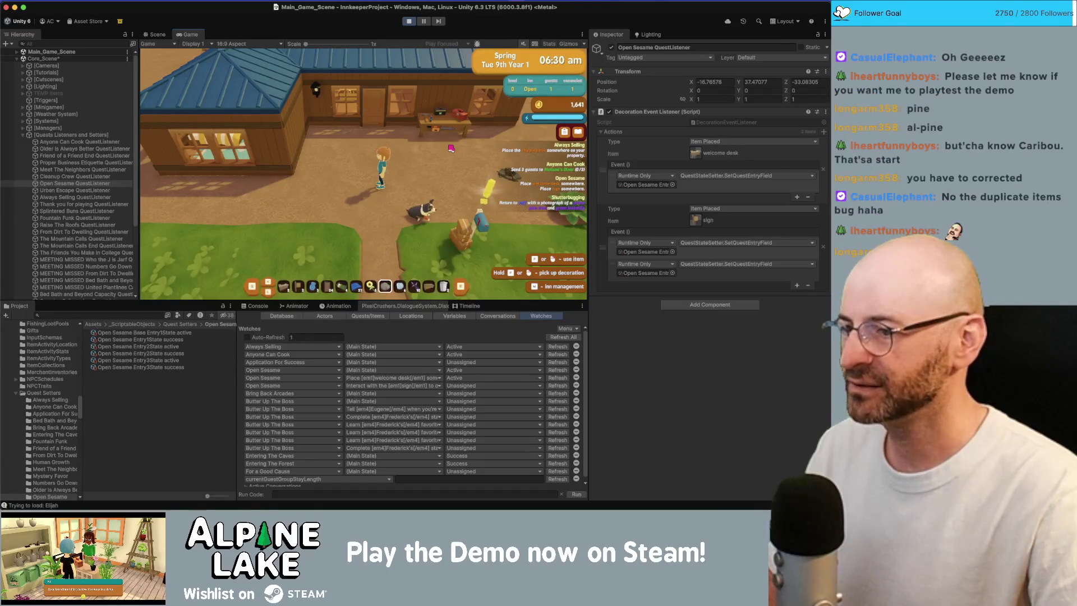
click(451, 149)
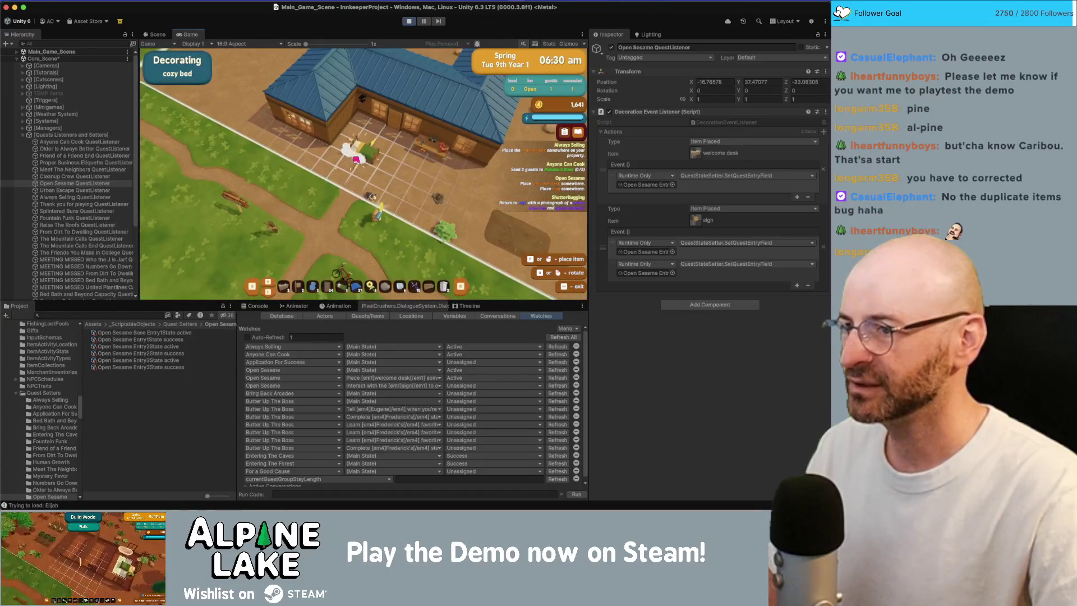
click(356, 160)
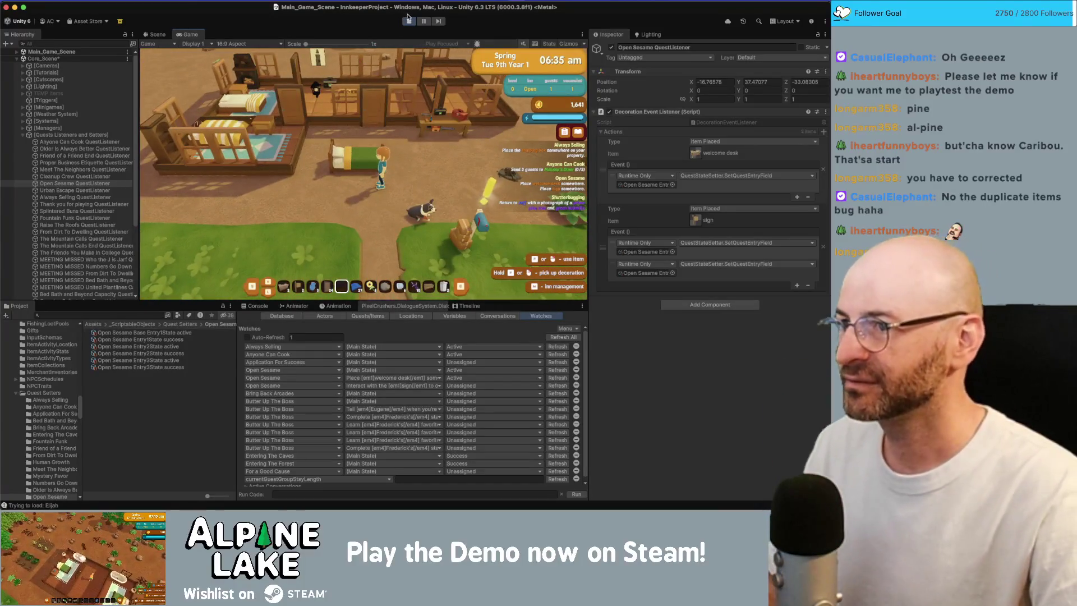
click(409, 22)
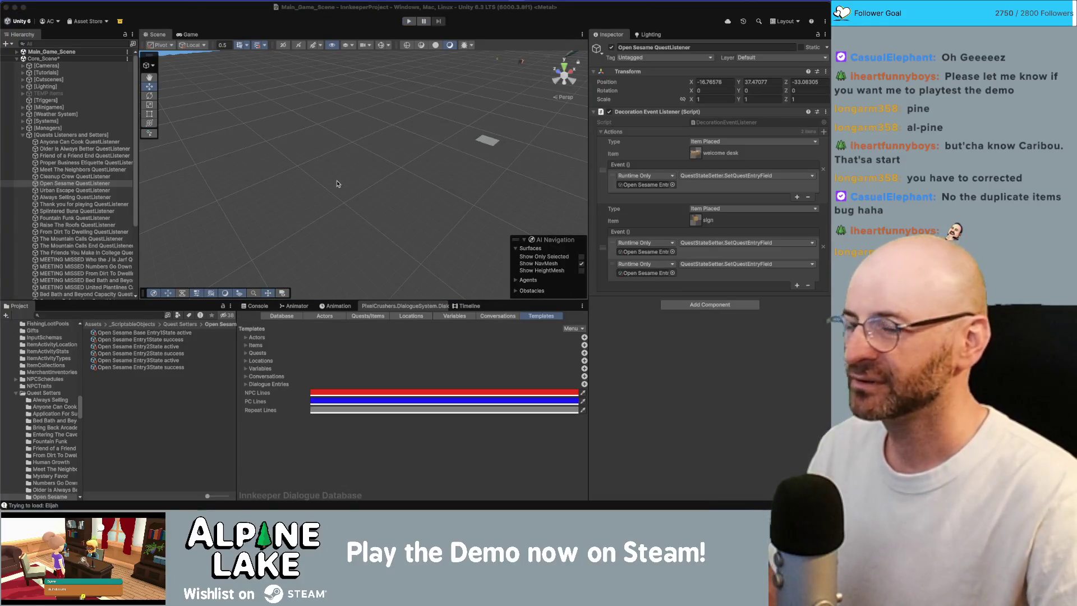
key(super+Tab)
Step: Search DecorationController.cs for 'm_CanPlace = true'
click(293, 183)
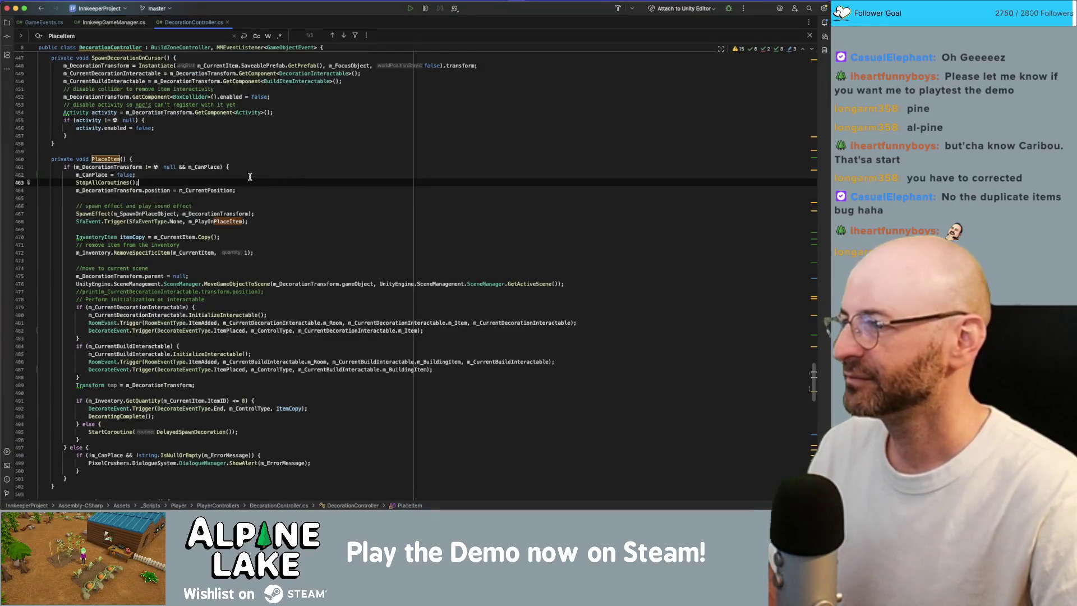
click(205, 174)
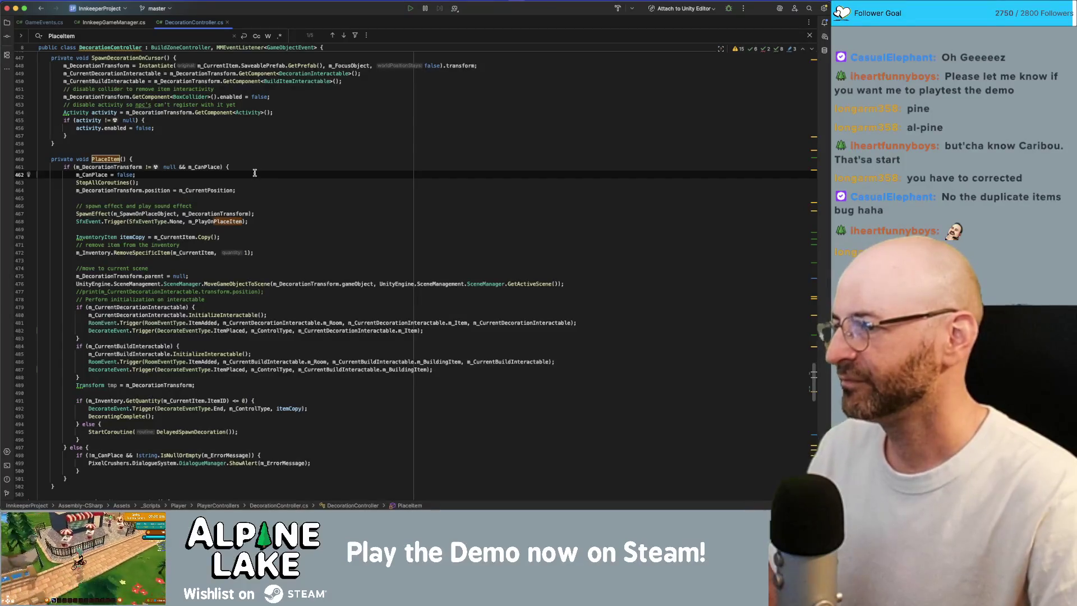
double_click(101, 175)
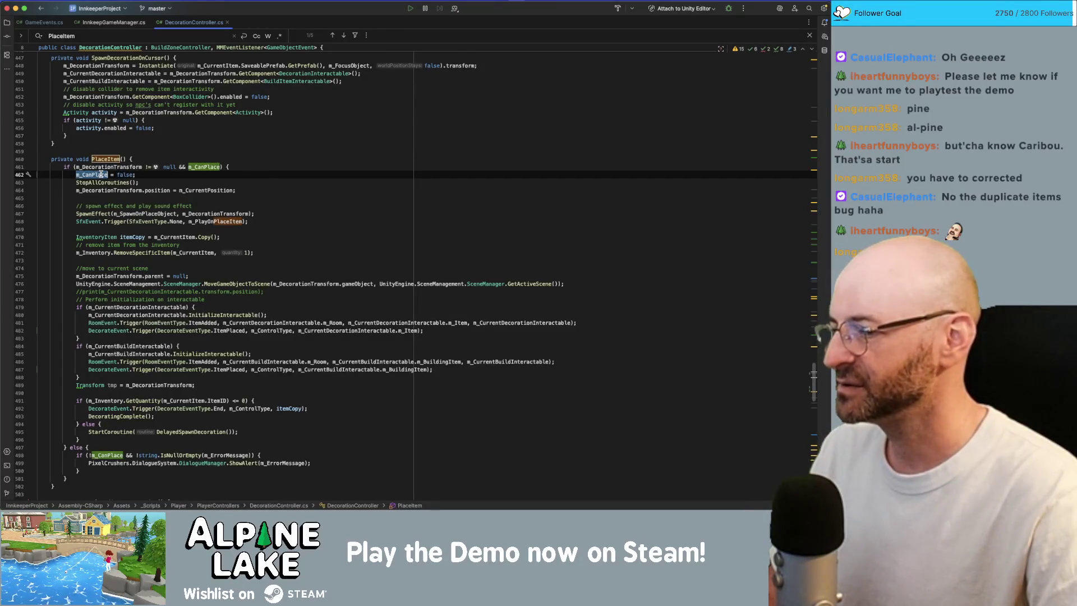
key(super+f)
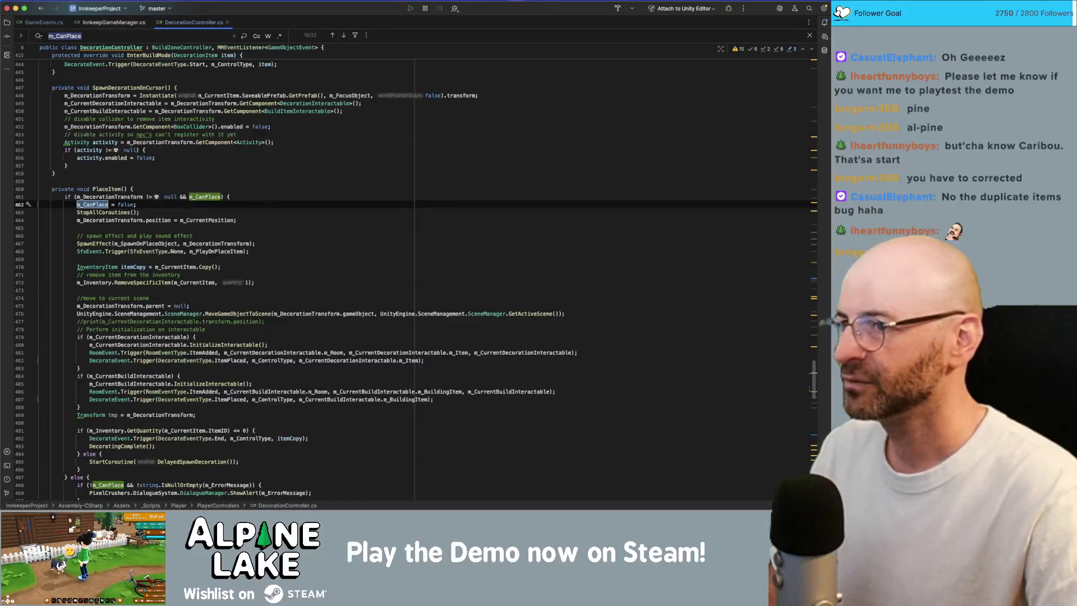
key(super+shift+f)
key(Escape)
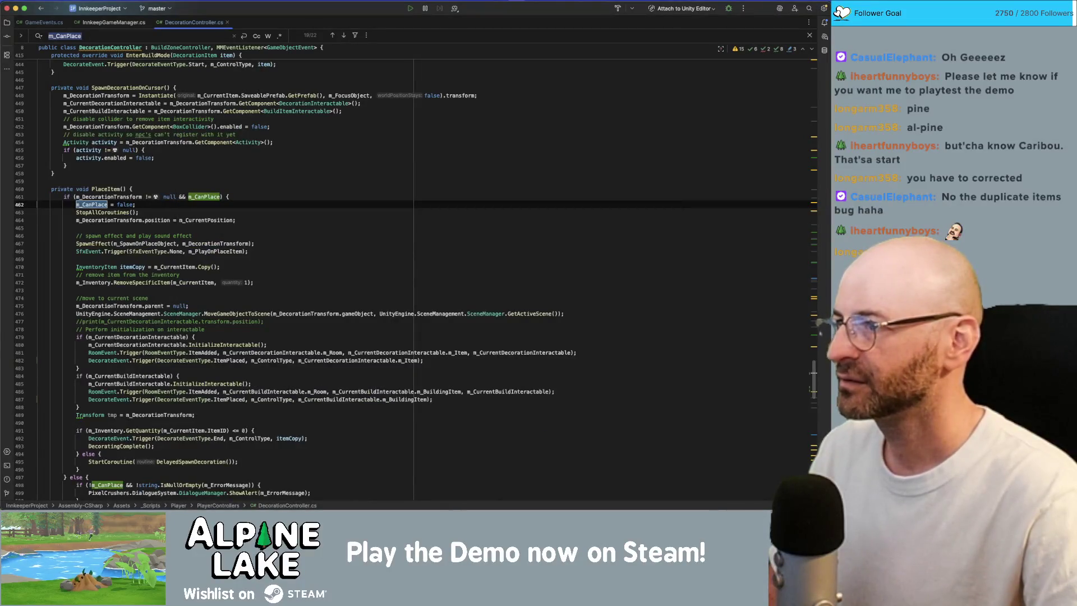
key(Right)
text(= true)
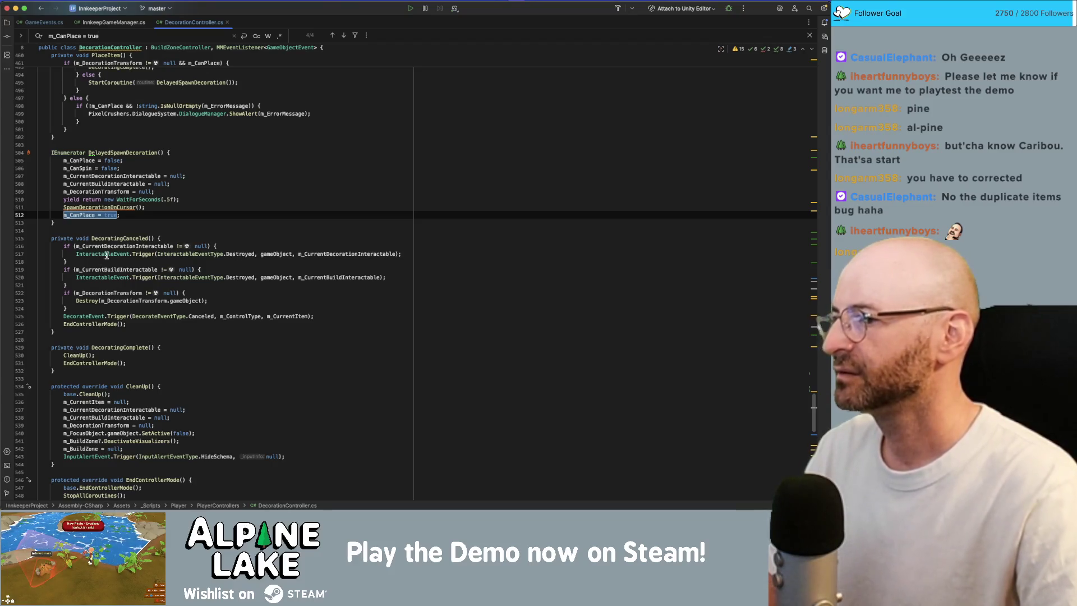
Step: Comment out the m_CanPlace = true line, then run the game in Unity
click(198, 216)
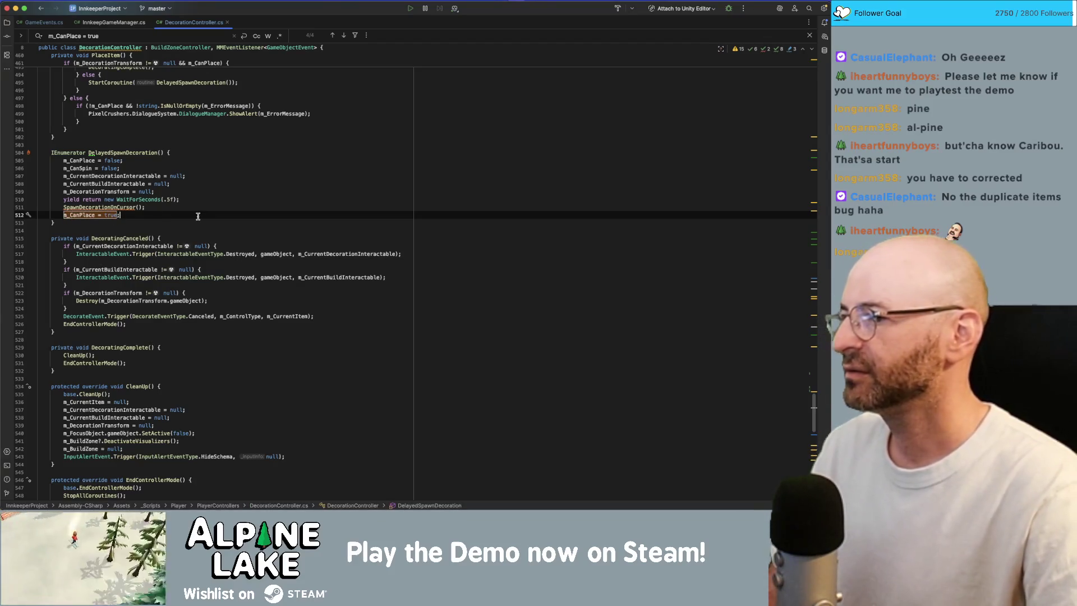
key(super+slash)
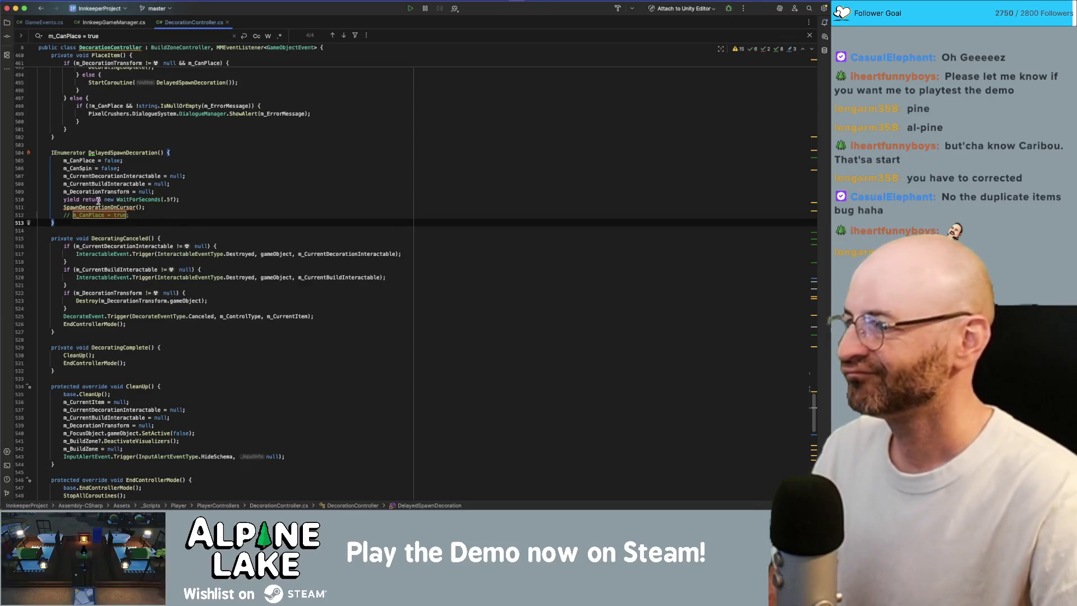
double_click(91, 215)
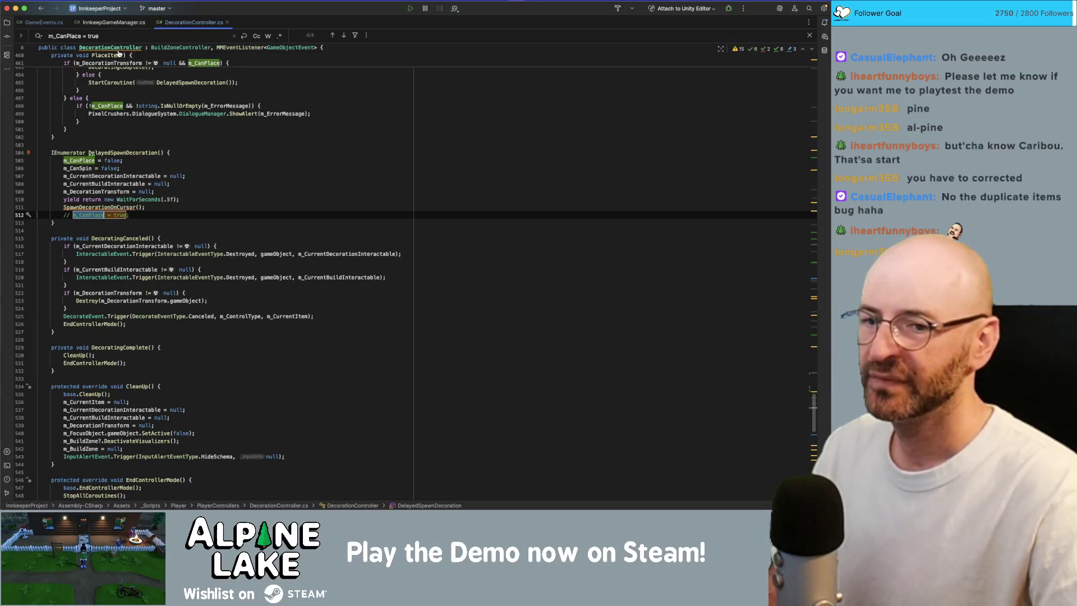
key(super+Tab)
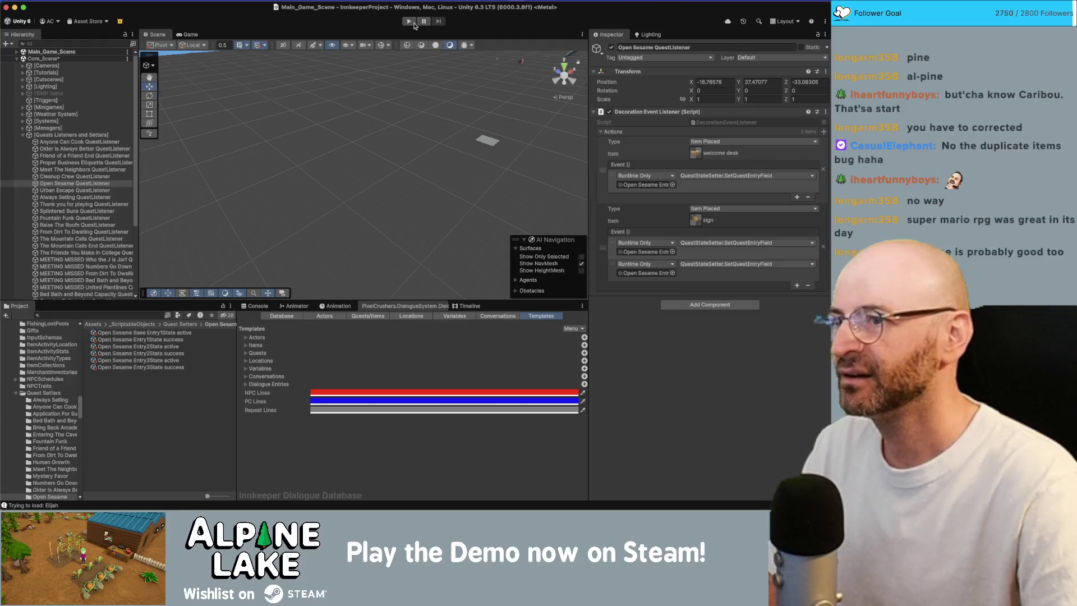
click(411, 23)
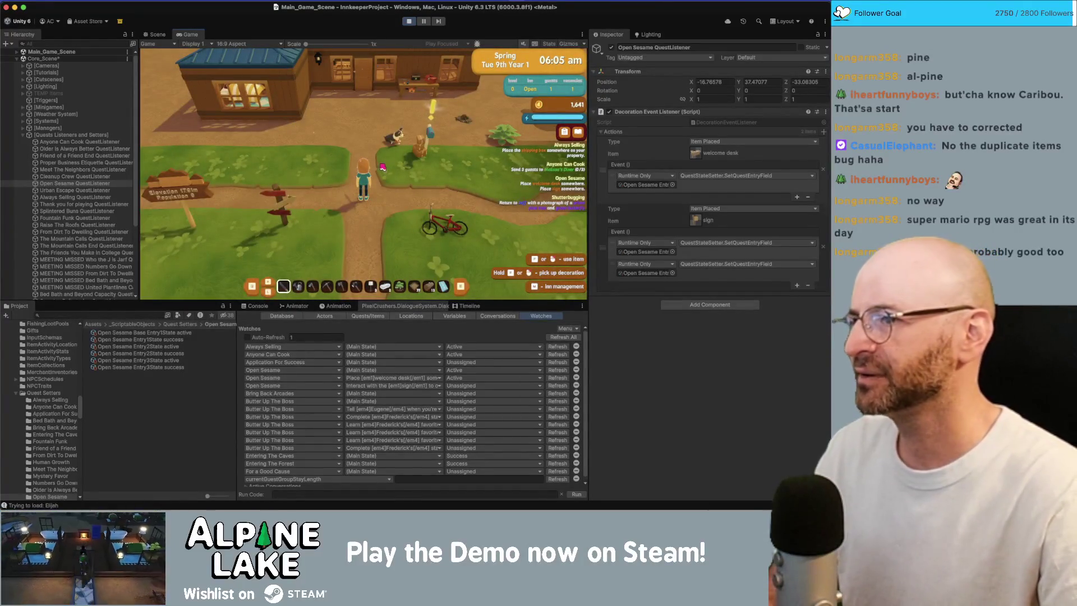
Step: Walk to the inn, select the cozy bed from the hotbar, and try placing it
key(w)
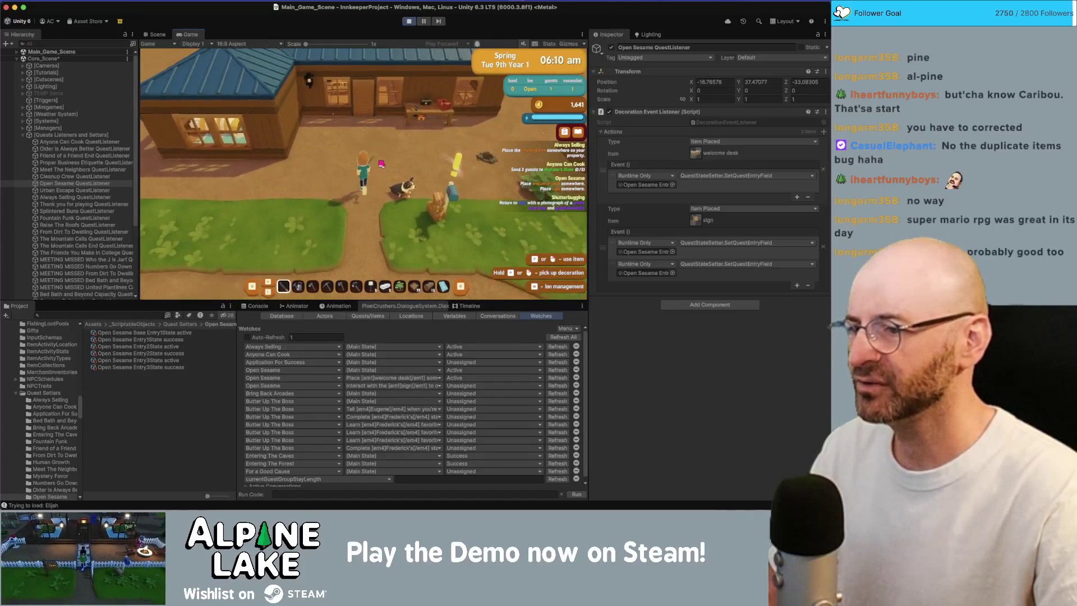
key(Tab)
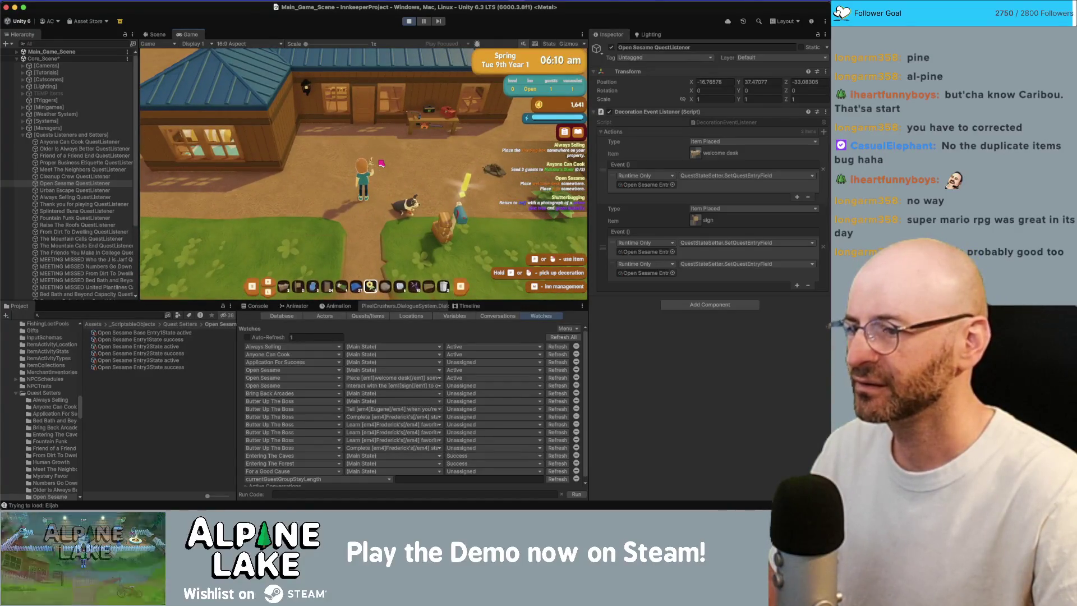
scroll(381, 164, up, 3)
click(370, 167)
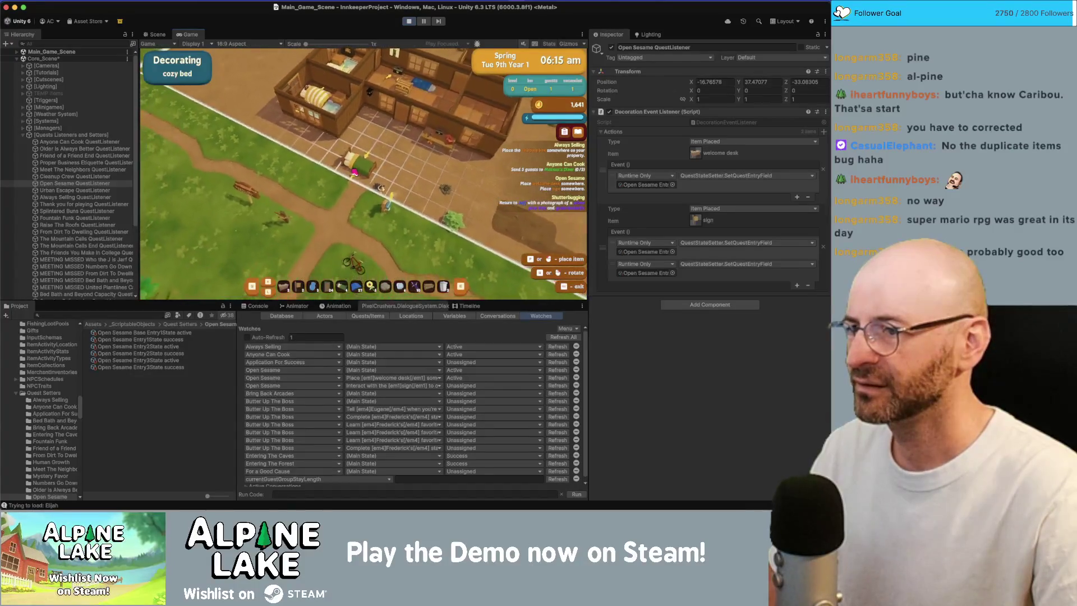
click(338, 163)
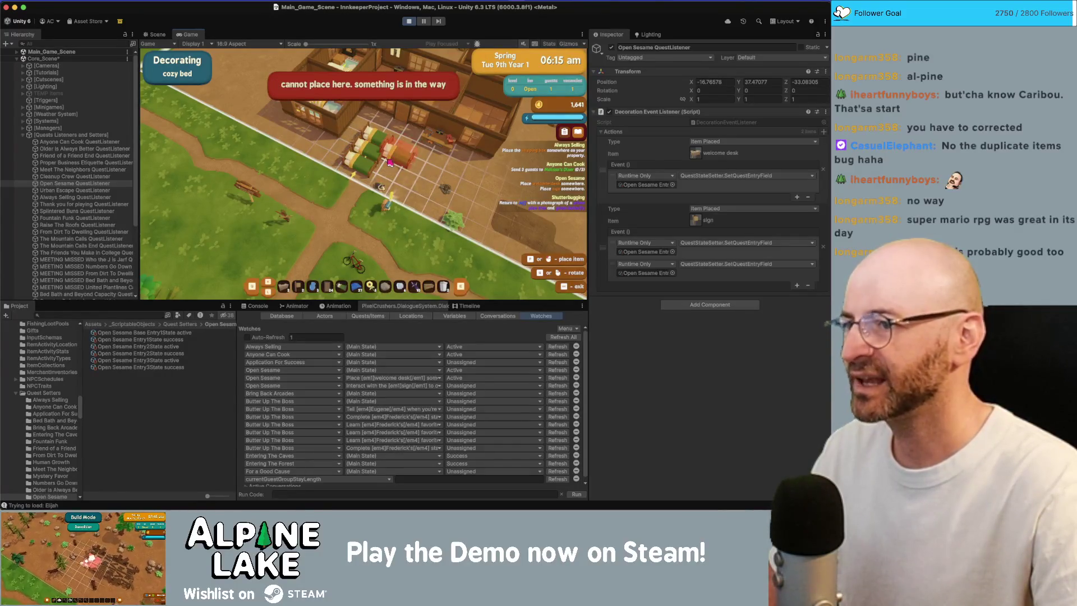
key(Escape)
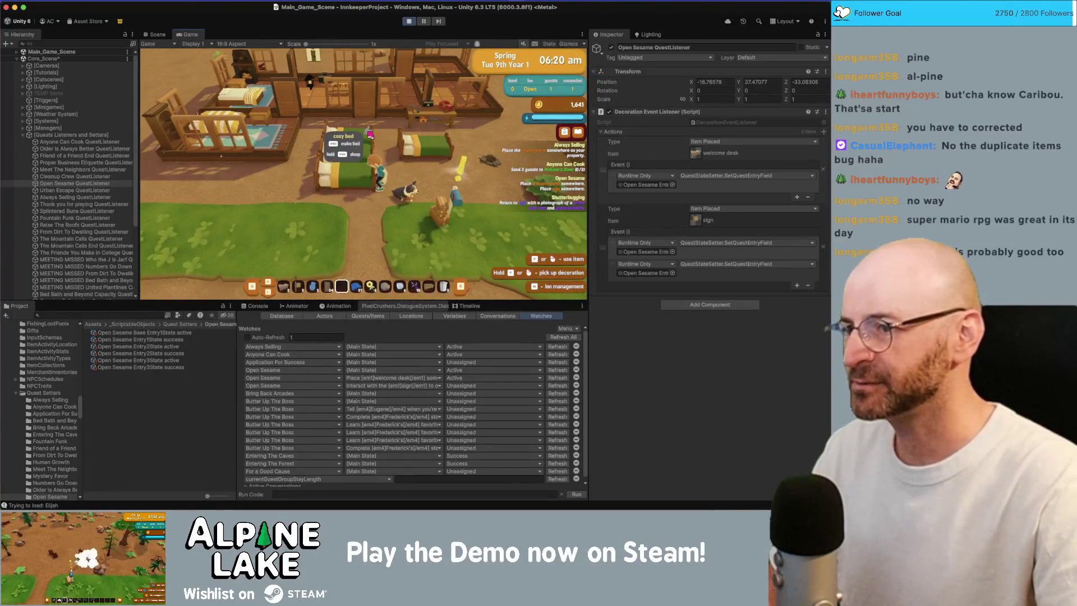
Step: Re-enter decorating near the beds, place another cozy bed beside them, and stop the game
key(w)
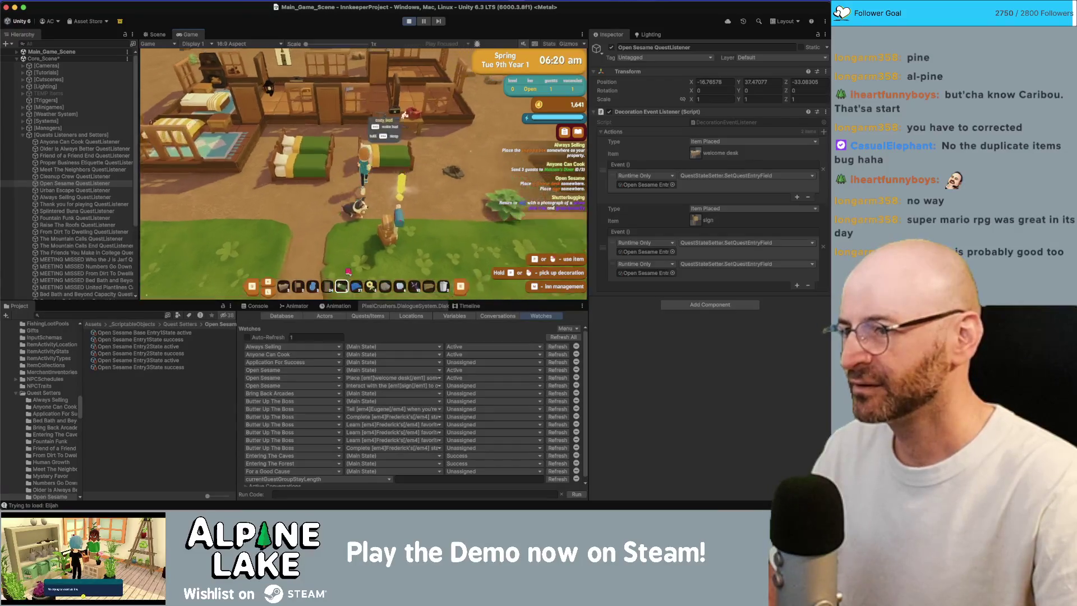
key(s)
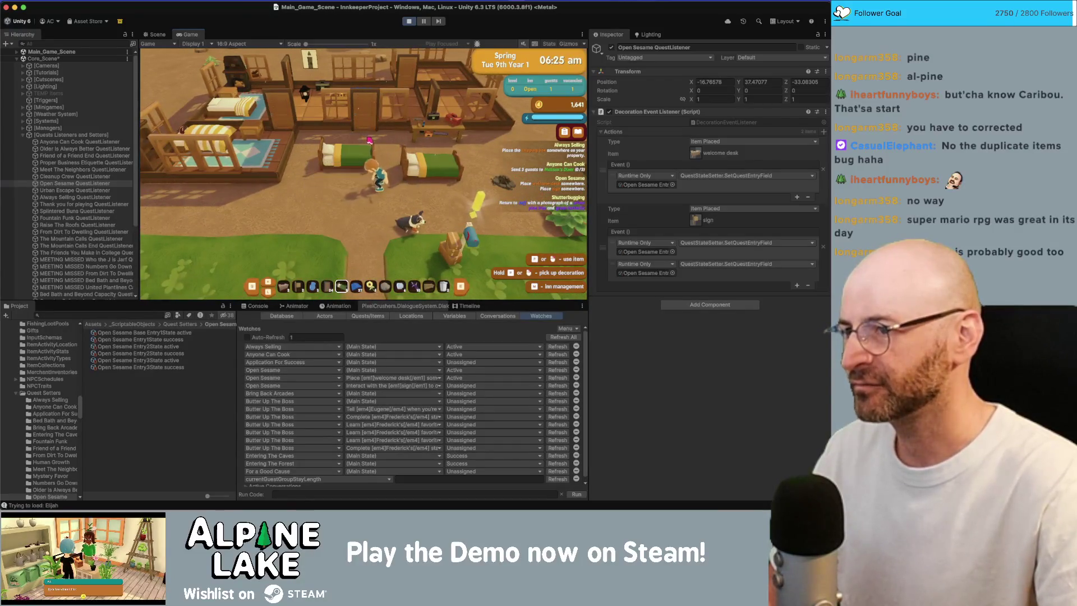
key(w)
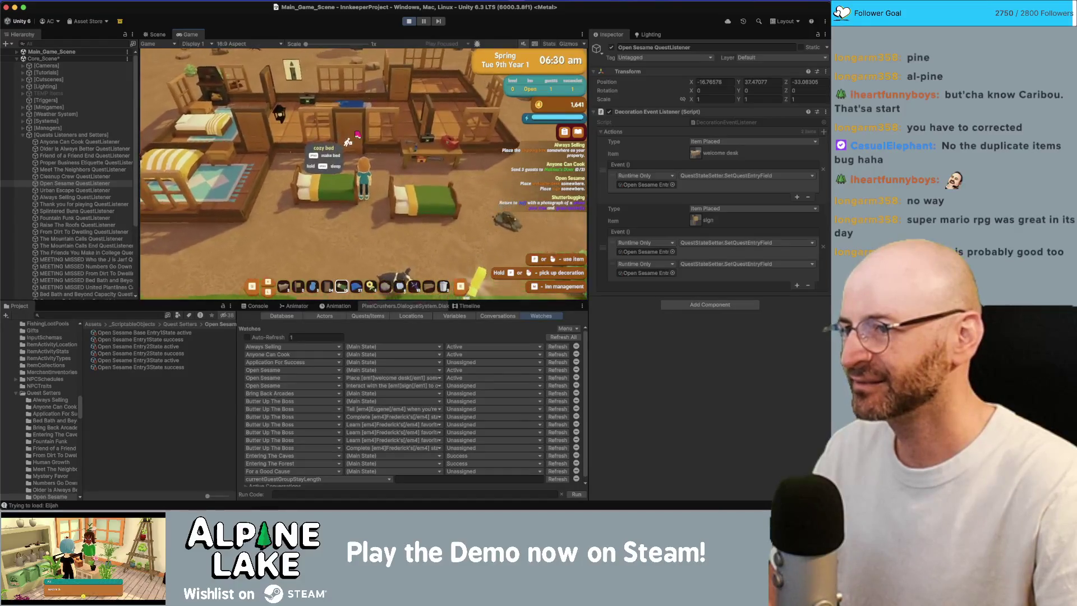
key(s)
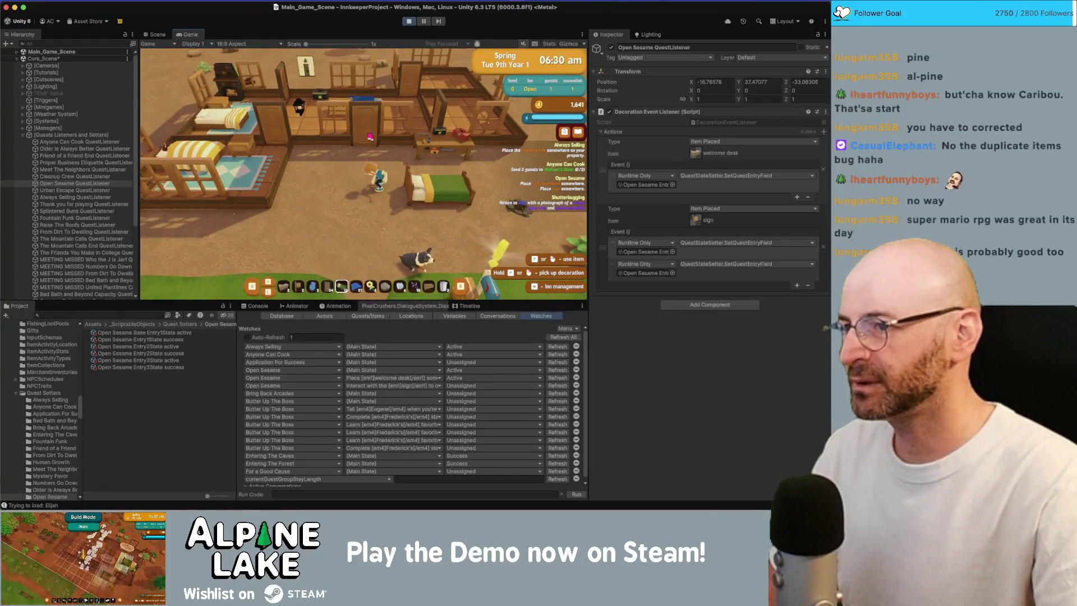
key(d)
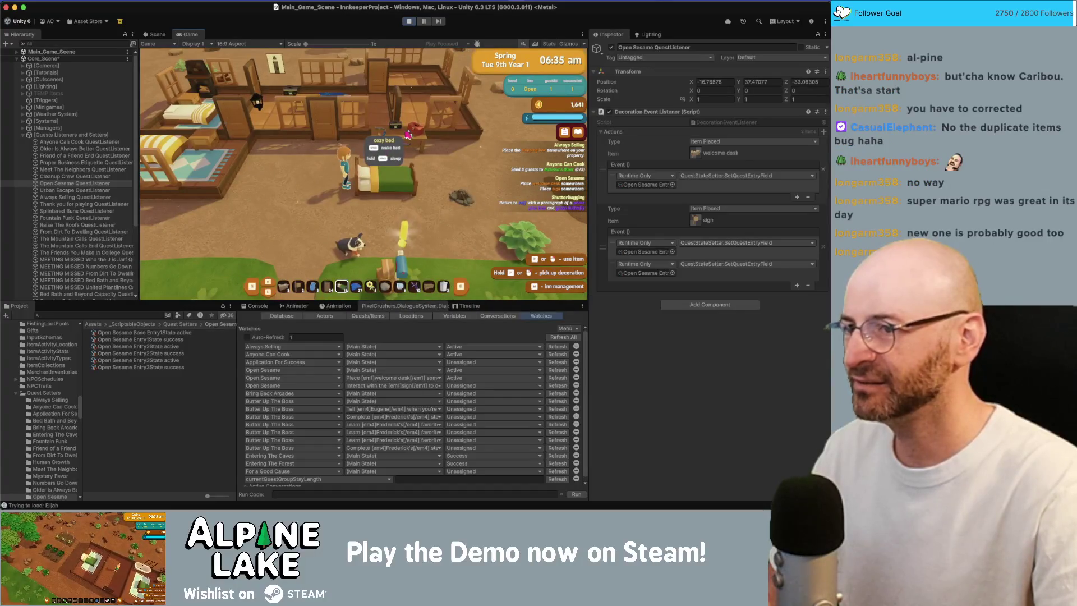
key(e)
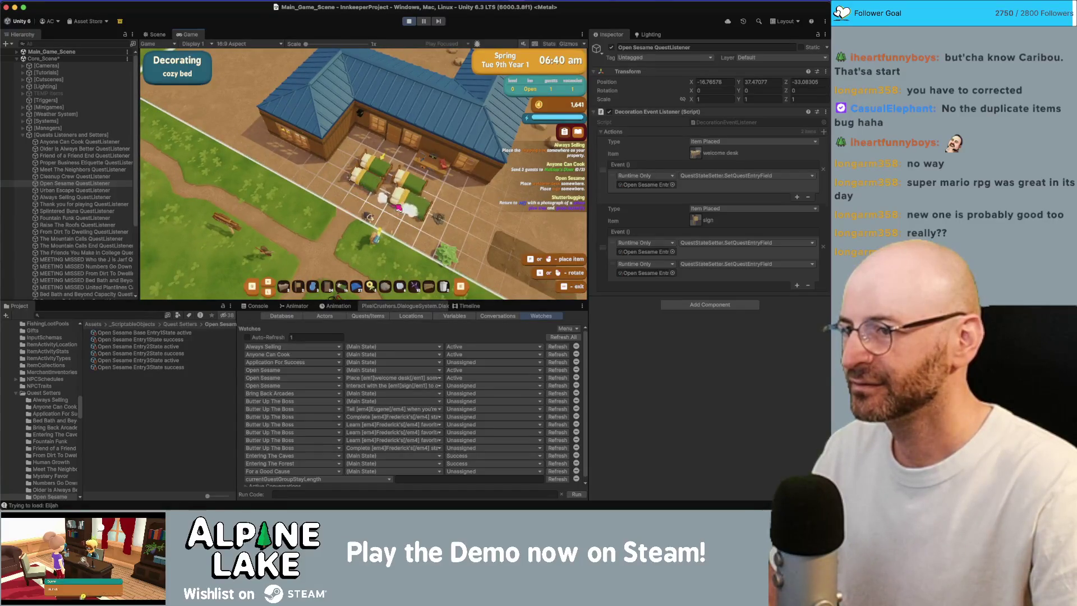
click(418, 207)
click(406, 22)
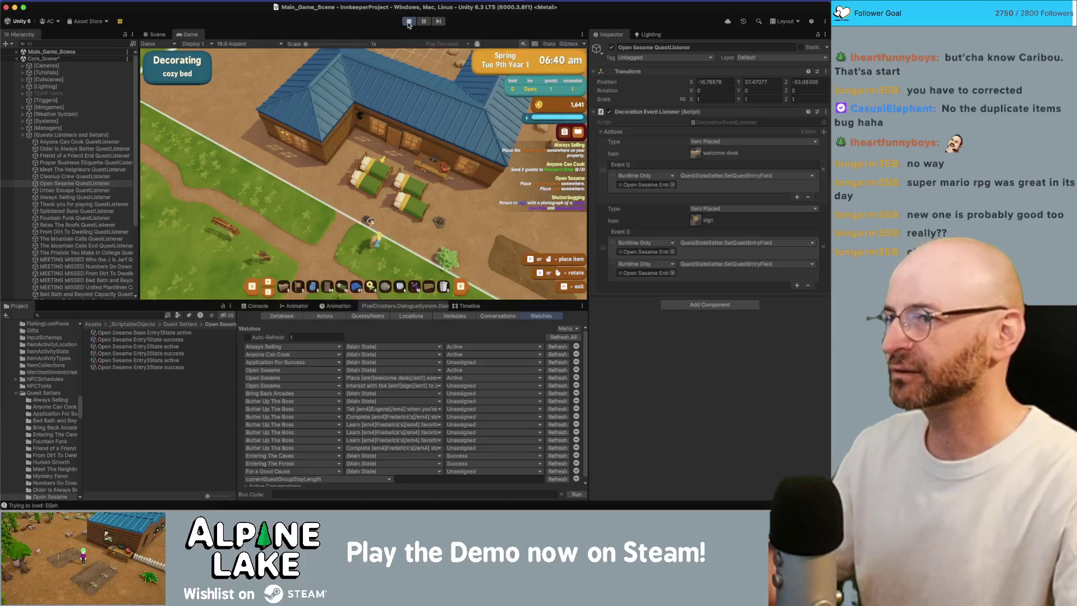
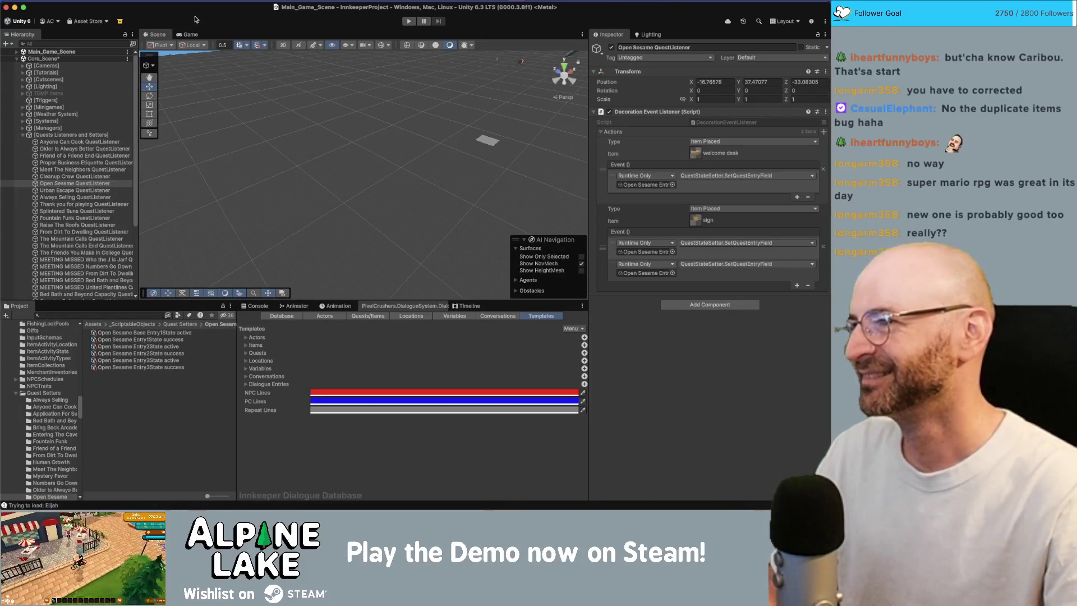
Step: Orbit the Scene view camera around until the island level terrain comes into view
drag(279, 116, 288, 121)
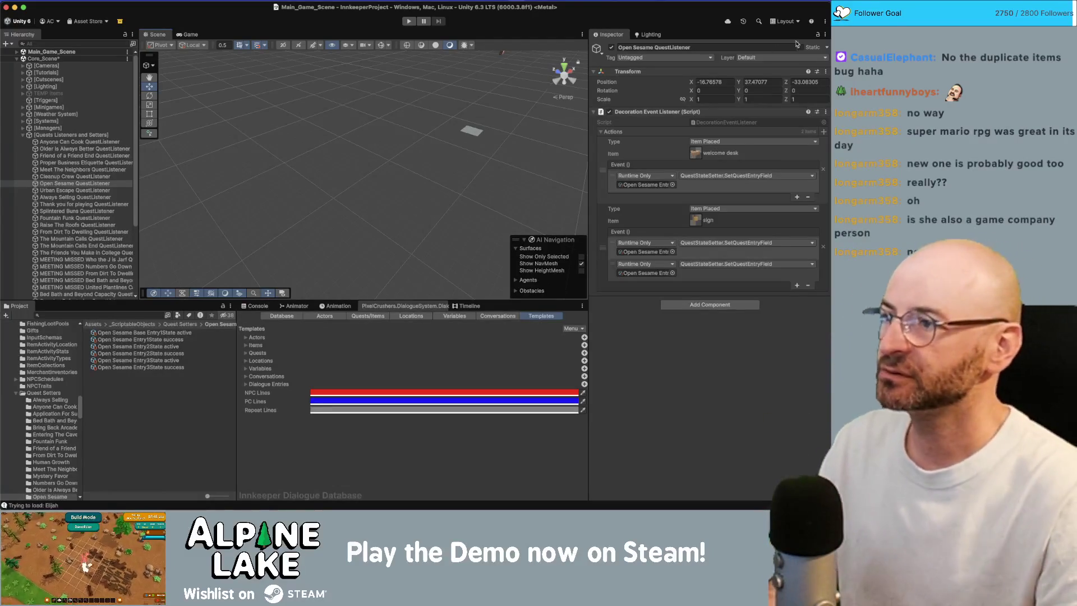
drag(297, 113, 369, 124)
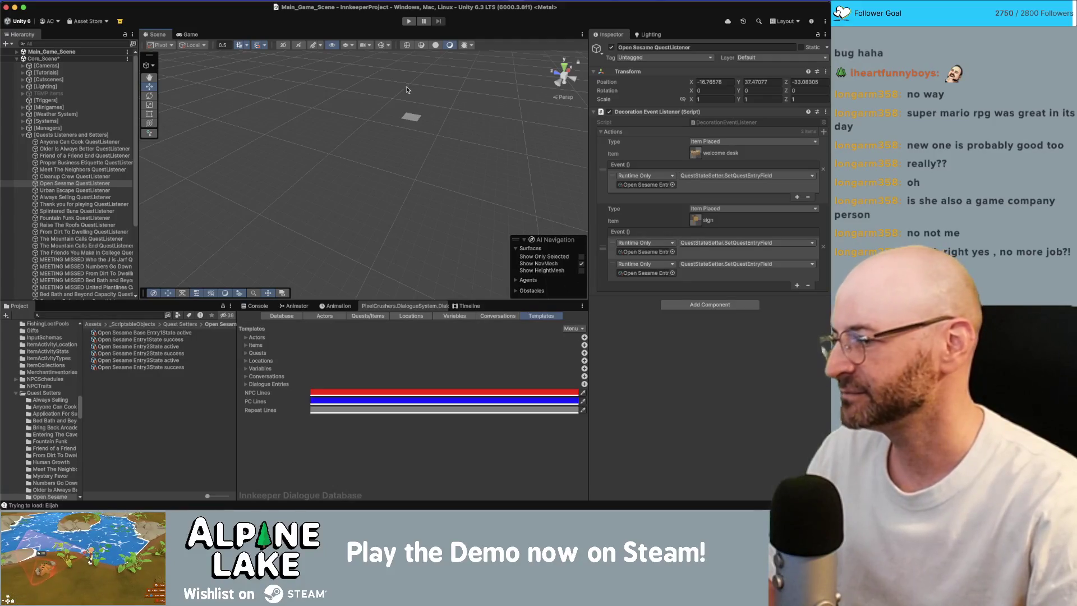
mouse_move(428, 84)
mouse_down()
mouse_move(433, 74)
mouse_move(461, 84)
mouse_move(260, 116)
mouse_move(266, 122)
mouse_up()
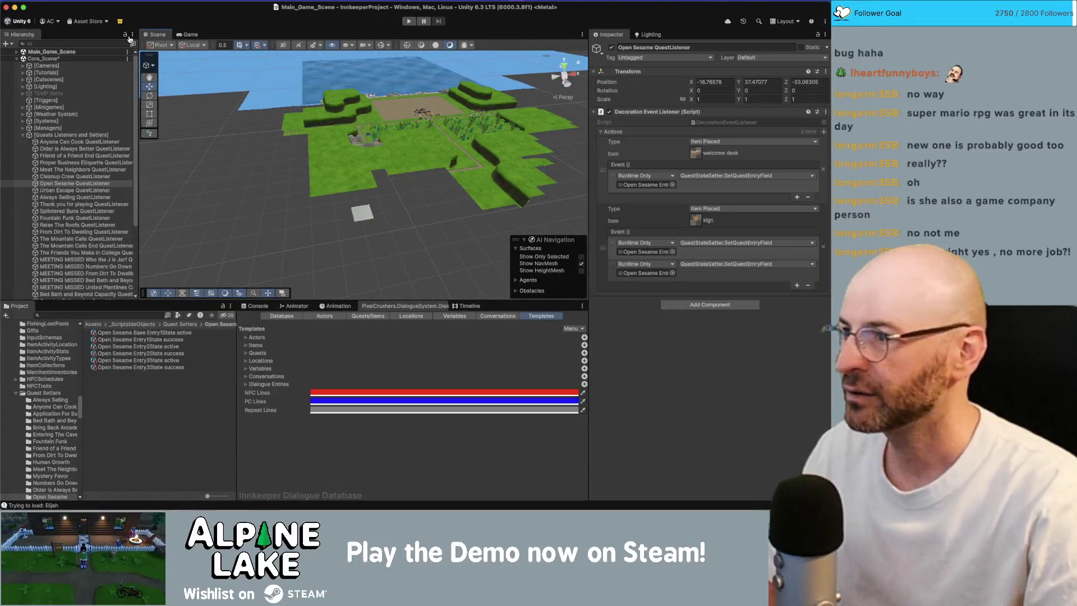
Step: Expand UI > Floating Icon Canvas > Panel and select the Floating Description Panel in the Hierarchy
click(22, 135)
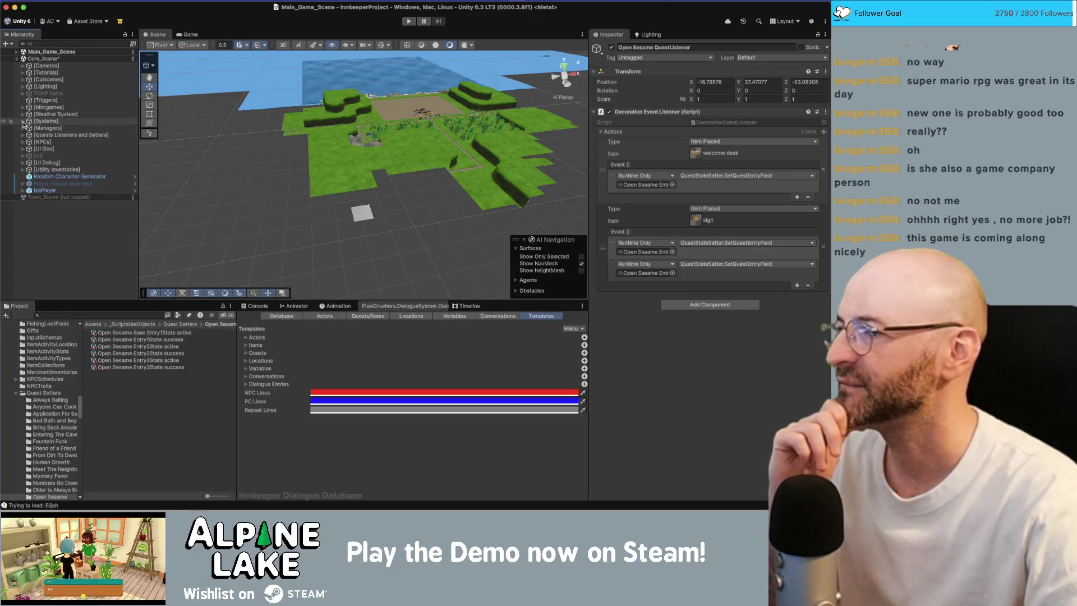
click(24, 156)
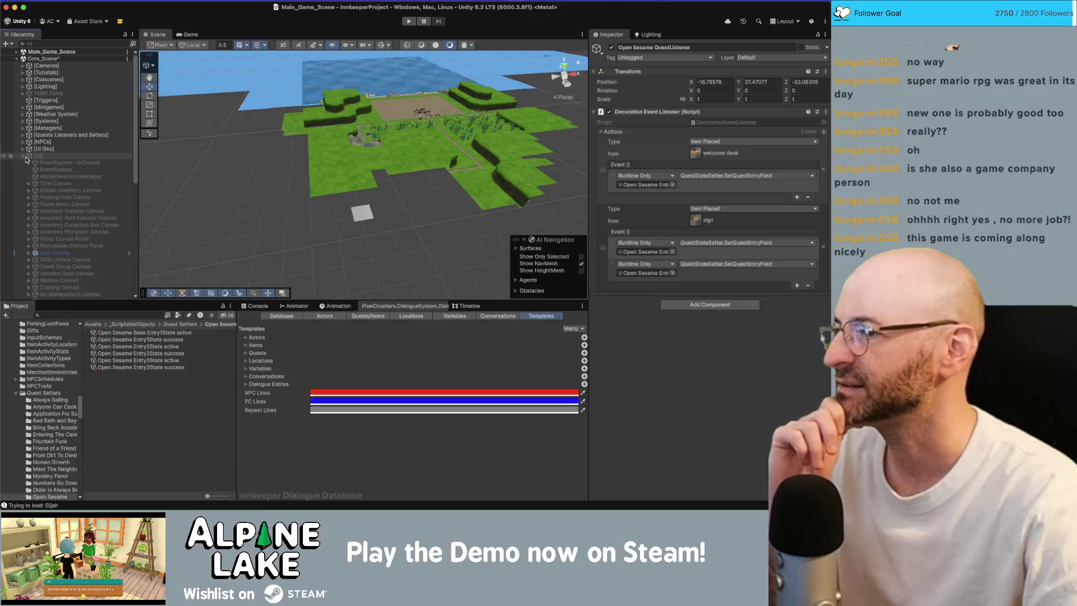
click(29, 198)
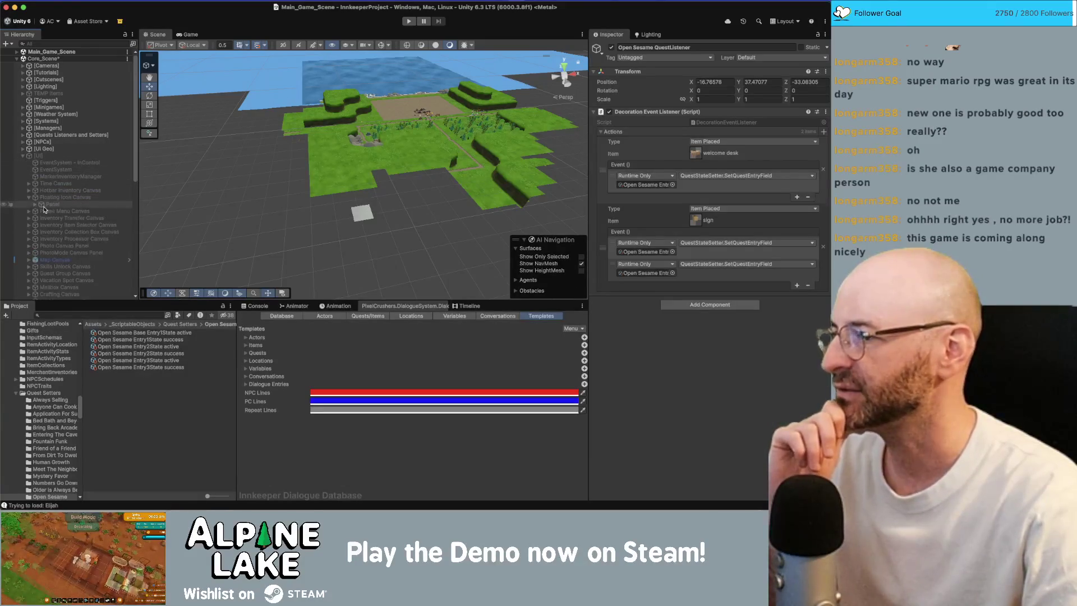
click(35, 204)
click(40, 211)
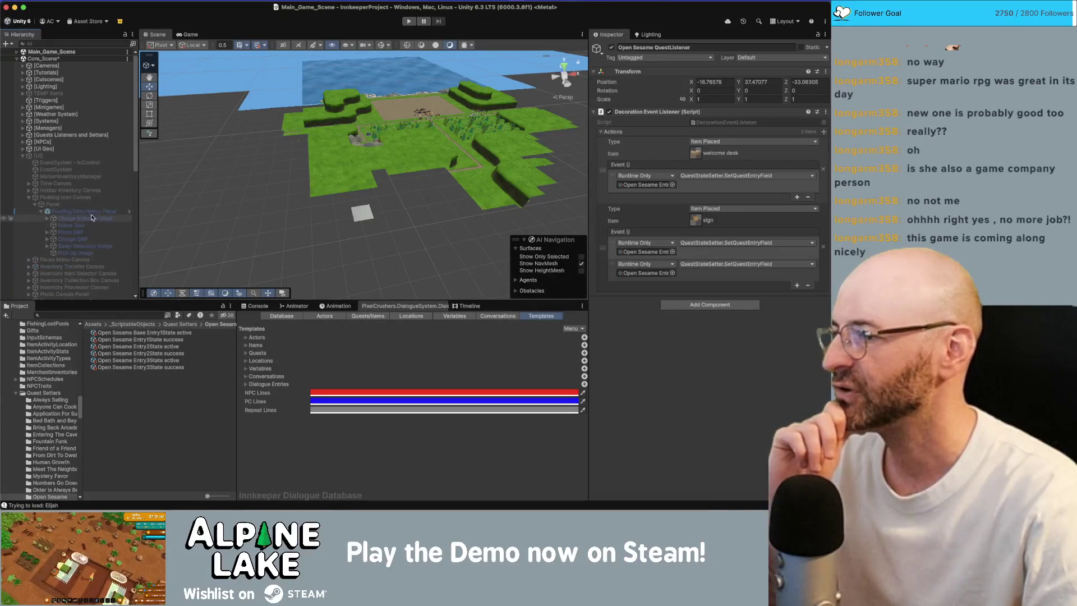
click(119, 212)
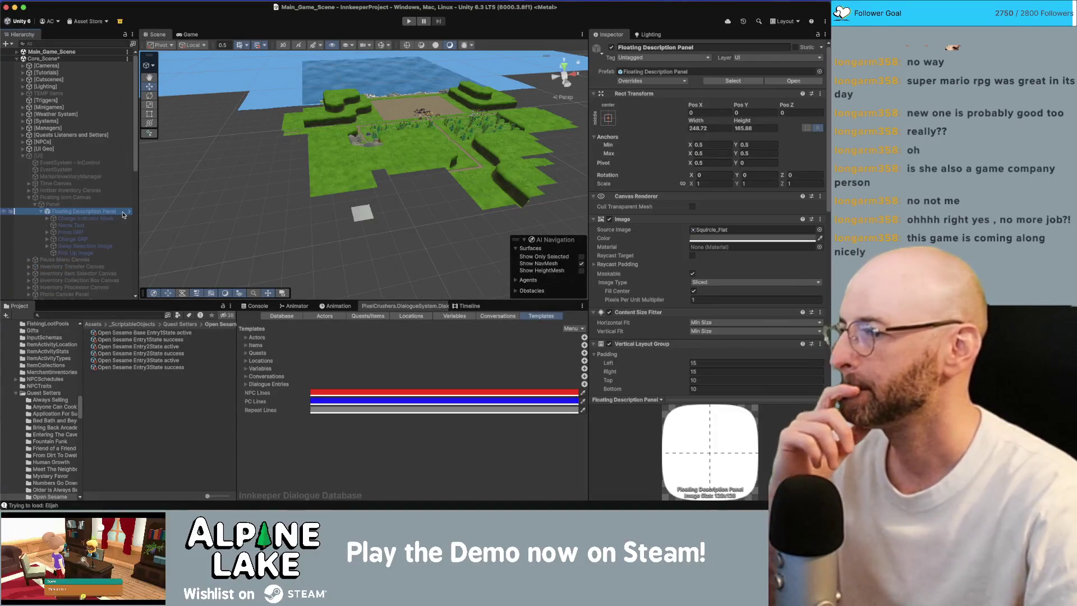
Step: Select the Pick Up Image button and open its FloatingButtonsOnClickActions script in Rider
scroll(702, 266, down, 5)
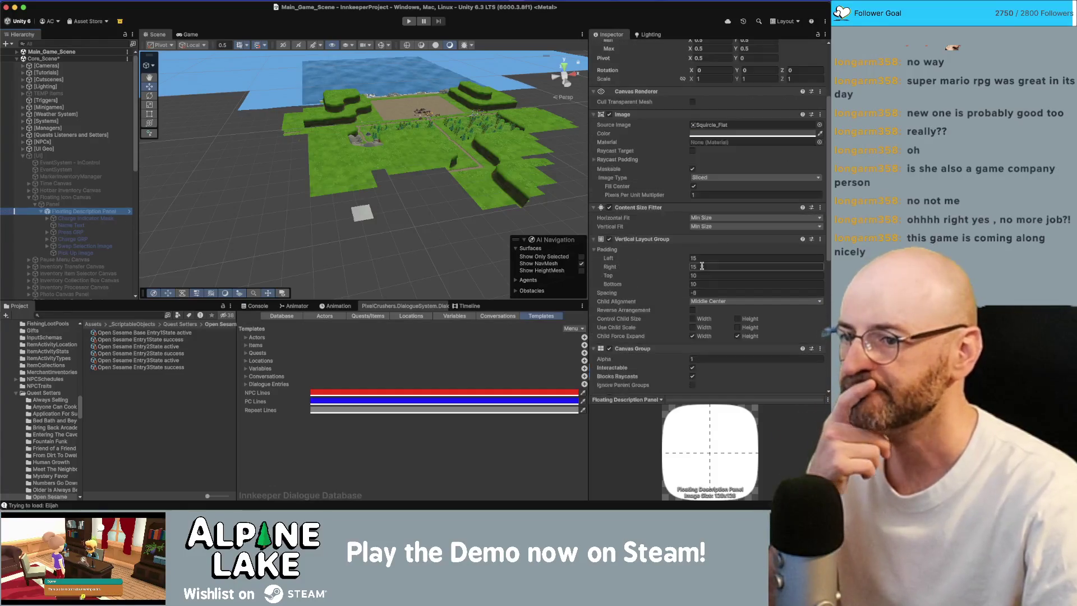
scroll(701, 264, down, 12)
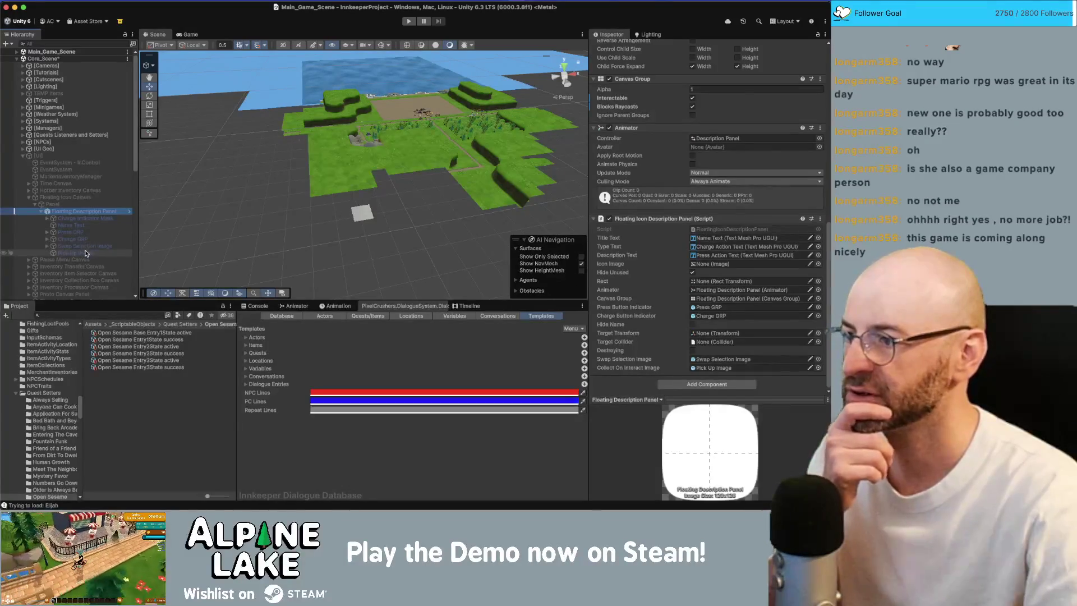
click(86, 253)
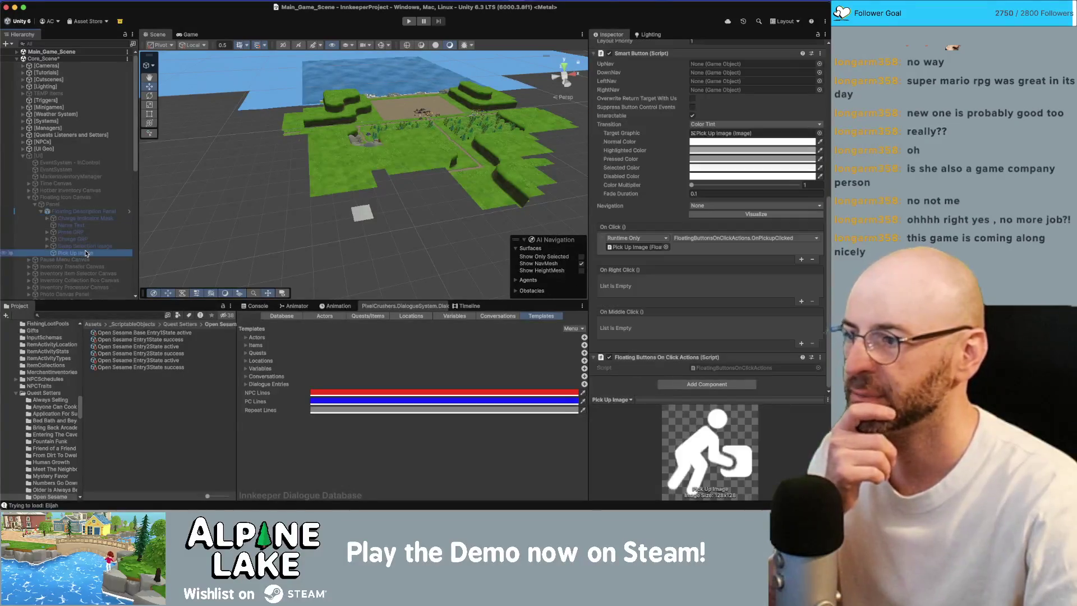
click(645, 248)
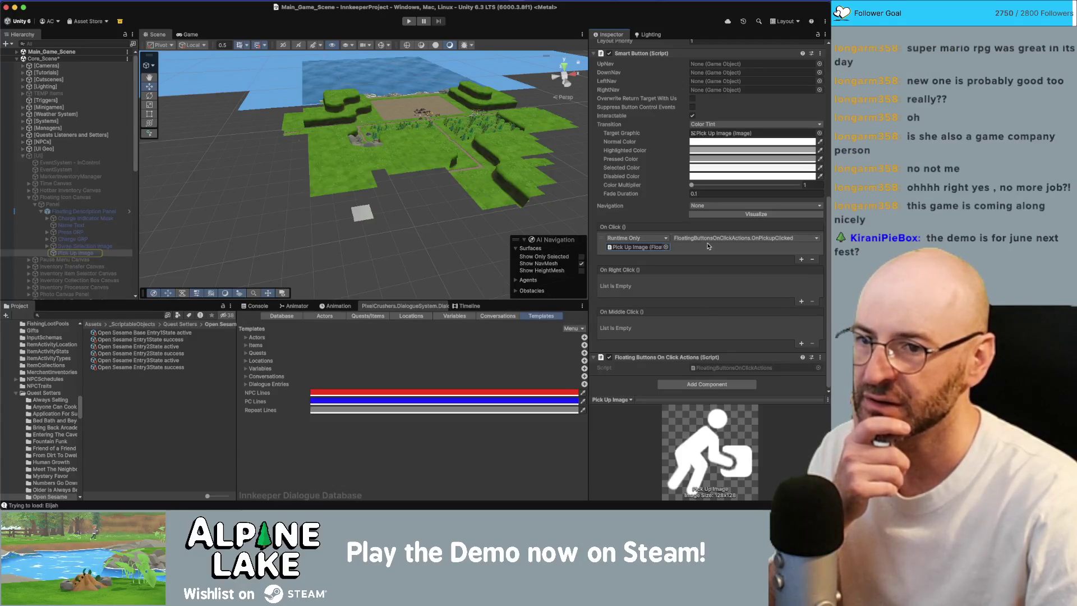
double_click(723, 368)
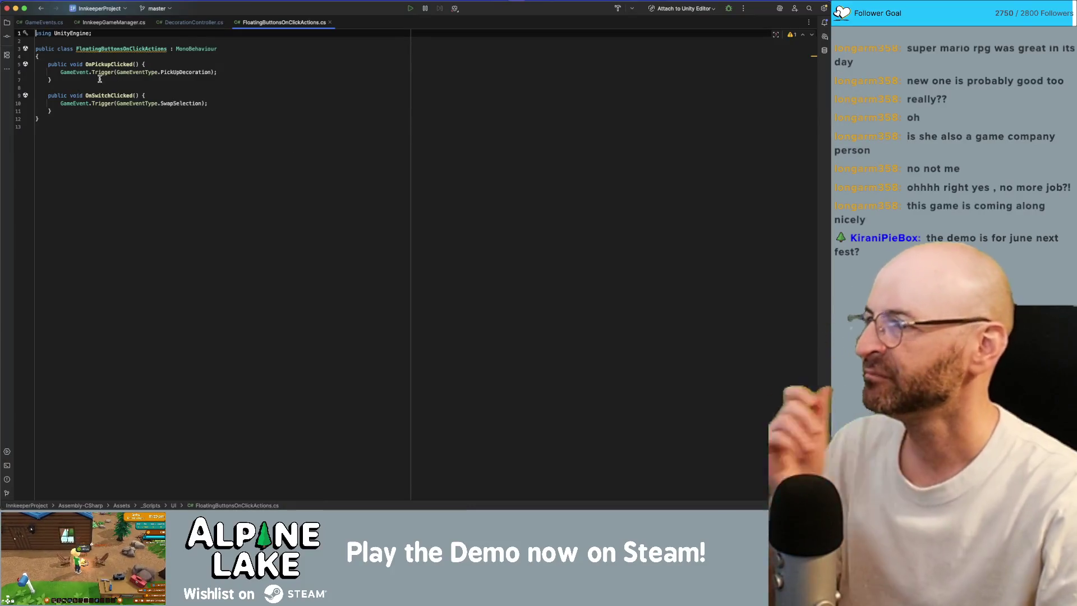
Step: Search all files for GameEventType.PickUpDecoration and open the matching line in PlayerSelector.cs
double_click(168, 72)
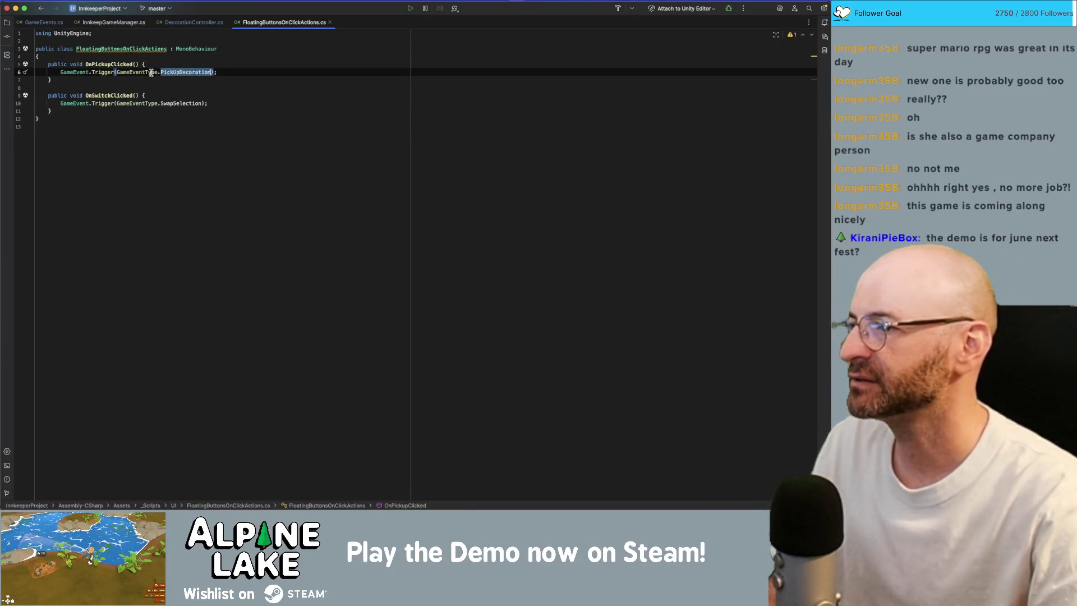
click(158, 72)
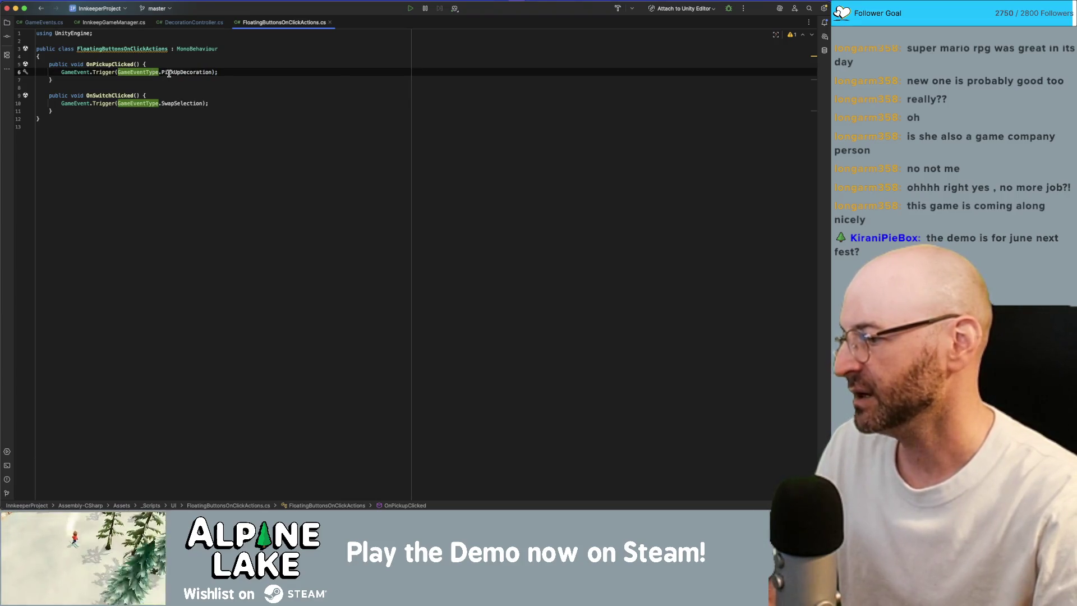
click(209, 72)
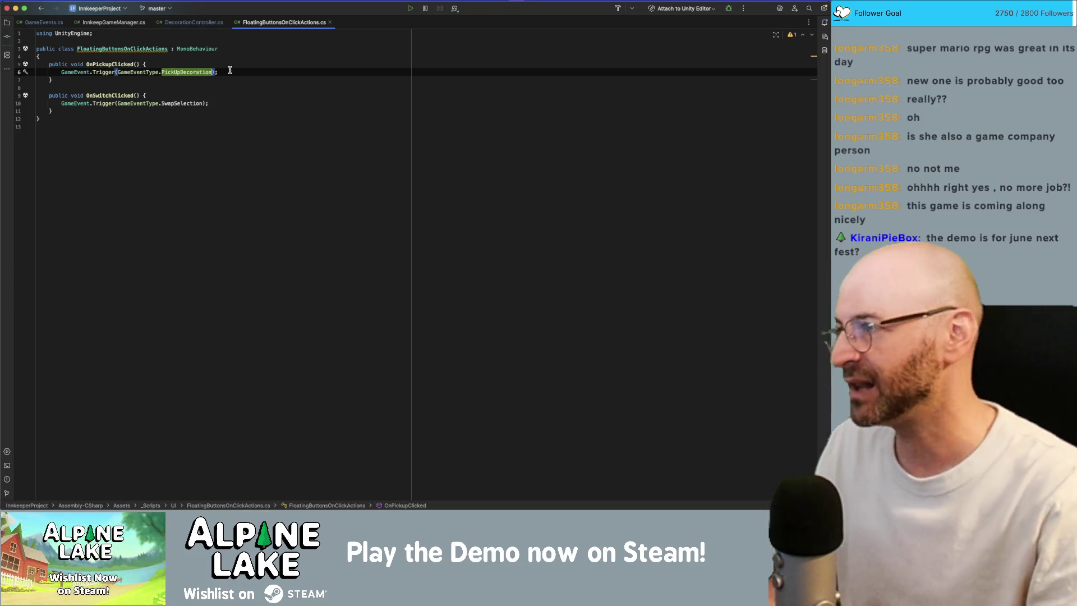
click(138, 72)
key(super+shift+f)
key(Escape)
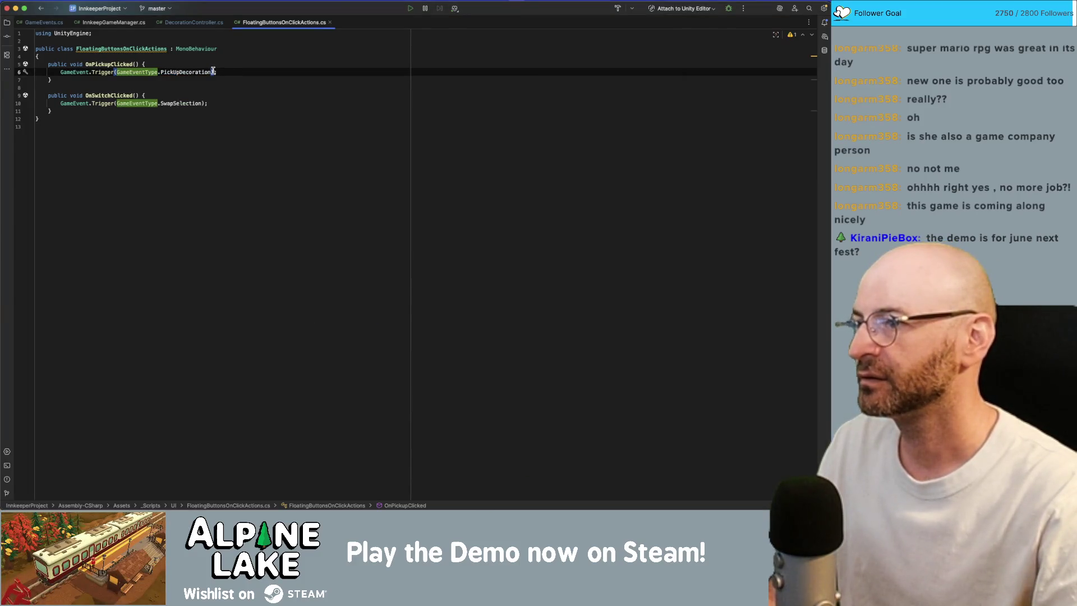
key(alt+Up)
key(alt+Up)
key(super+shift+f)
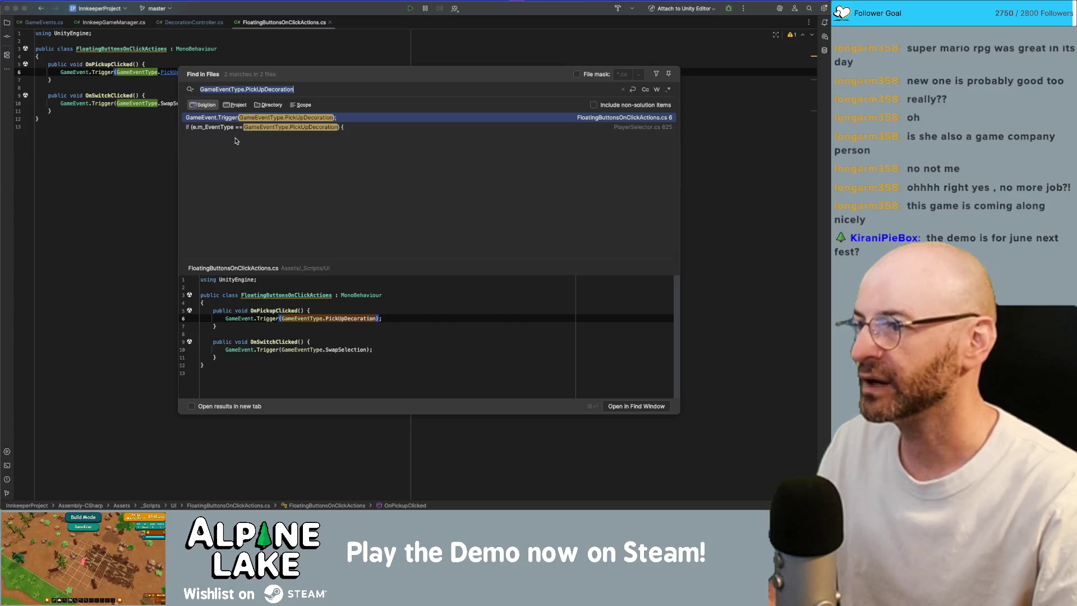
double_click(229, 131)
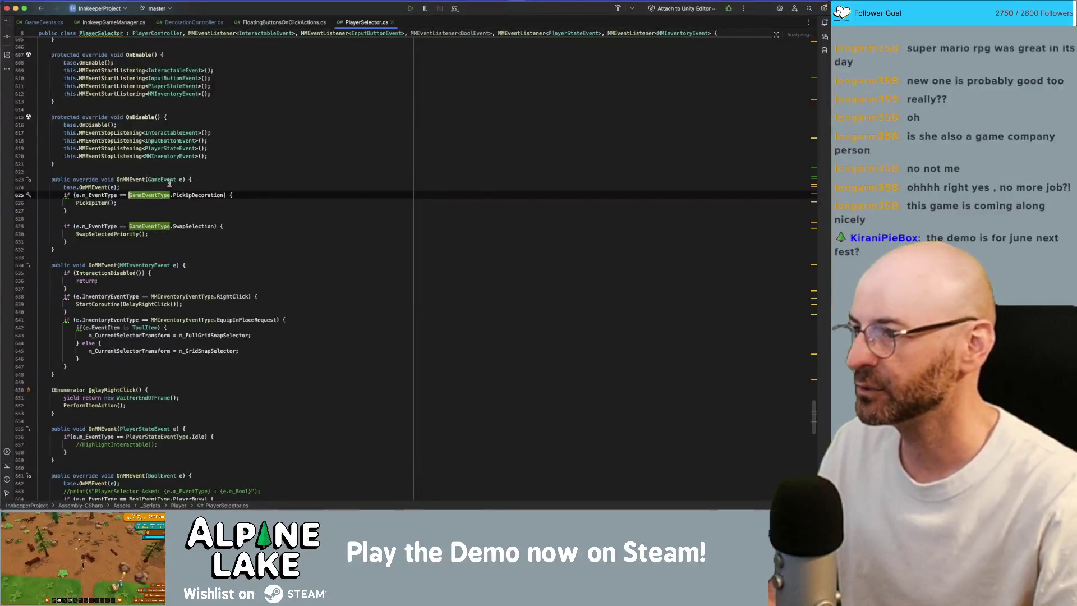
Step: Jump from the PickUpItem call to its definition and inspect the PlayerState PickUpItem call
click(88, 203)
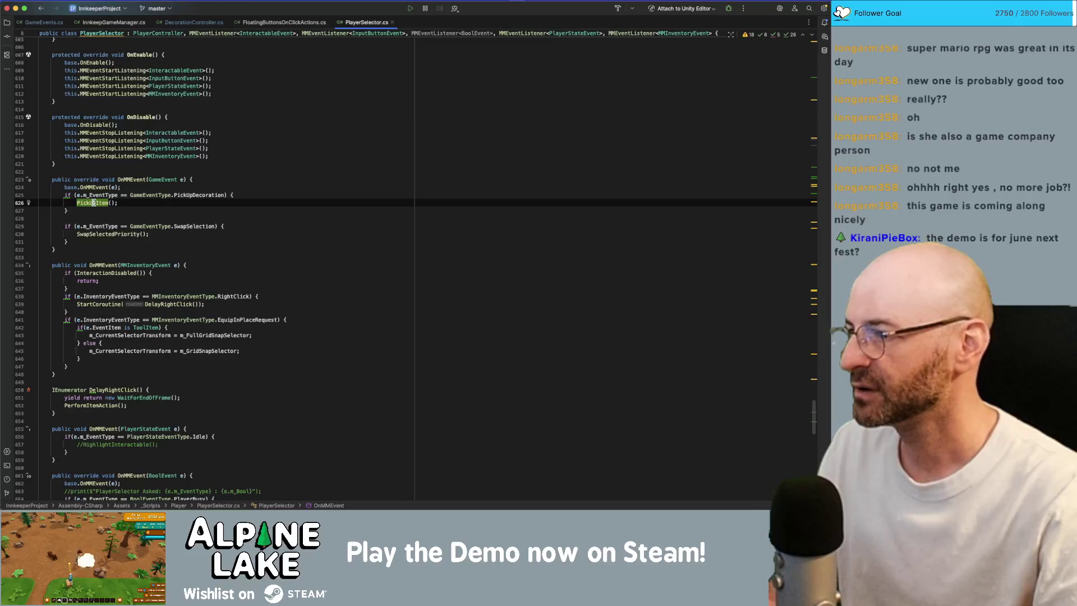
key(super+b)
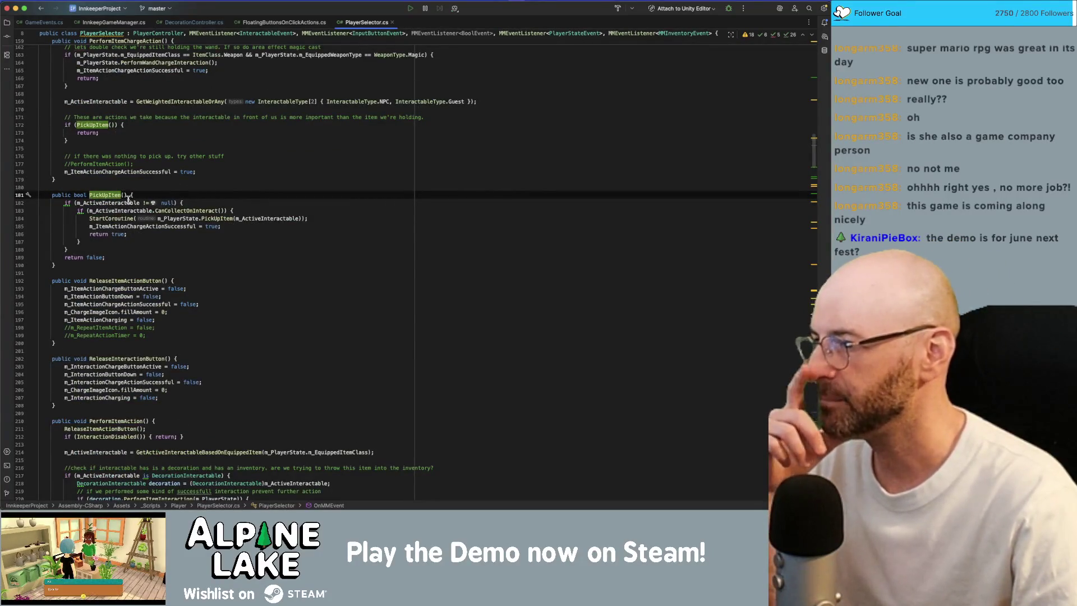
mouse_move(128, 199)
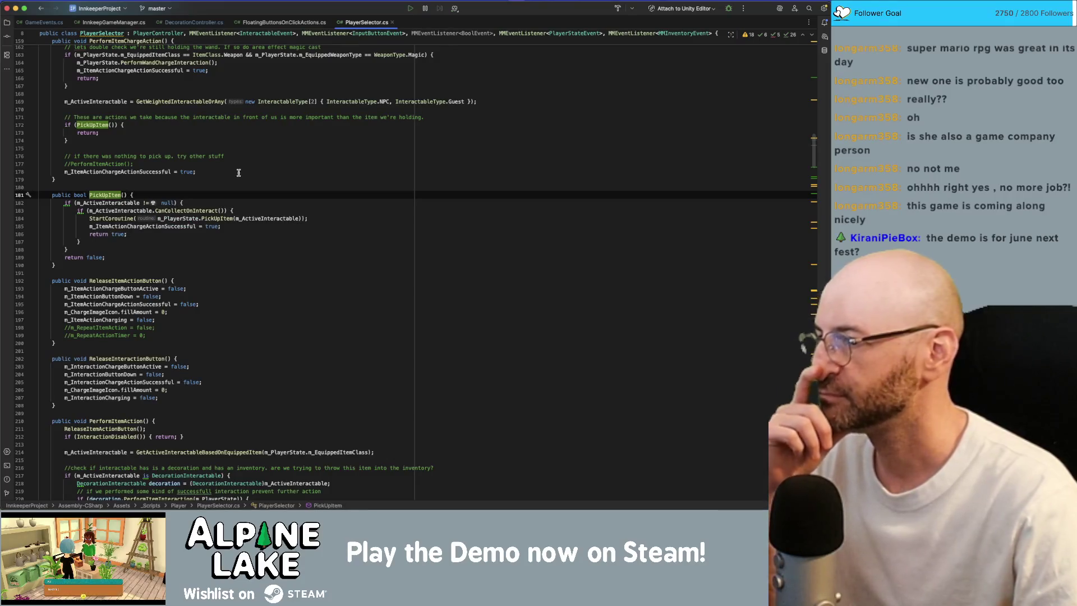
click(211, 217)
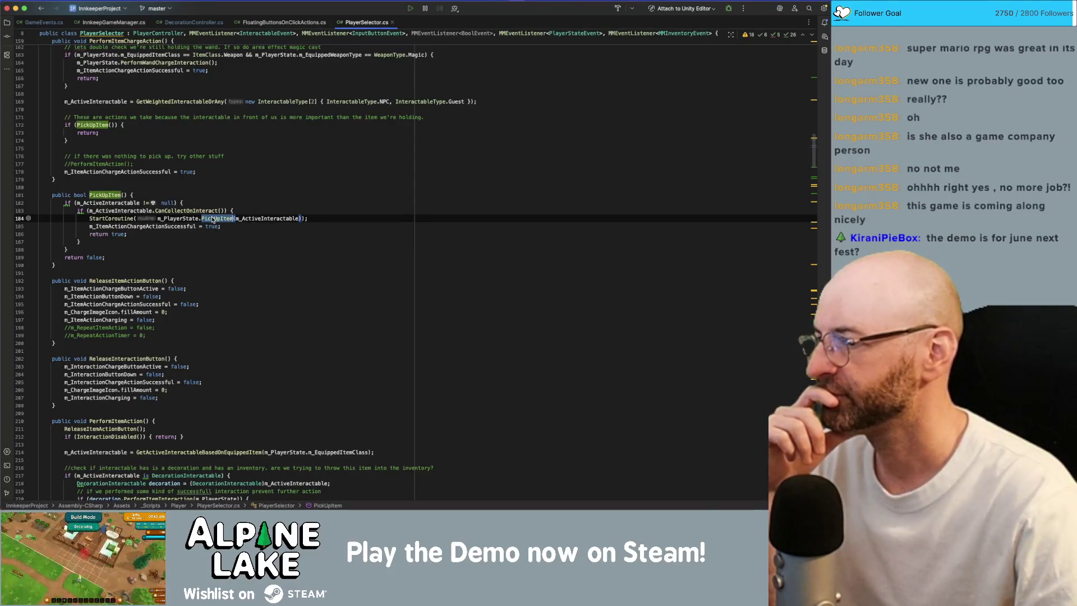
mouse_move(177, 213)
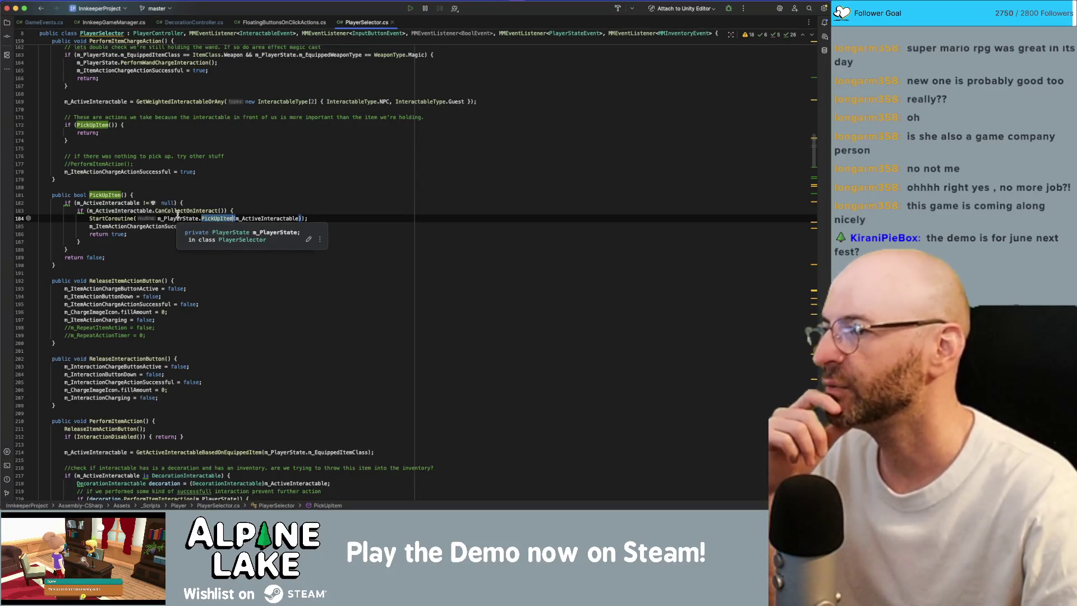
Step: Scroll to the OnMMEvent handler's PickUpDecoration branch and select its PickUpItem() call
scroll(196, 245, down, 20)
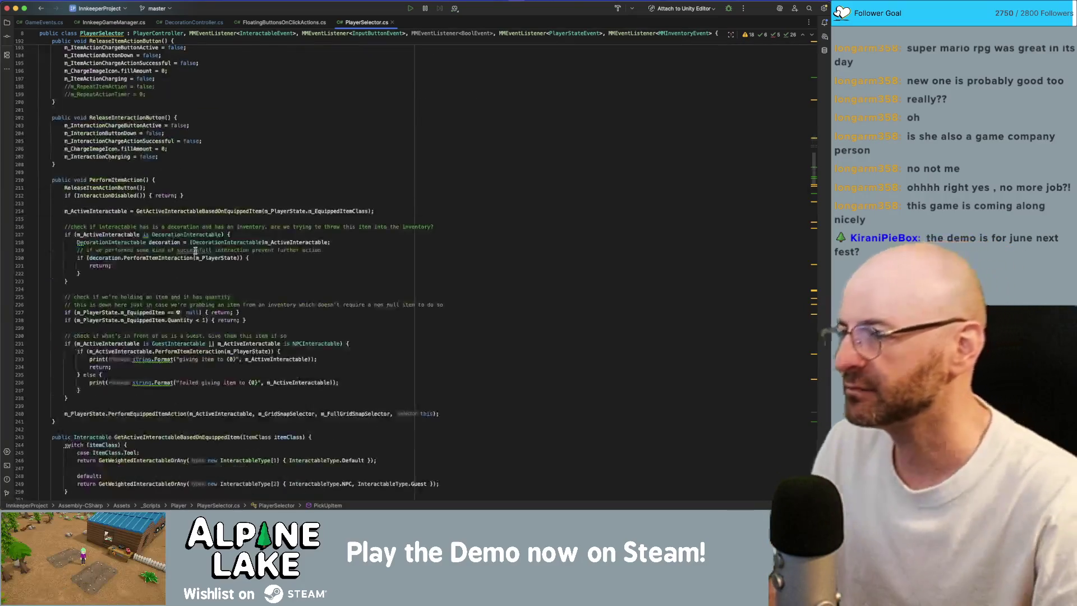
scroll(195, 248, down, 20)
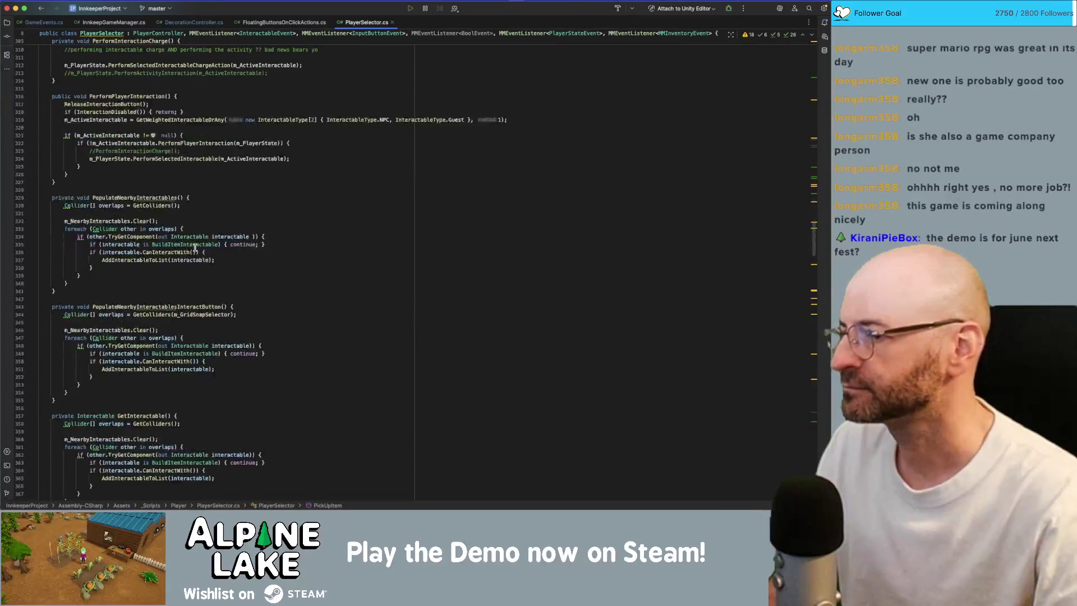
scroll(195, 247, down, 20)
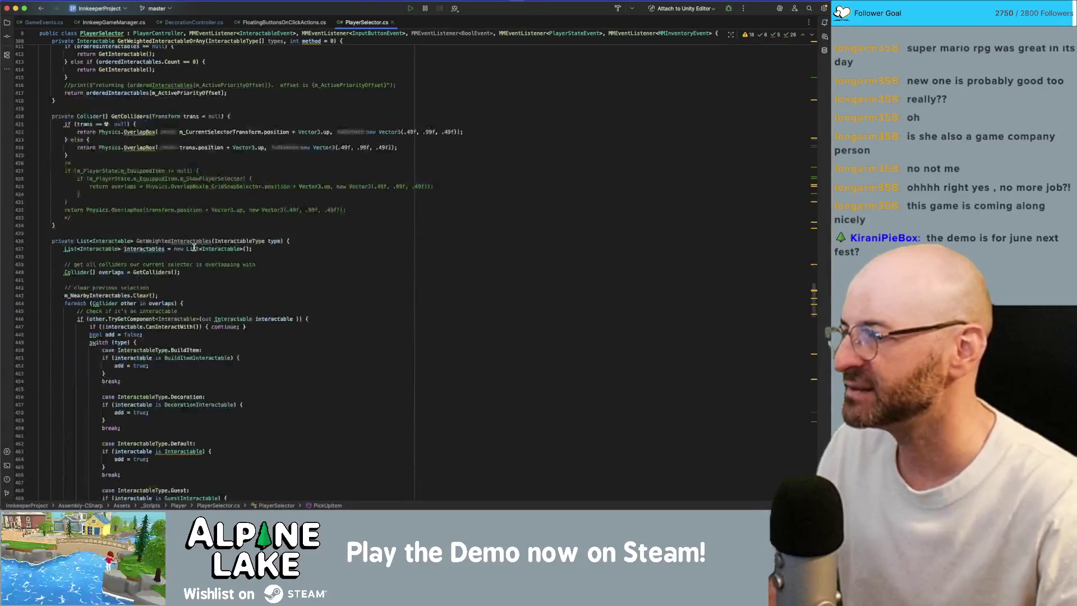
scroll(195, 248, down, 20)
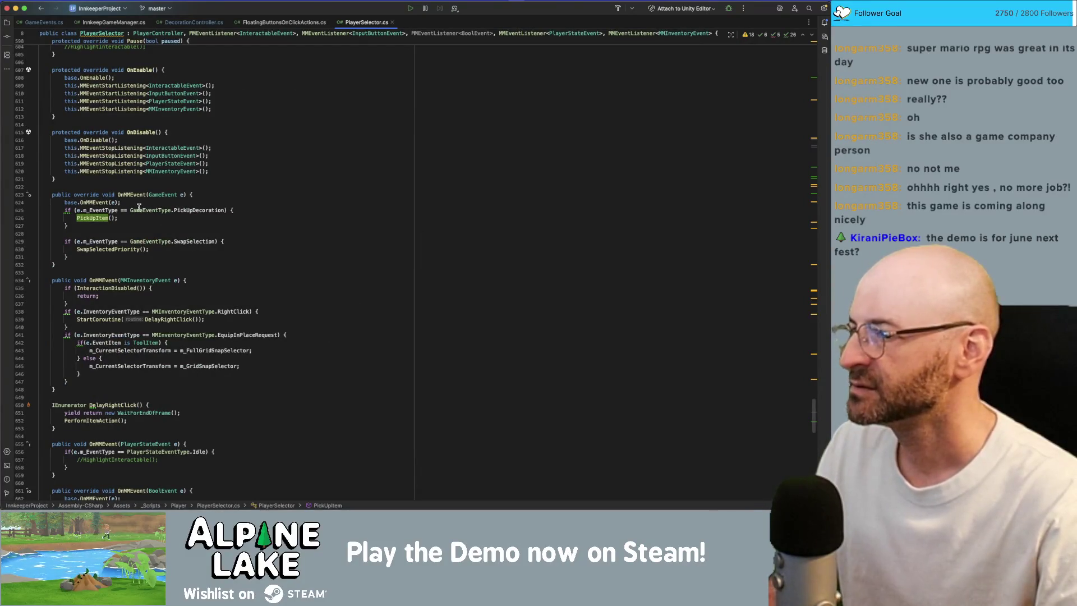
double_click(97, 217)
scroll(97, 218, down, 2)
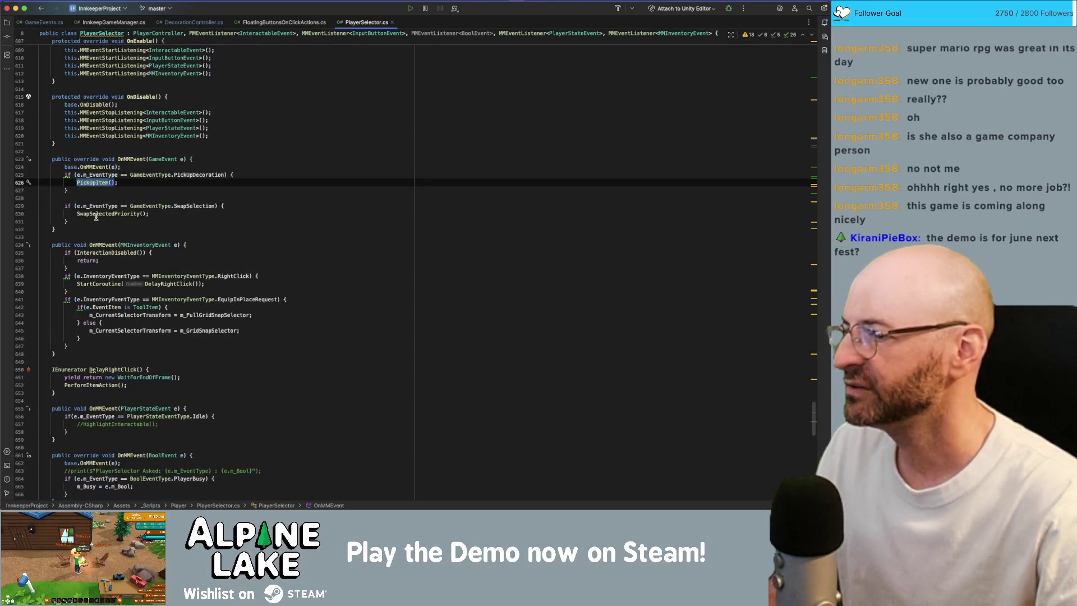
scroll(96, 217, down, 1)
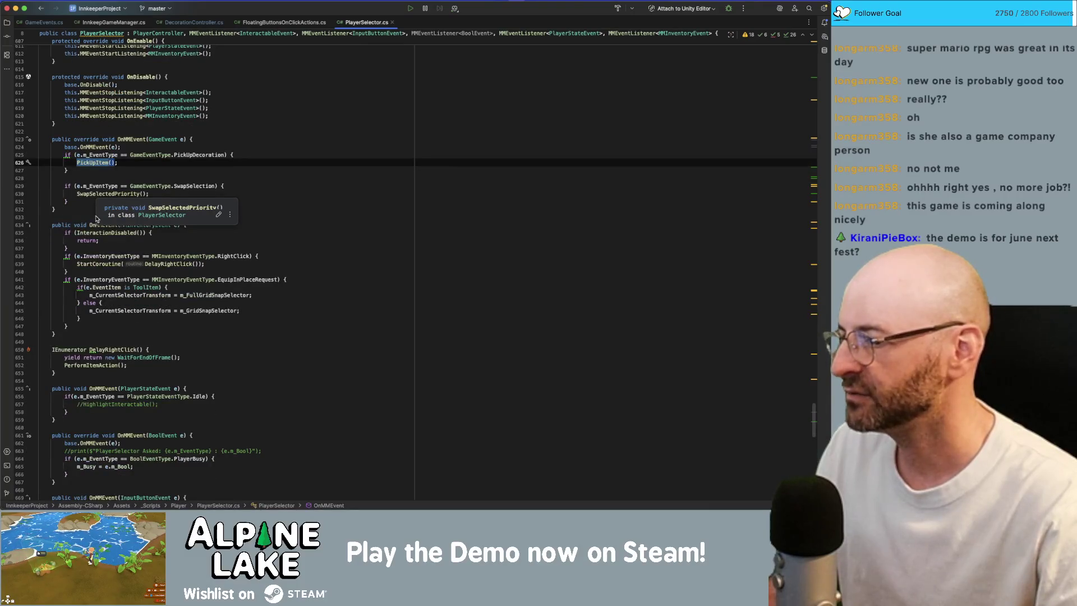
scroll(172, 420, down, 1)
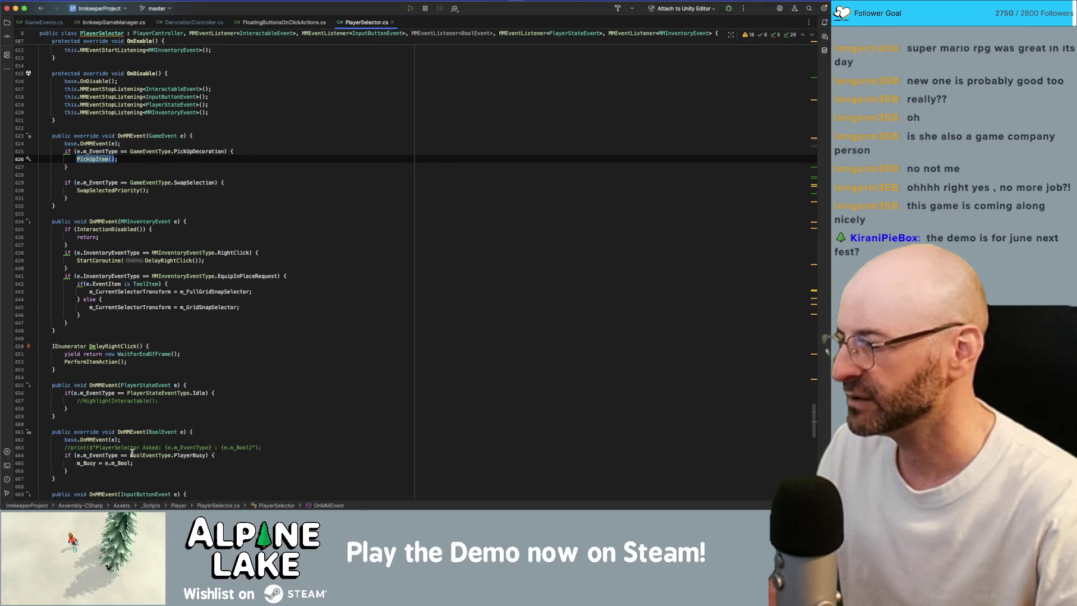
scroll(87, 458, up, 2)
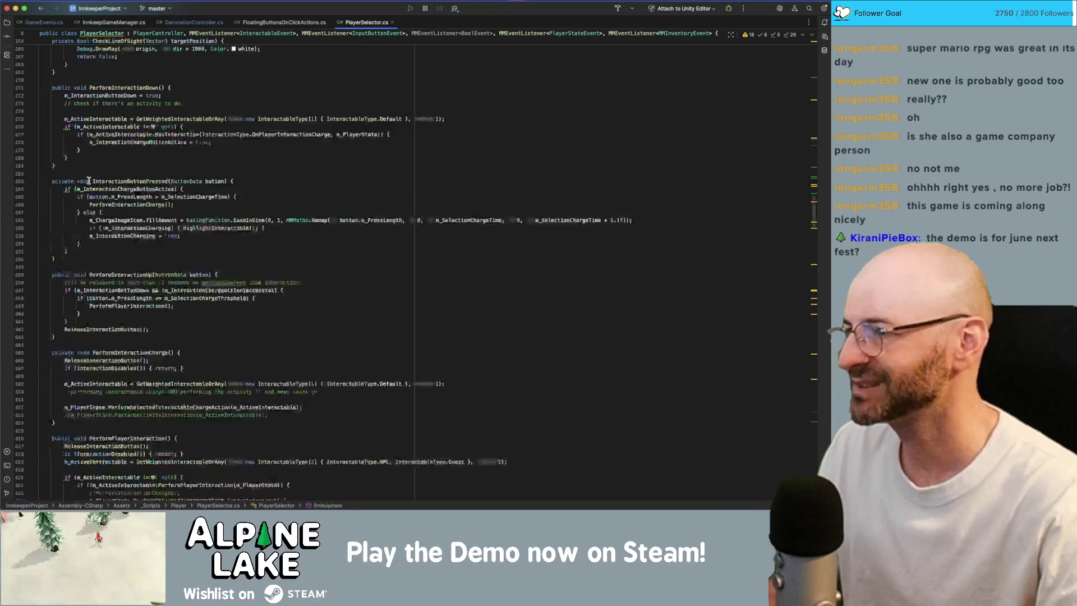
Step: Add 'if (m_Busy) { return false; }' as the first line of PickUpItem
super+click(90, 183)
key(Down)
text(if)
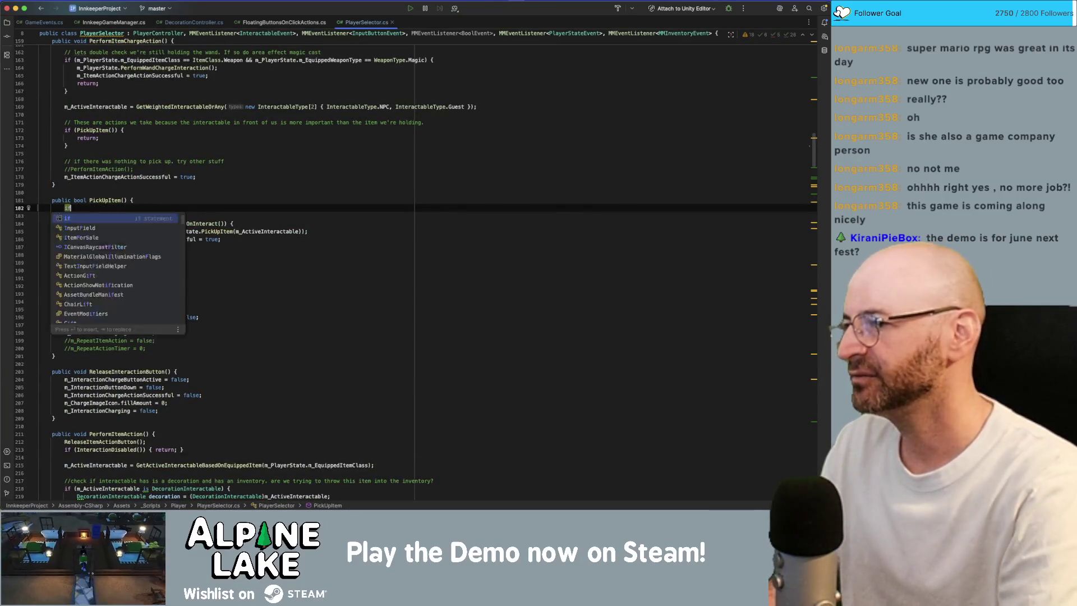
text(Mm_Busy)
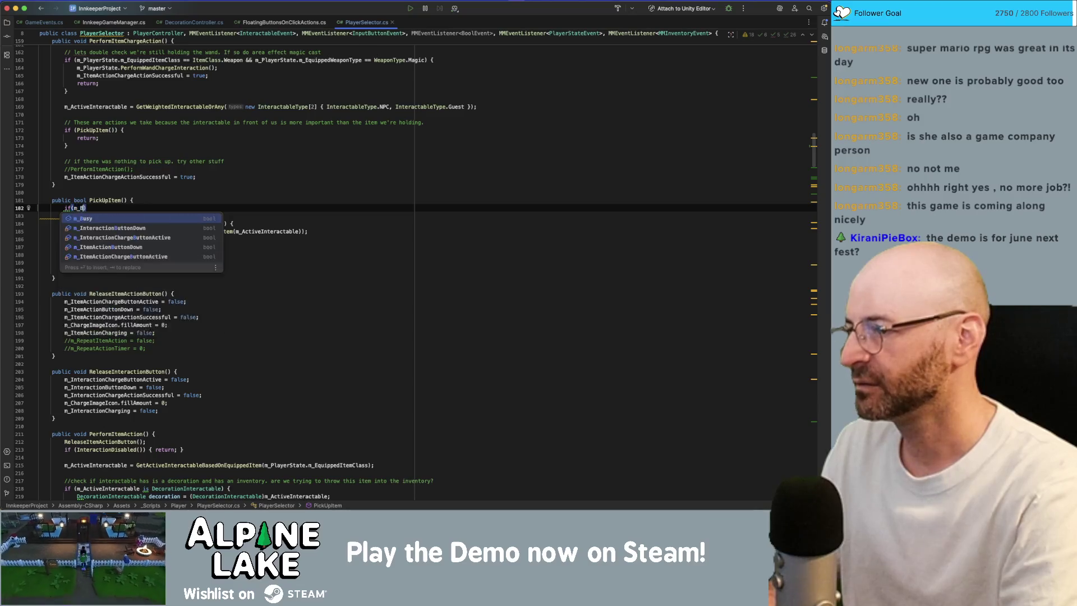
text( { return; })
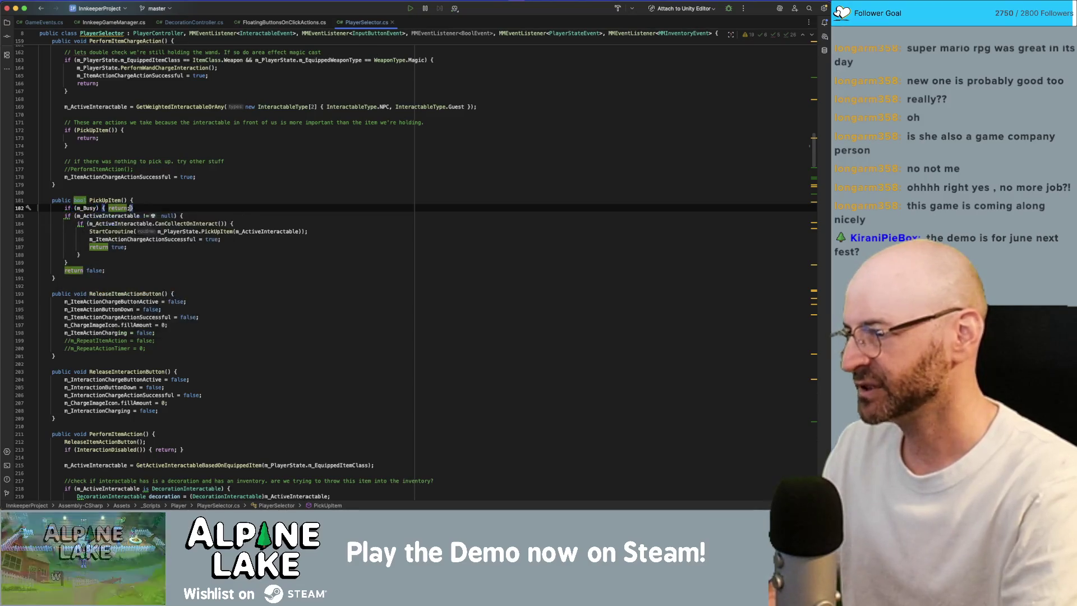
key(Down)
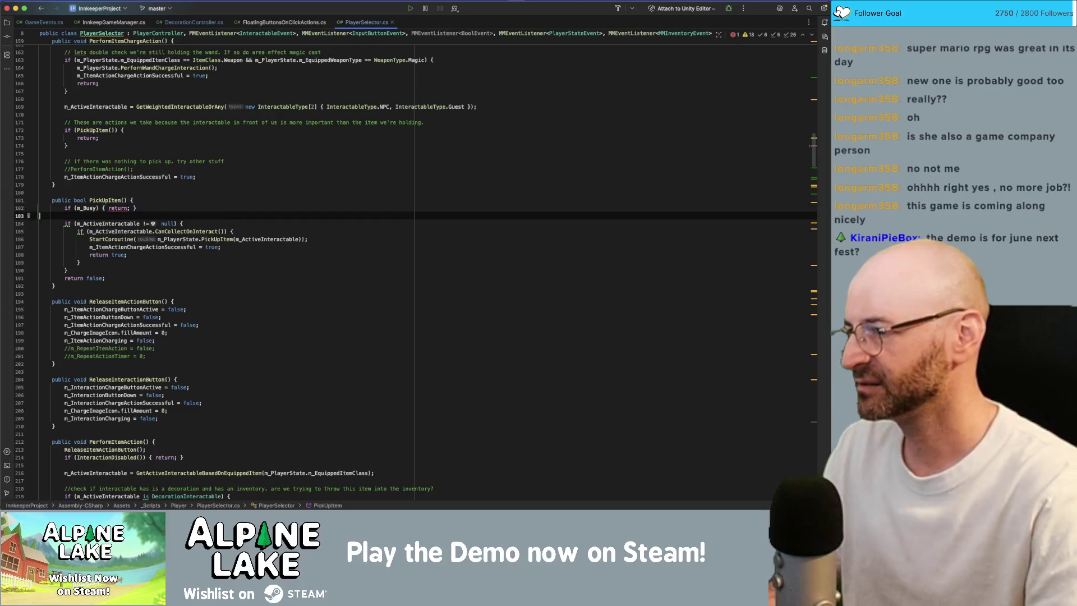
key(BackSpace)
key(Left)
key(Left)
key(Left)
text(false)
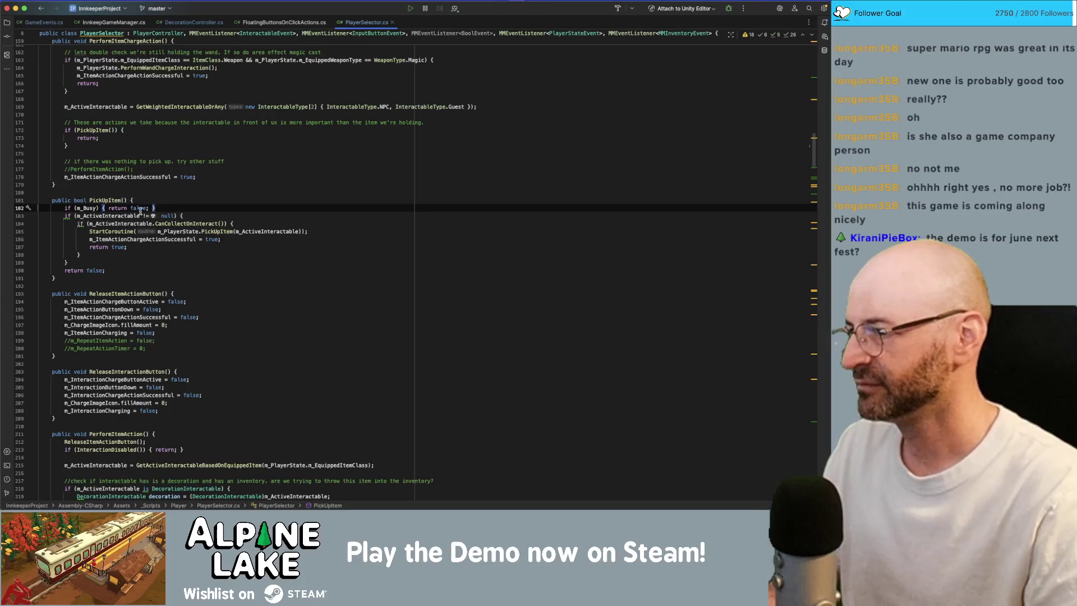
Step: Try an '&& !m_Busy' interactable condition, remove it, and review PickUpItem's return points
click(175, 216)
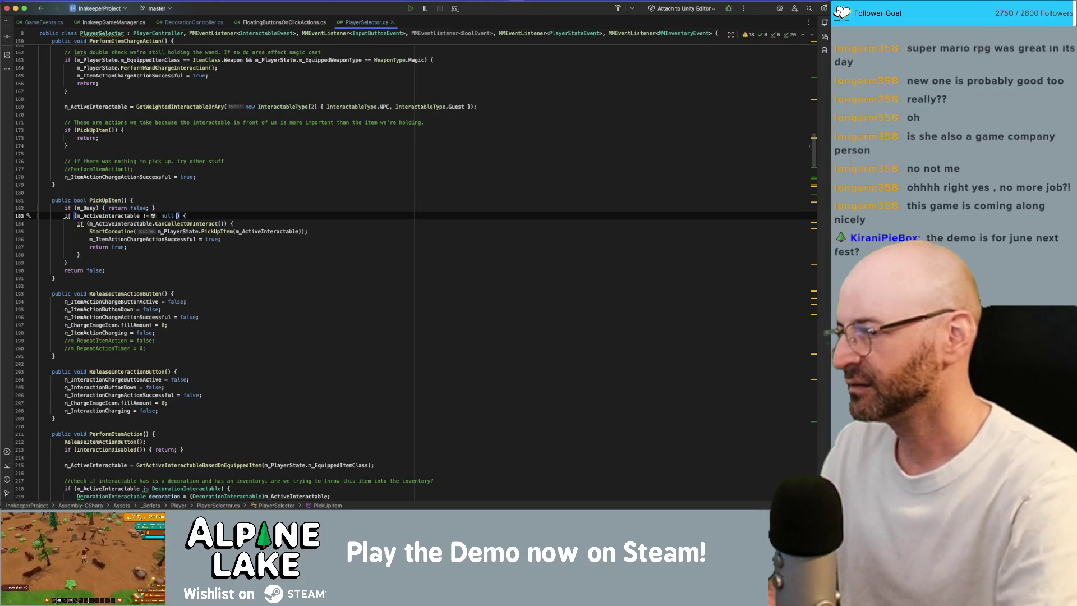
text(&& !m_Busy)
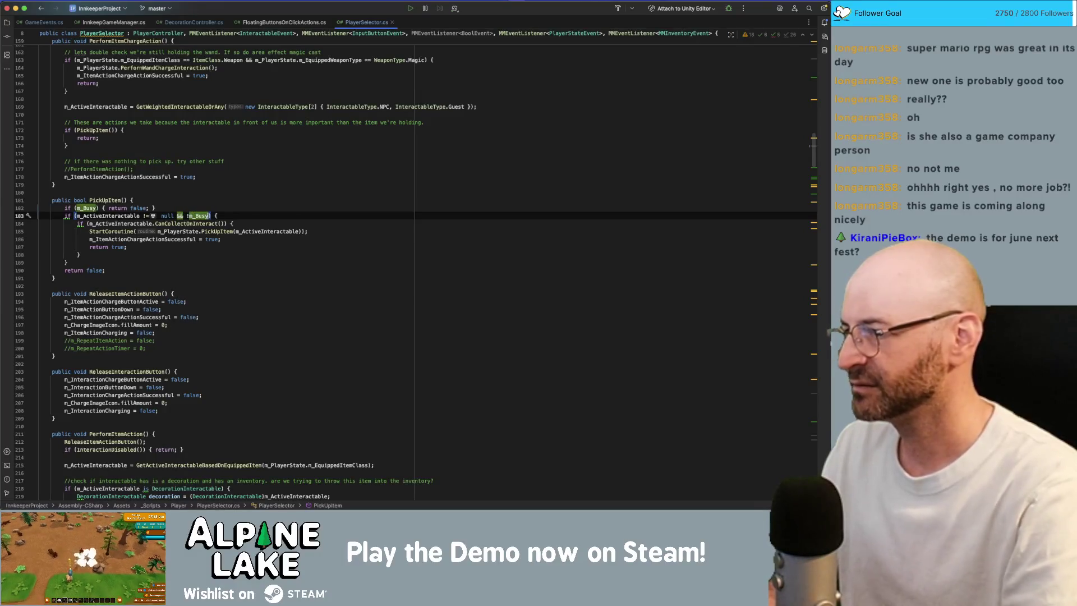
key(BackSpace)
key(BackSpace)
key(BackSpace)
click(213, 194)
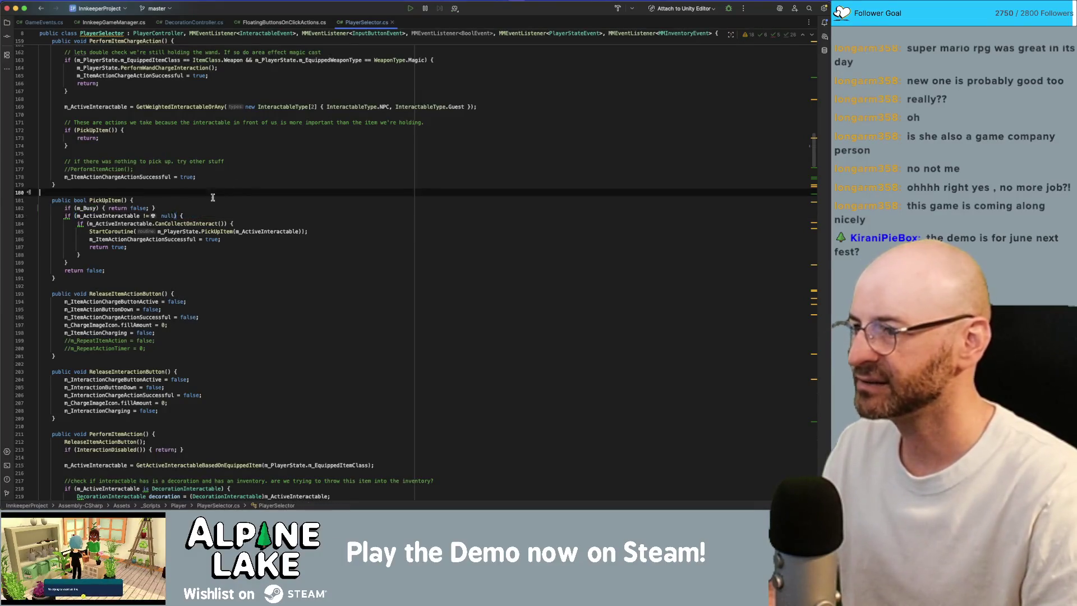
click(117, 208)
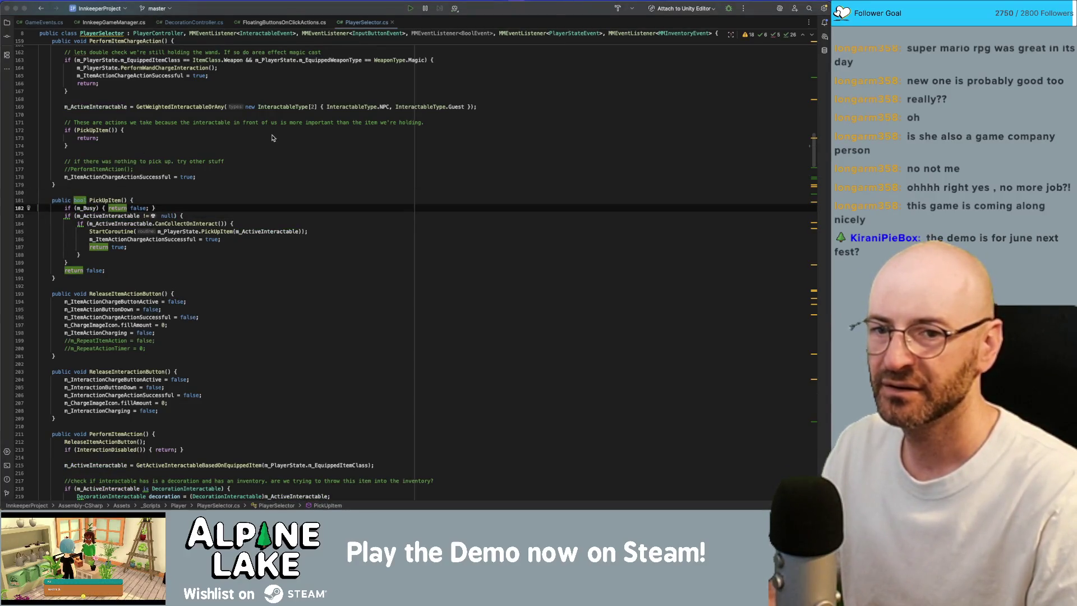
key(super+Tab)
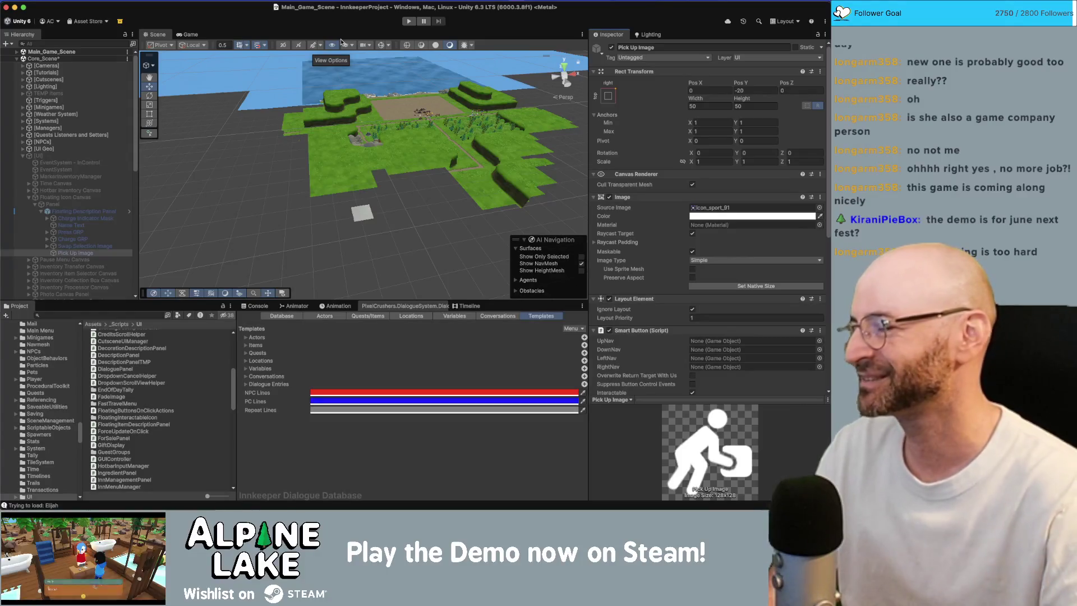
Step: Enter Play mode and walk the innkeeper into and back out of the inn
click(410, 22)
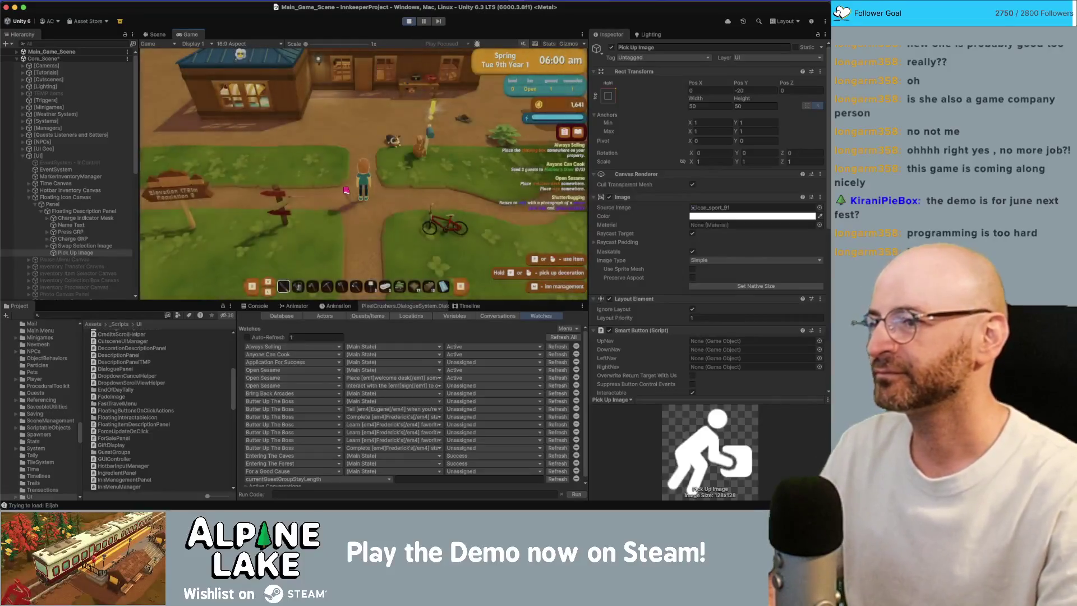
key(w)
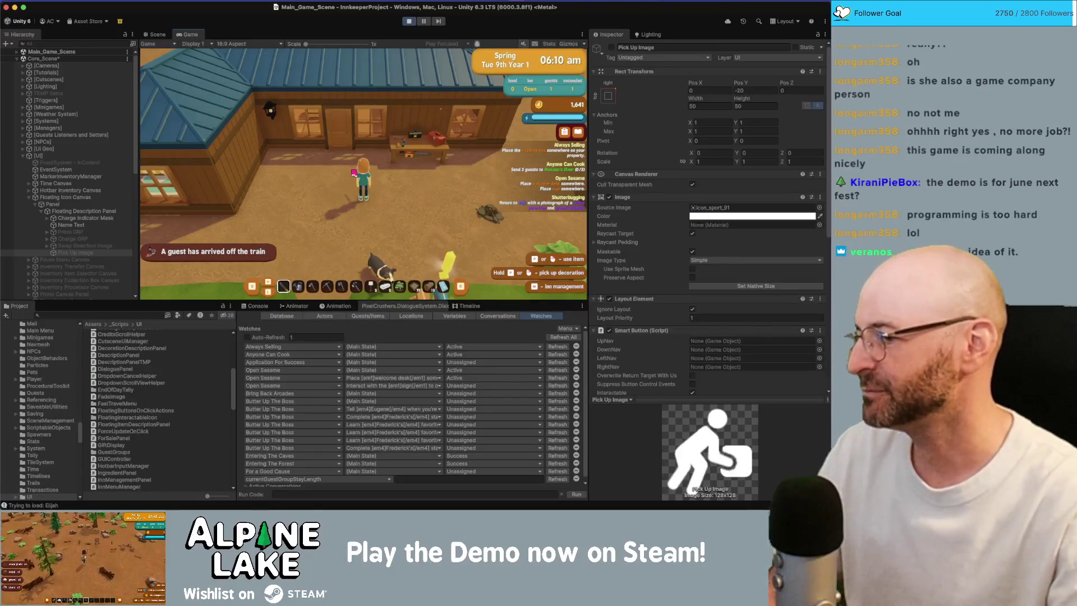
key(w)
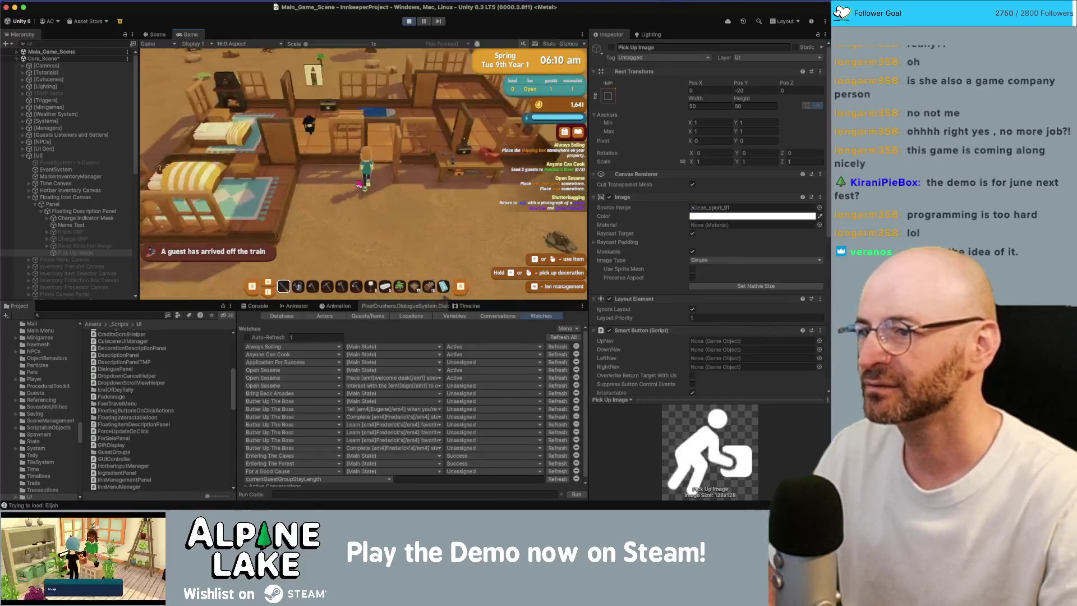
key(w)
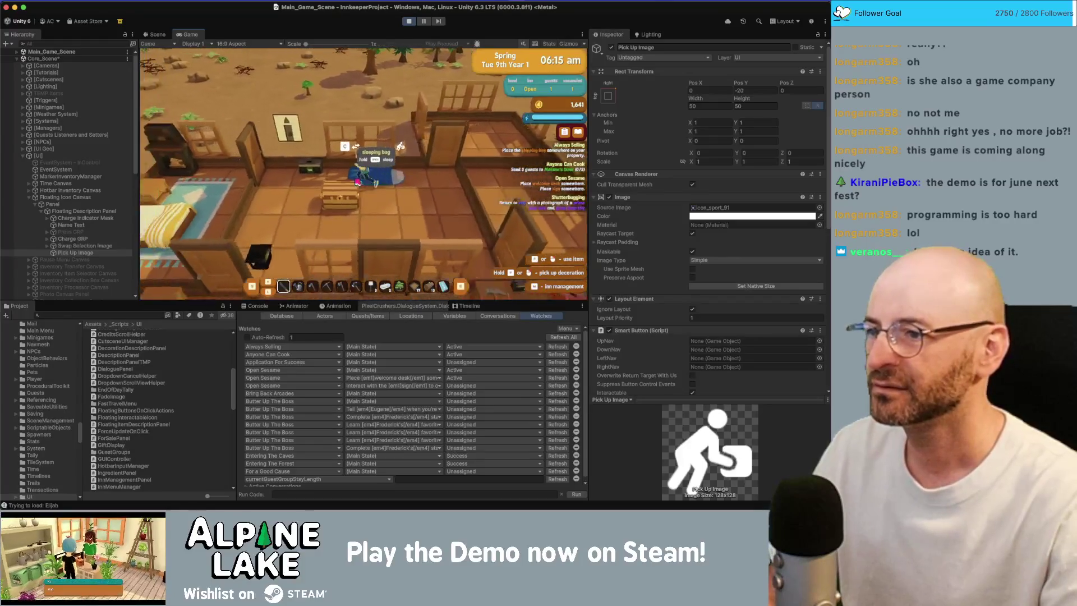
key(s)
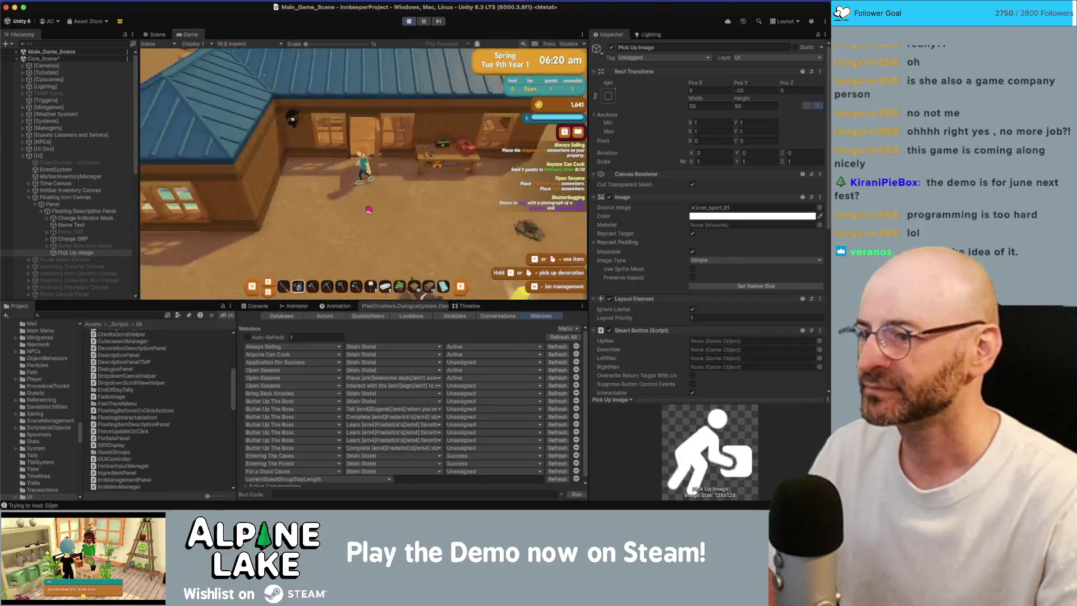
scroll(369, 210, down, 4)
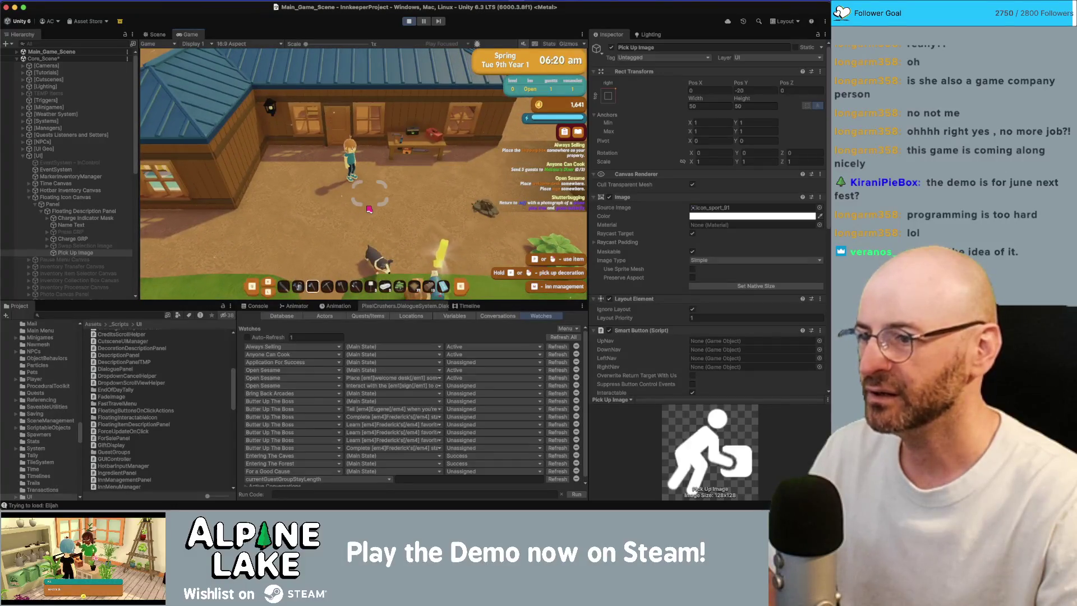
Step: Select the fifth hotbar slot, pick up the crafting table, and cycle the hotbar item sets
key(w)
key(w)
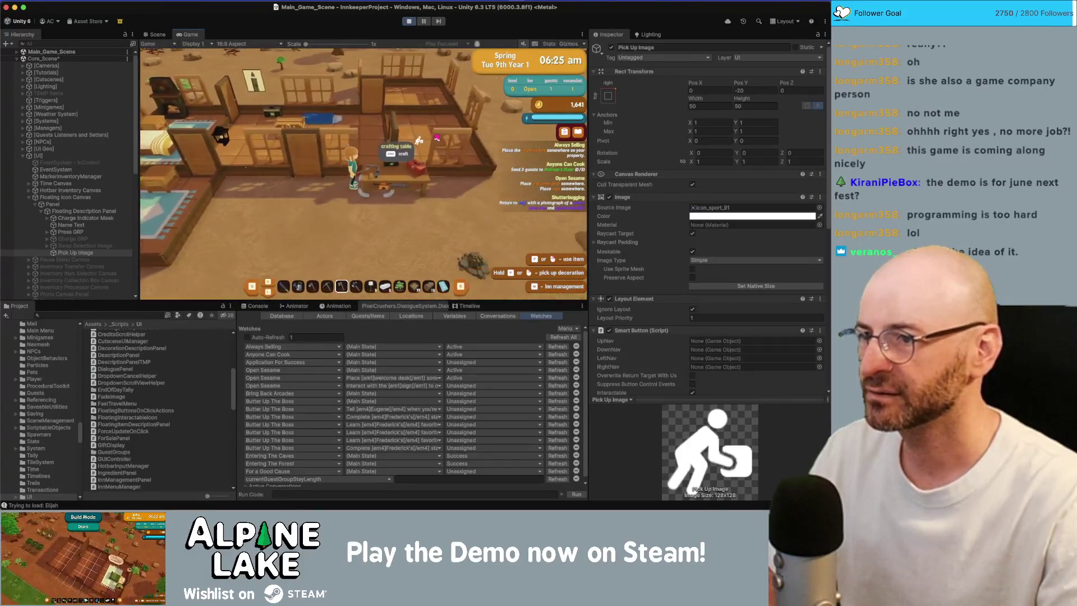
key(e)
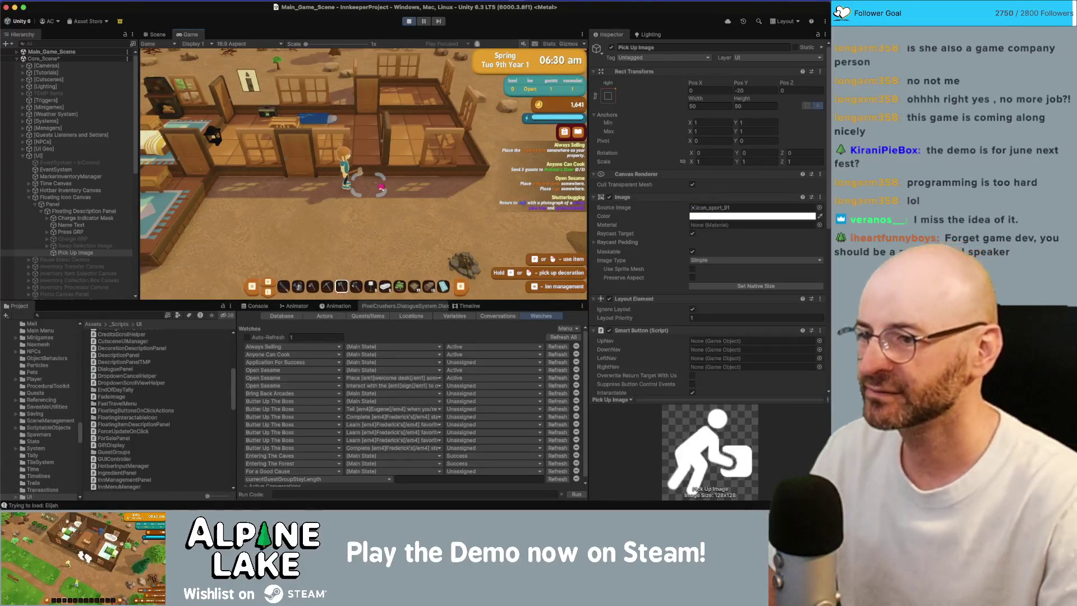
key(Tab)
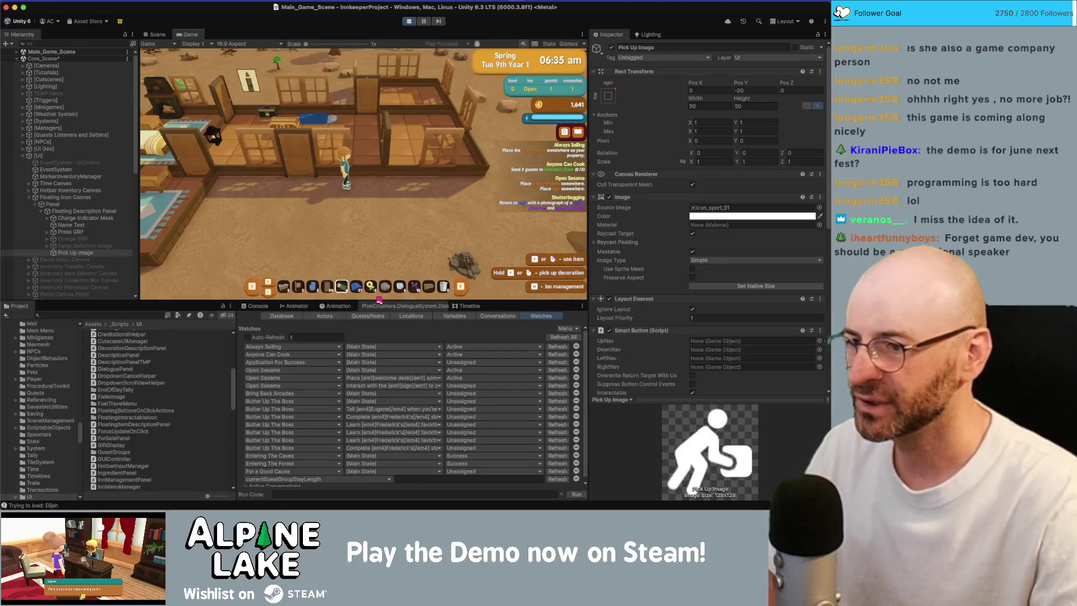
key(Tab)
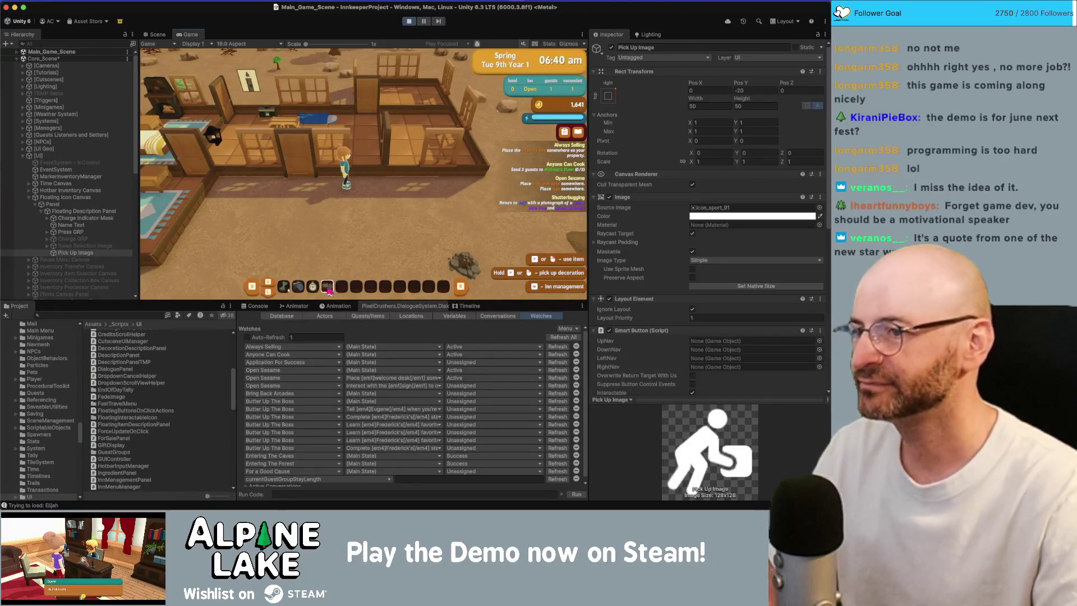
key(super+Tab)
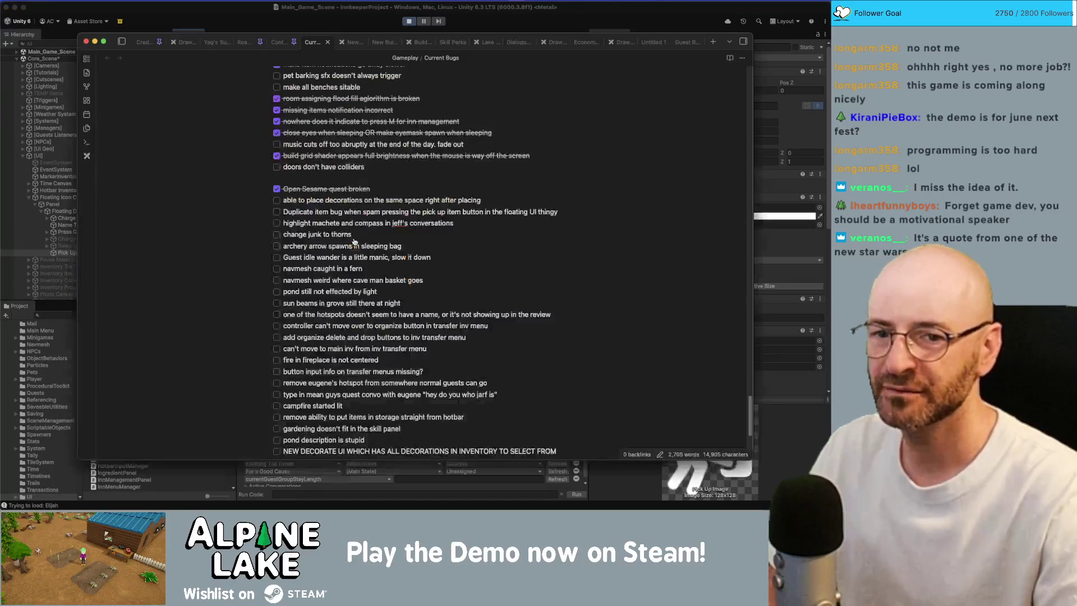
Step: Check the decoration-placement and duplicate pick-up spam boxes in the Current Bugs note
click(277, 200)
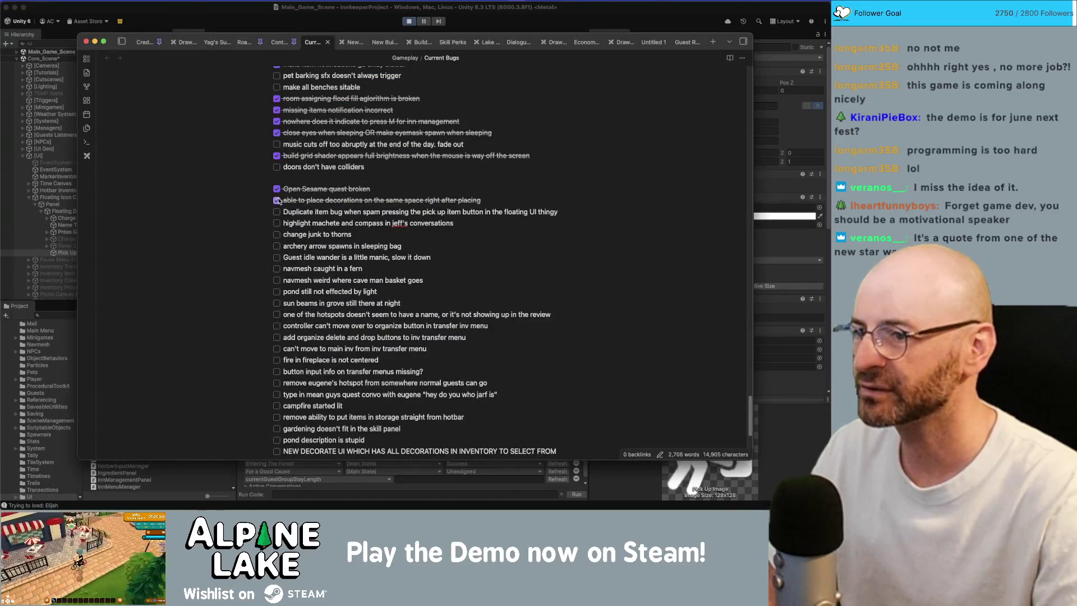
click(276, 212)
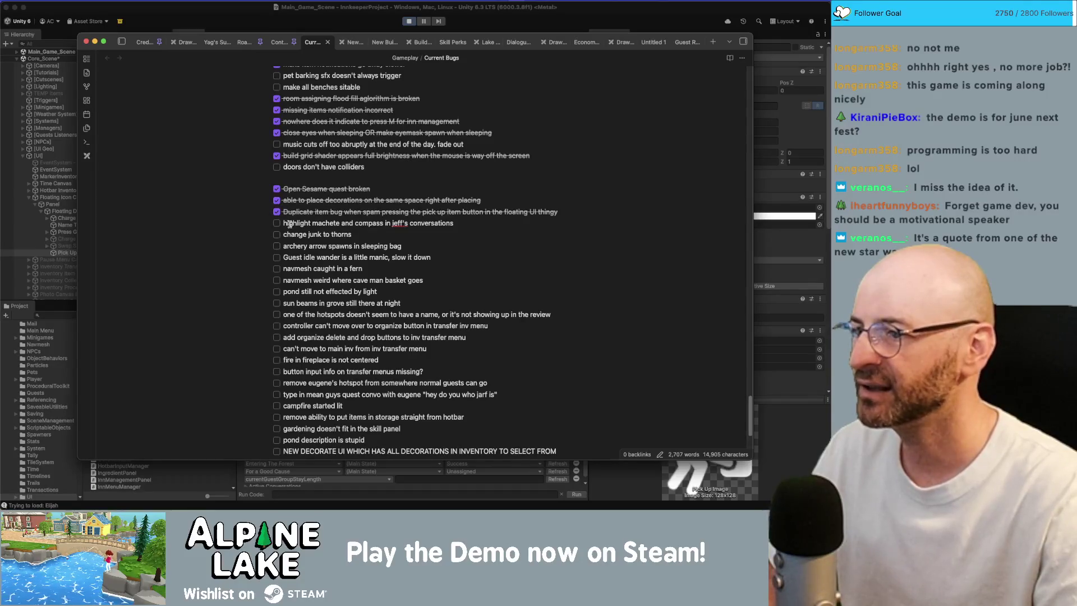
double_click(346, 223)
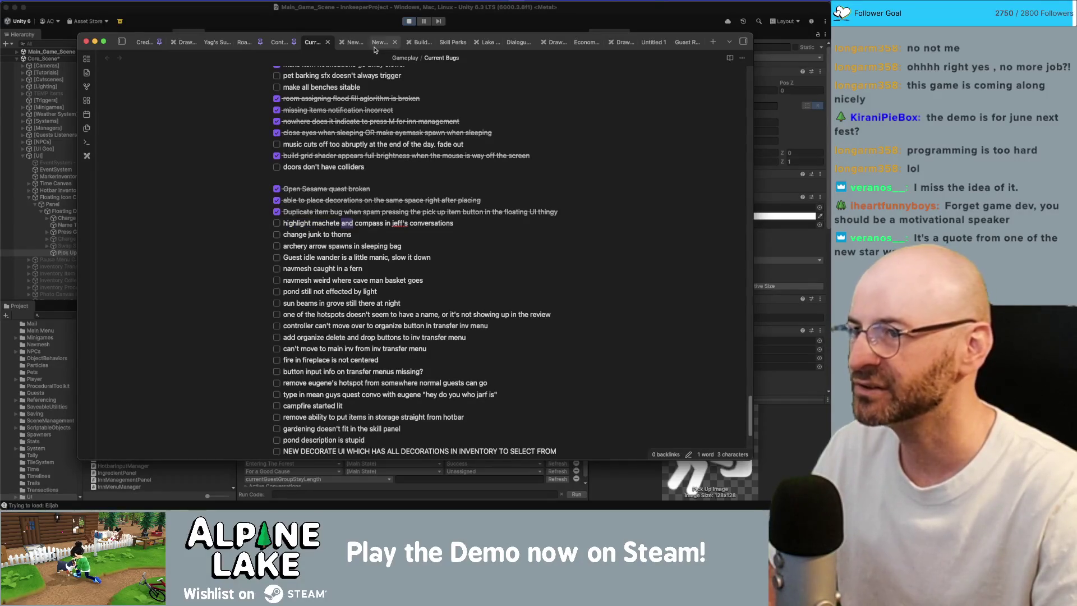
key(super+Tab)
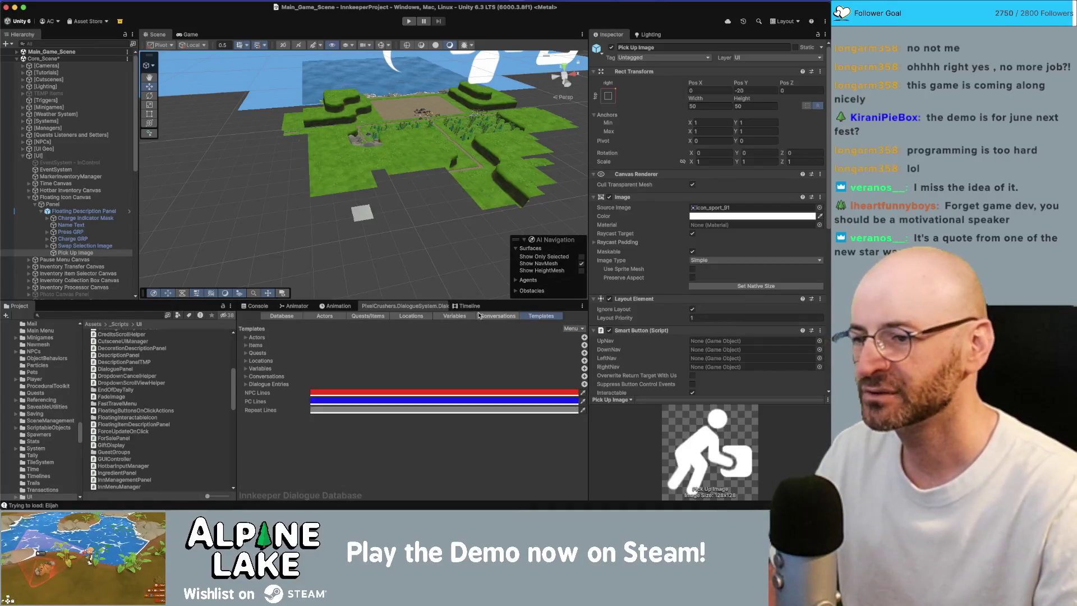
Step: Show the Basic/Carlos/Quests conversation graph with Carlos's furniture line in the Dialogue Database
click(485, 318)
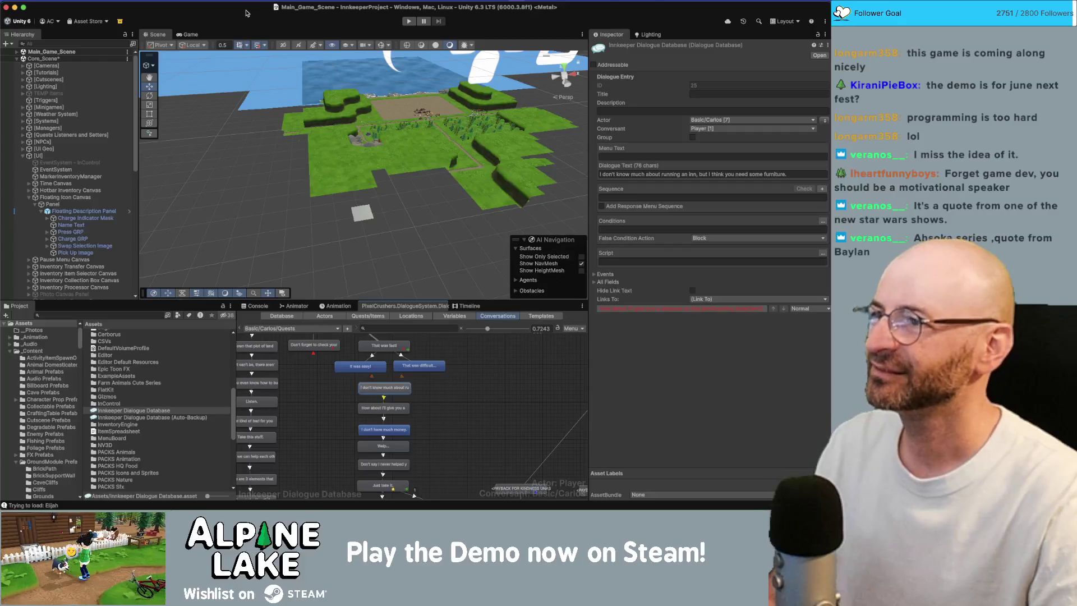
mouse_move(377, 102)
mouse_down()
mouse_move(378, 124)
mouse_move(432, 123)
mouse_move(370, 123)
mouse_move(356, 110)
mouse_move(352, 118)
mouse_up()
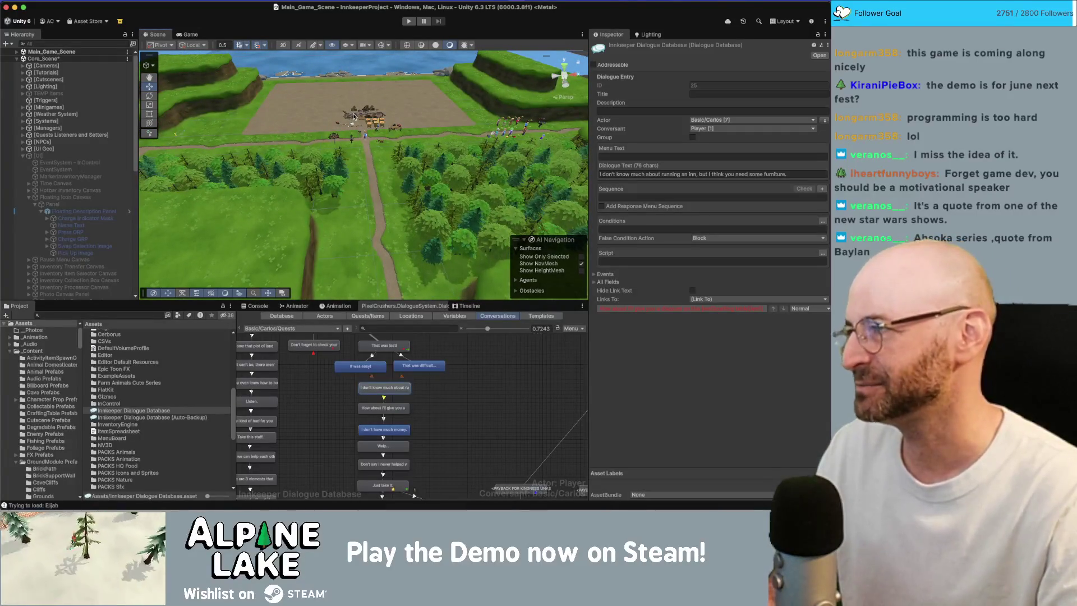
Step: Zoom and tilt the Scene view camera up to an overview of the farm clearing
scroll(342, 165, up, 5)
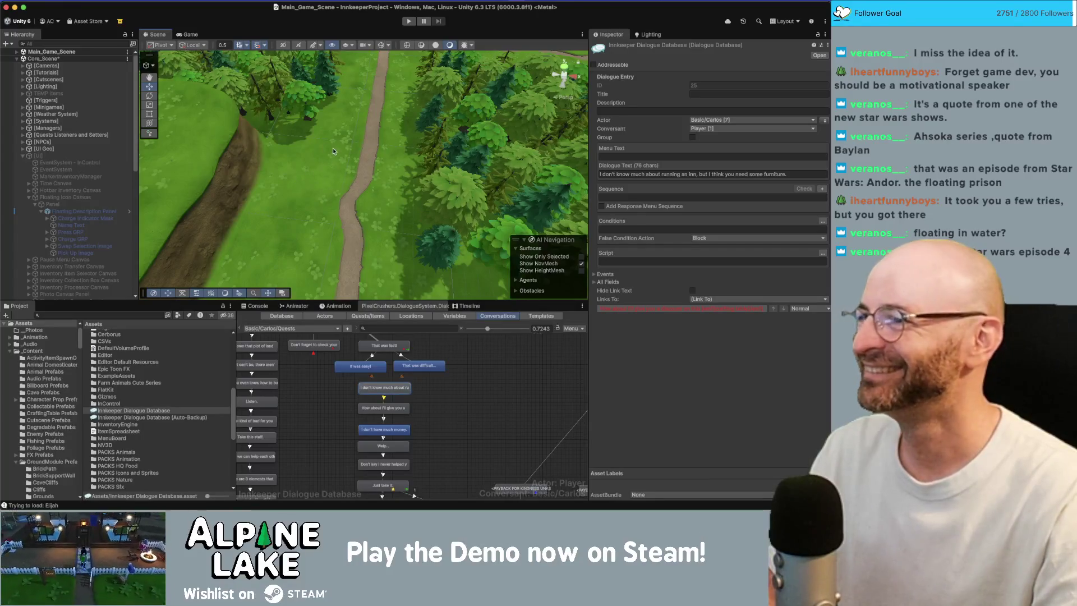
mouse_move(251, 139)
mouse_down()
mouse_move(354, 66)
mouse_move(353, 76)
mouse_up()
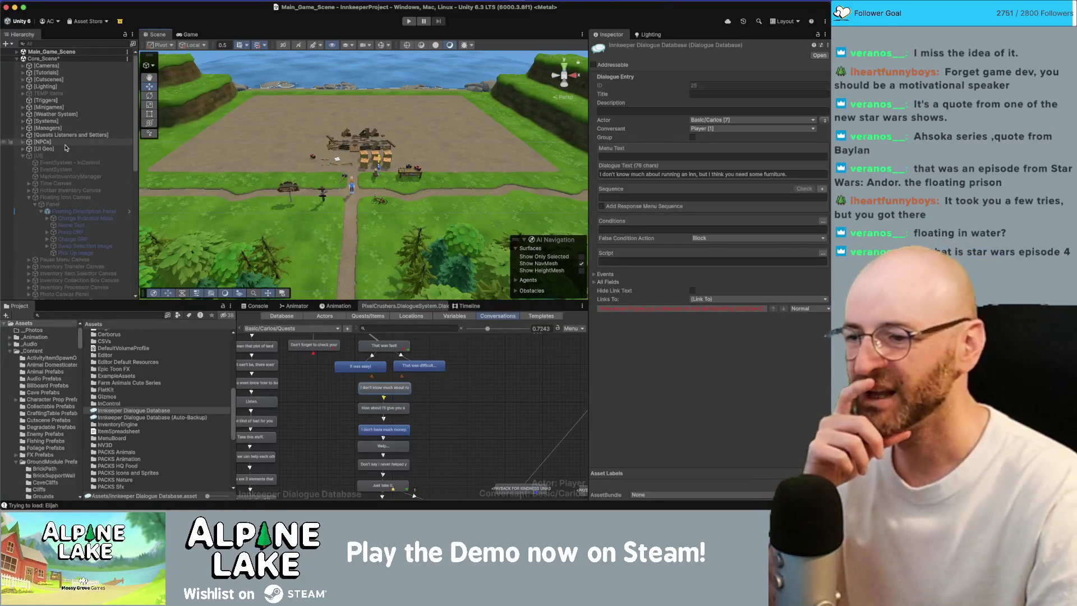
click(377, 328)
Step: Type 'elij' in the conversation search, then choose Basic > Jeff > Quests from the conversation list
text(elij)
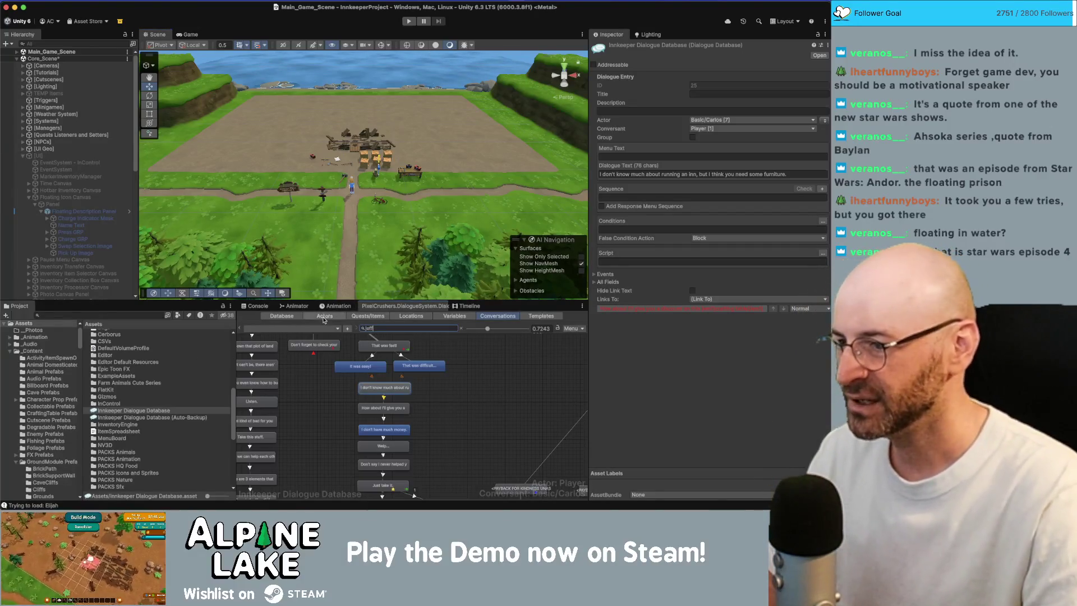
click(323, 329)
mouse_move(331, 342)
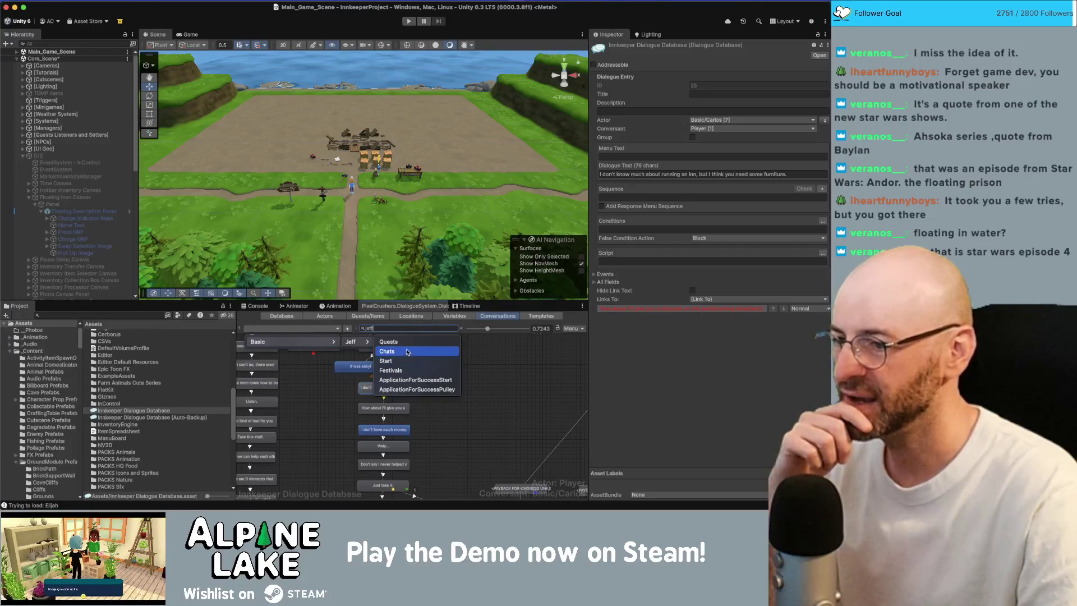
click(407, 342)
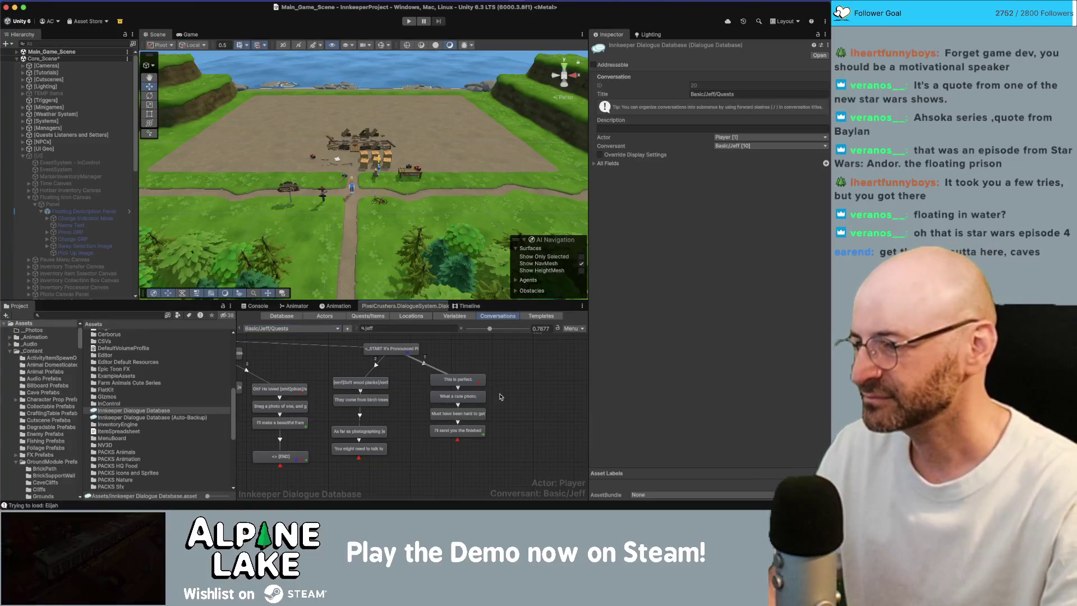
Step: Zoom out and pan the Quests conversation graph to the right to frame its nodes
scroll(512, 404, up, 2)
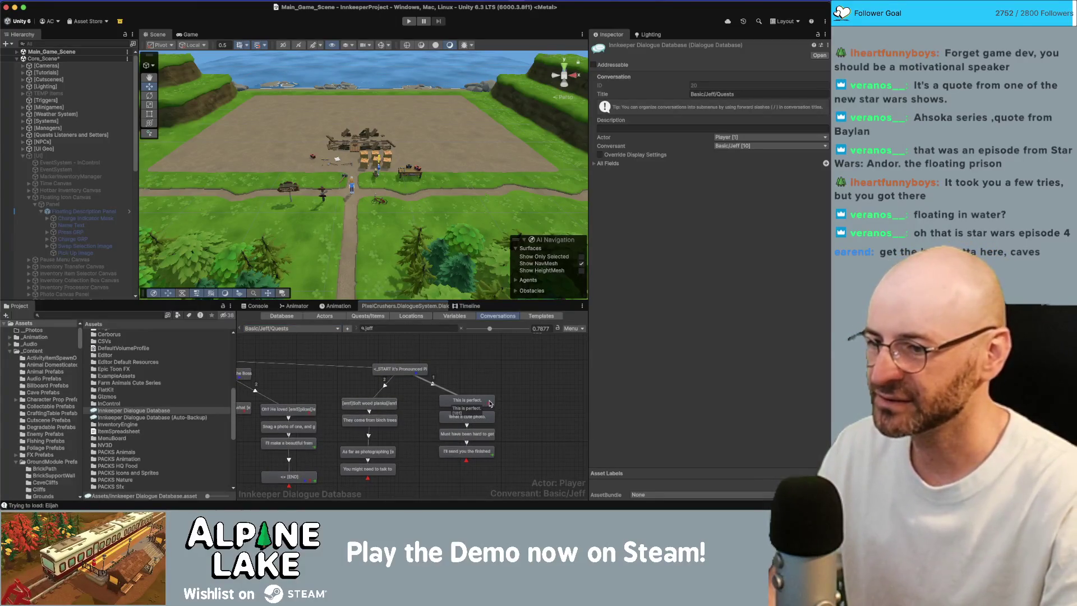
scroll(331, 380, down, 5)
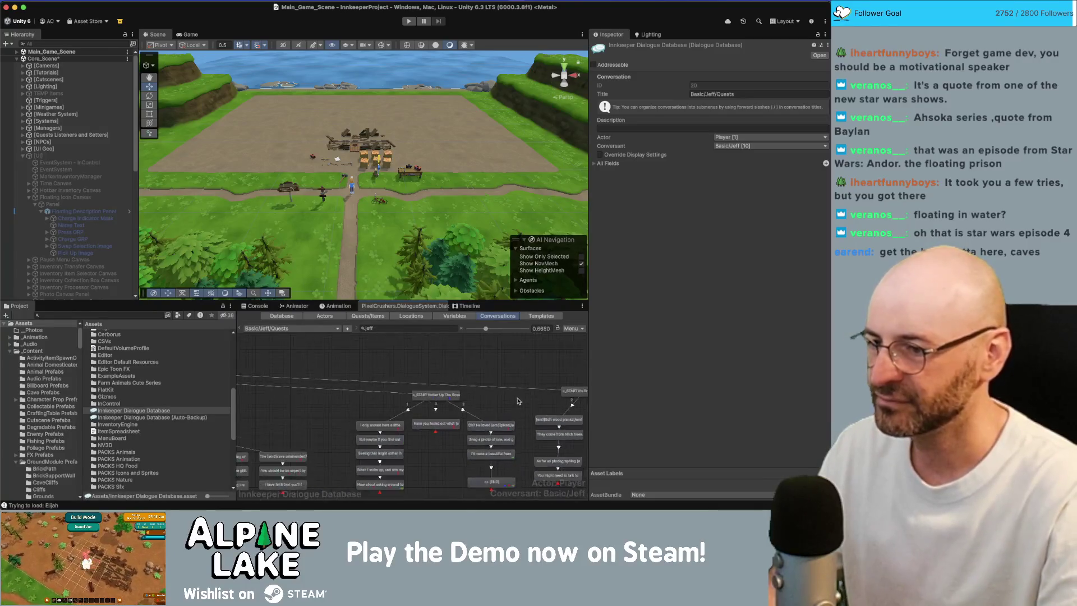
scroll(332, 406, left, 5)
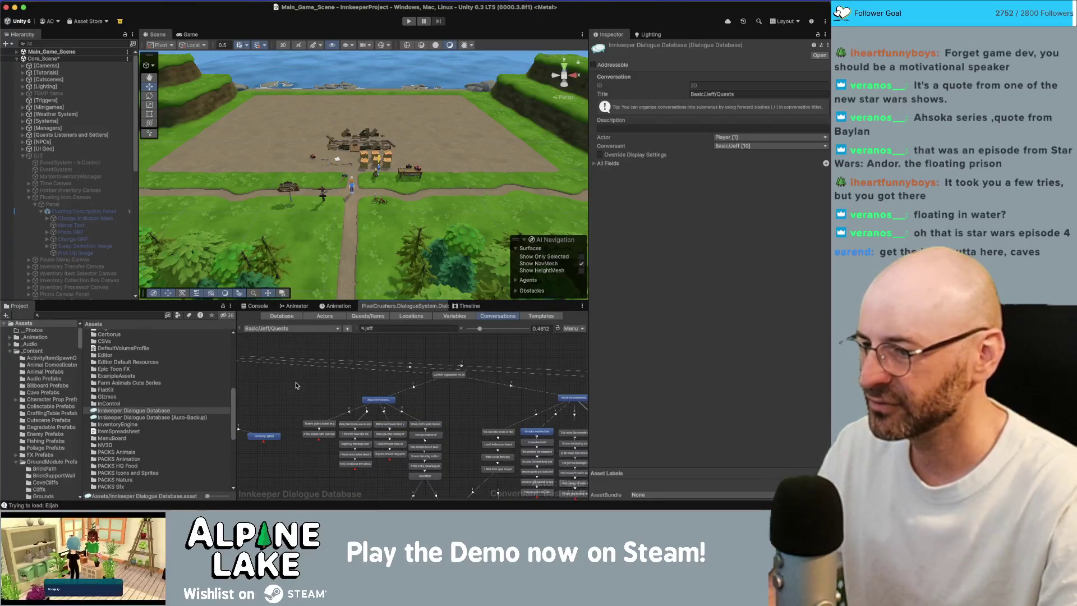
scroll(297, 385, left, 2)
right_click(320, 385)
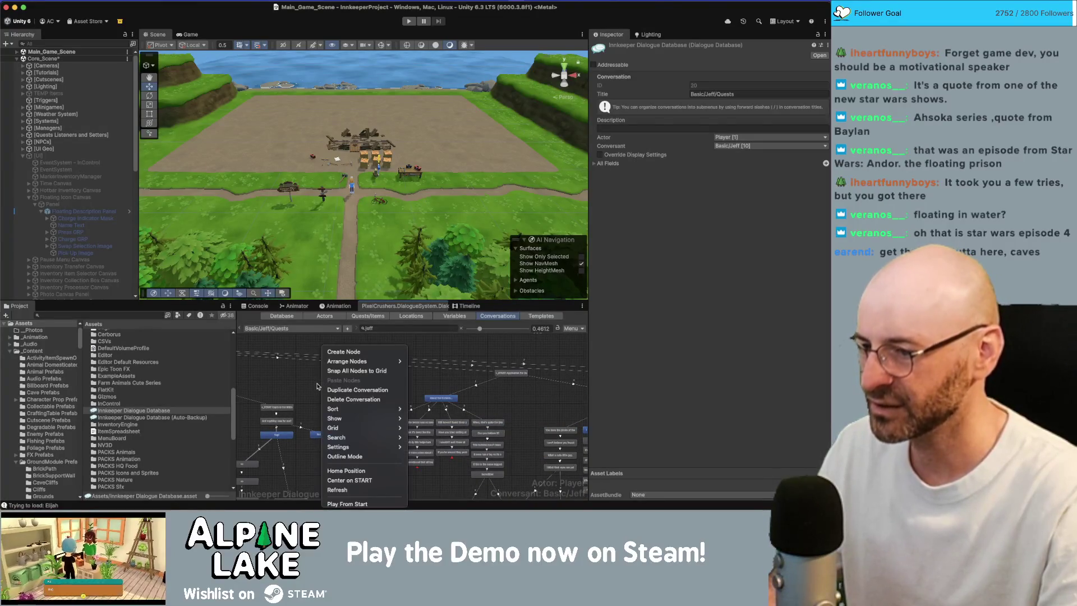
click(317, 386)
drag(317, 386, 438, 359)
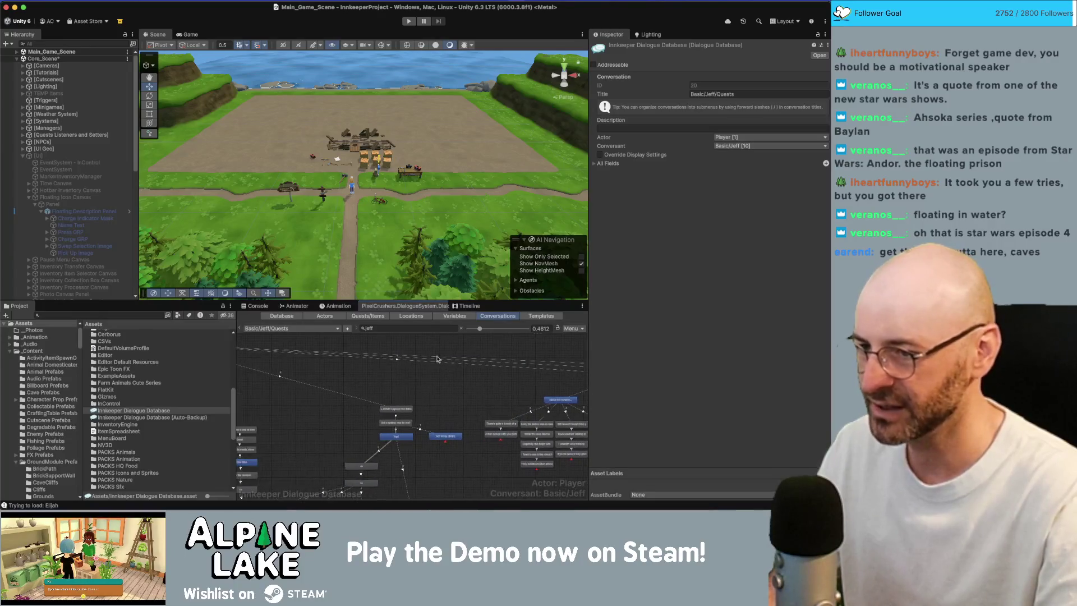
click(572, 329)
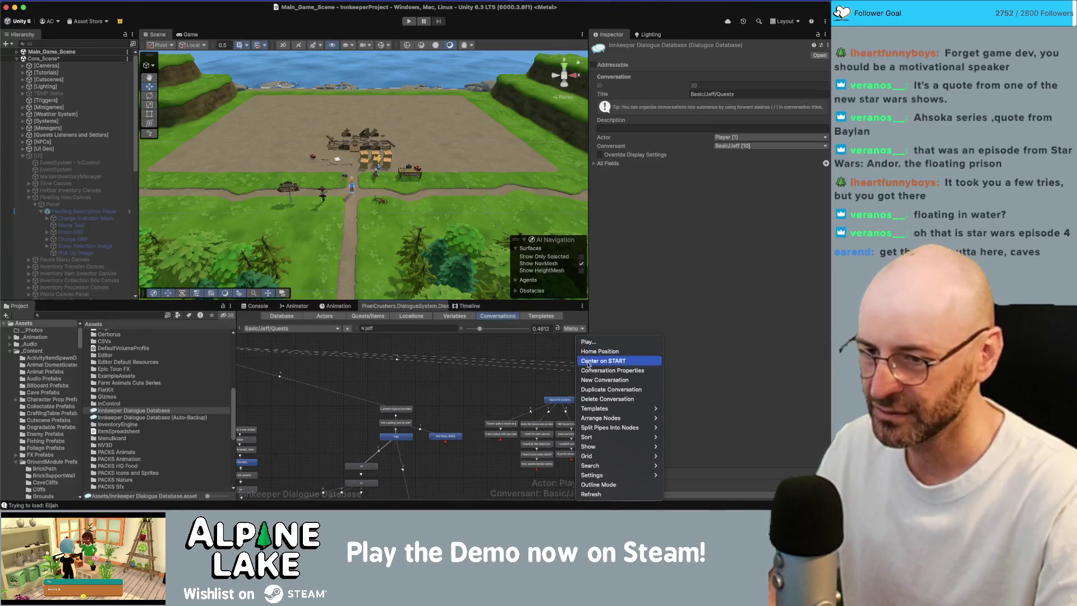
click(417, 368)
Step: Show the conversation Search Bar from the graph canvas's Search menu
right_click(392, 347)
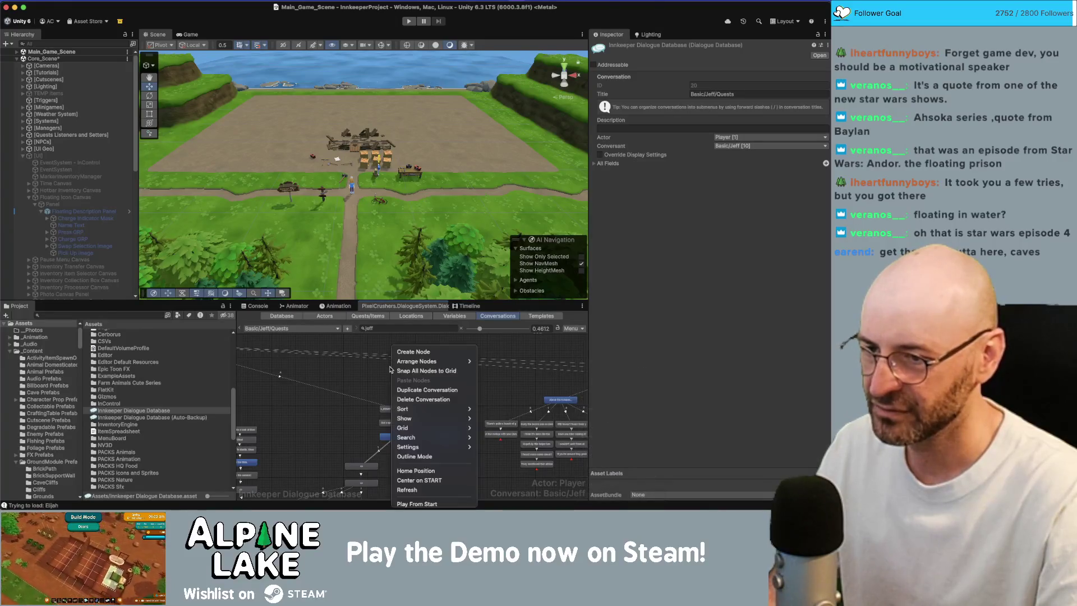
mouse_move(408, 363)
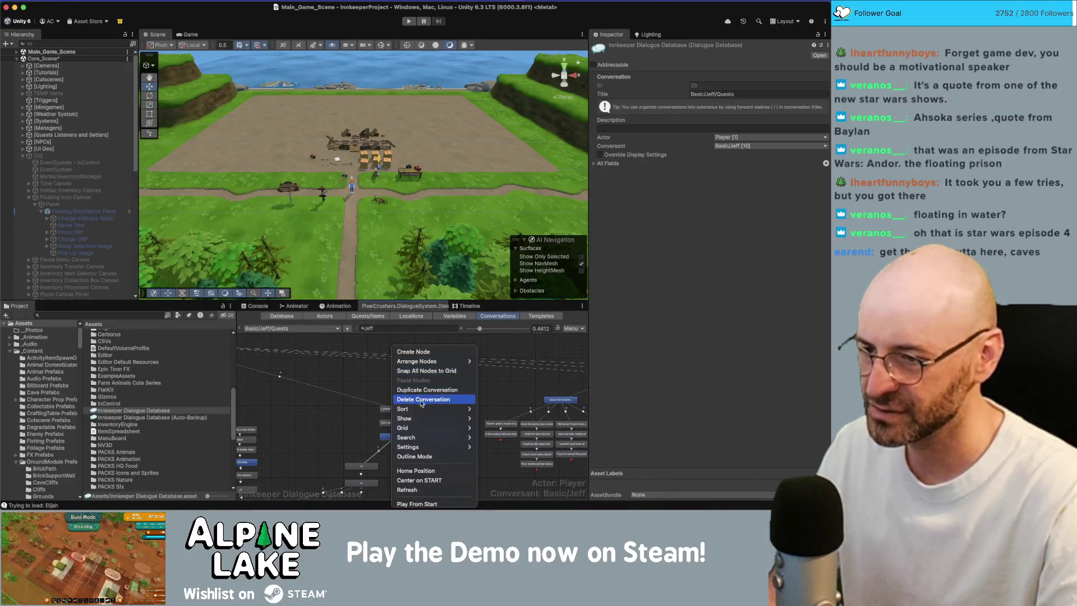
mouse_move(429, 428)
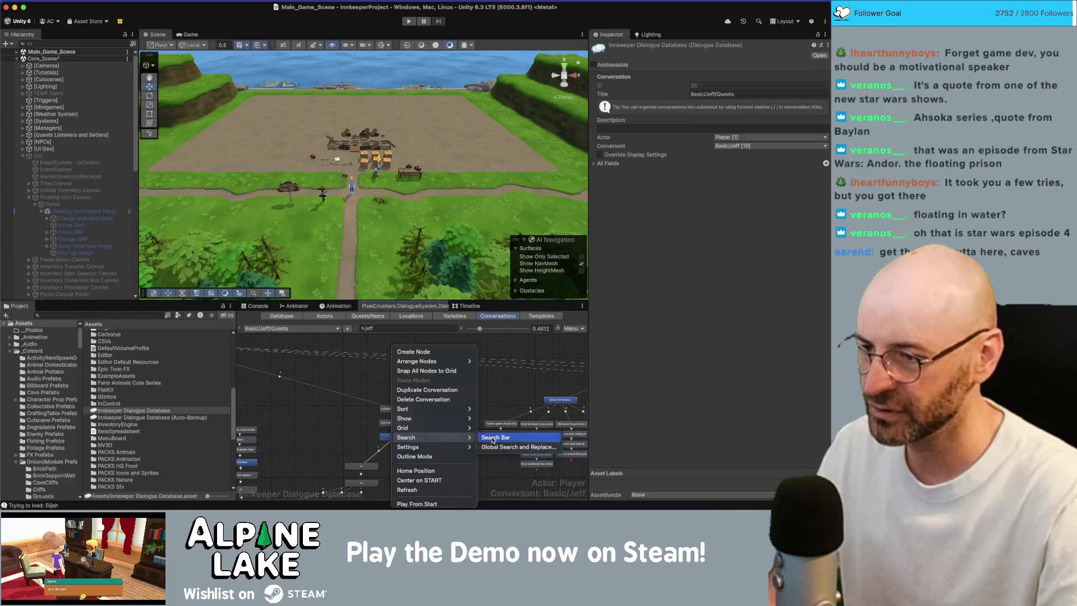
click(494, 440)
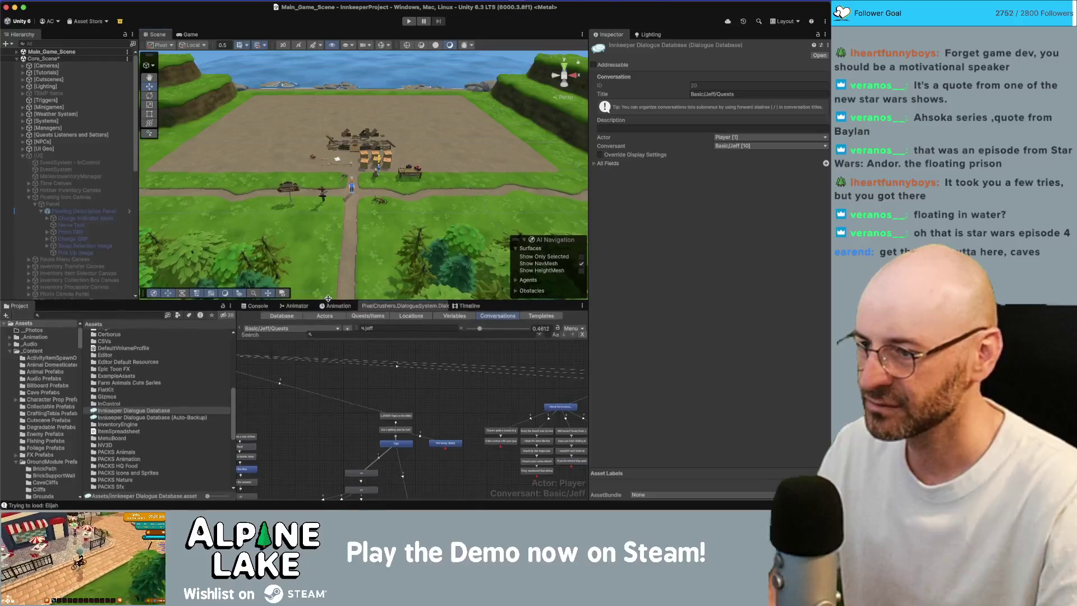
Step: Enlarge the Dialogue Editor panels, search the conversation for 'compass', then close the search bar
drag(328, 299, 328, 289)
click(323, 324)
text(compass)
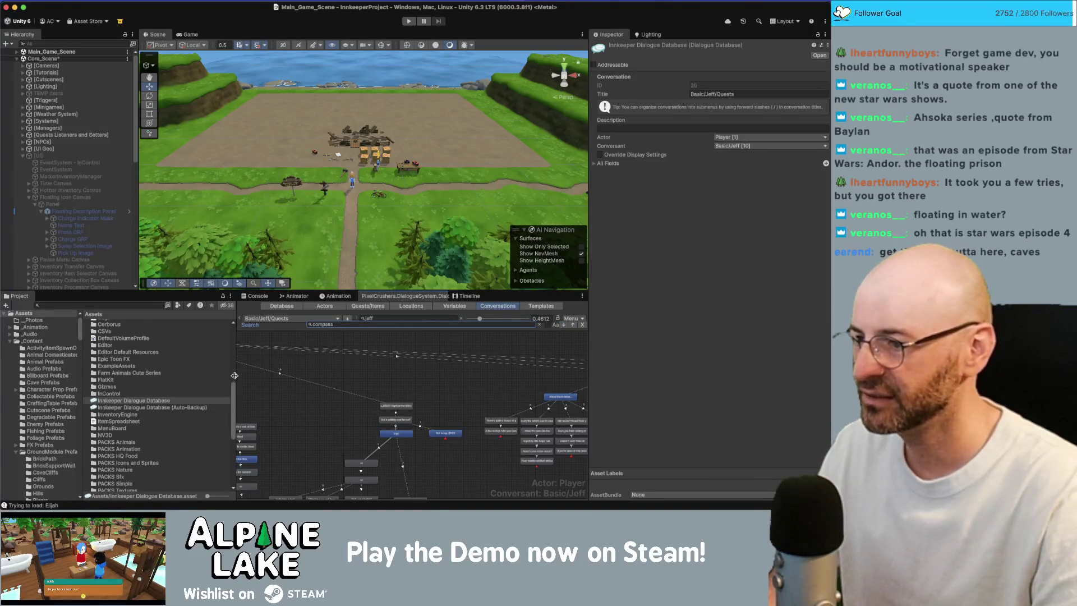
drag(235, 367, 187, 367)
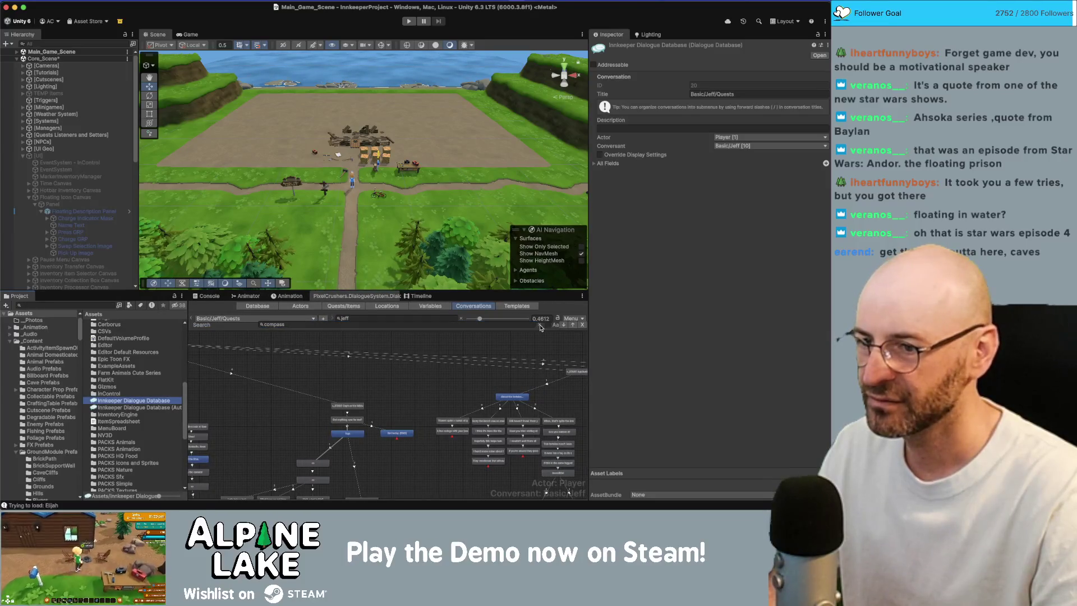
click(393, 358)
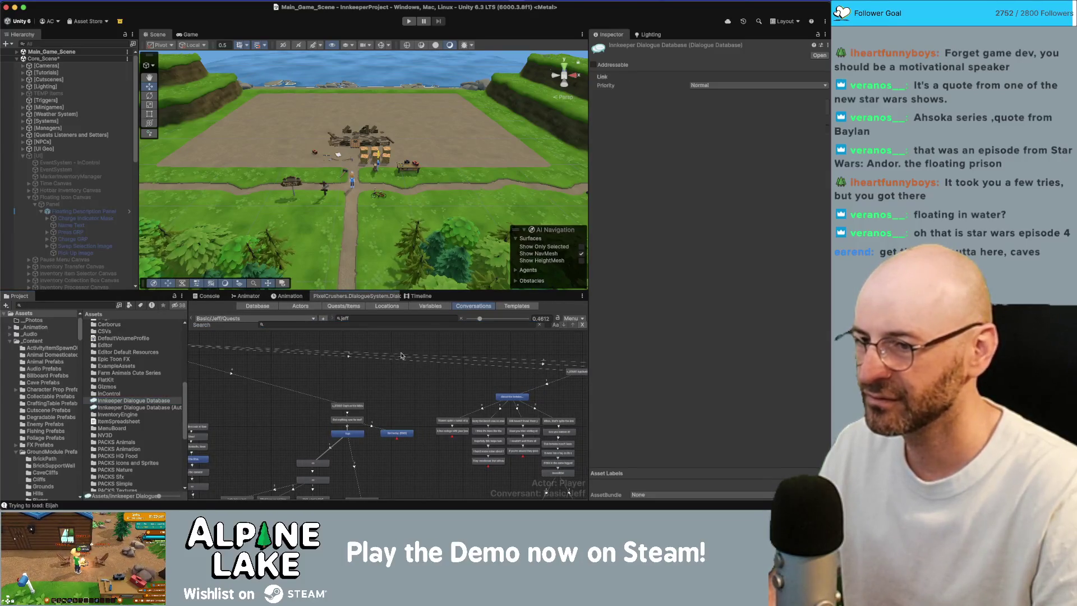
click(583, 325)
Step: Switch the Dialogue Editor to Jeff's Chats conversation
scroll(327, 404, up, 1)
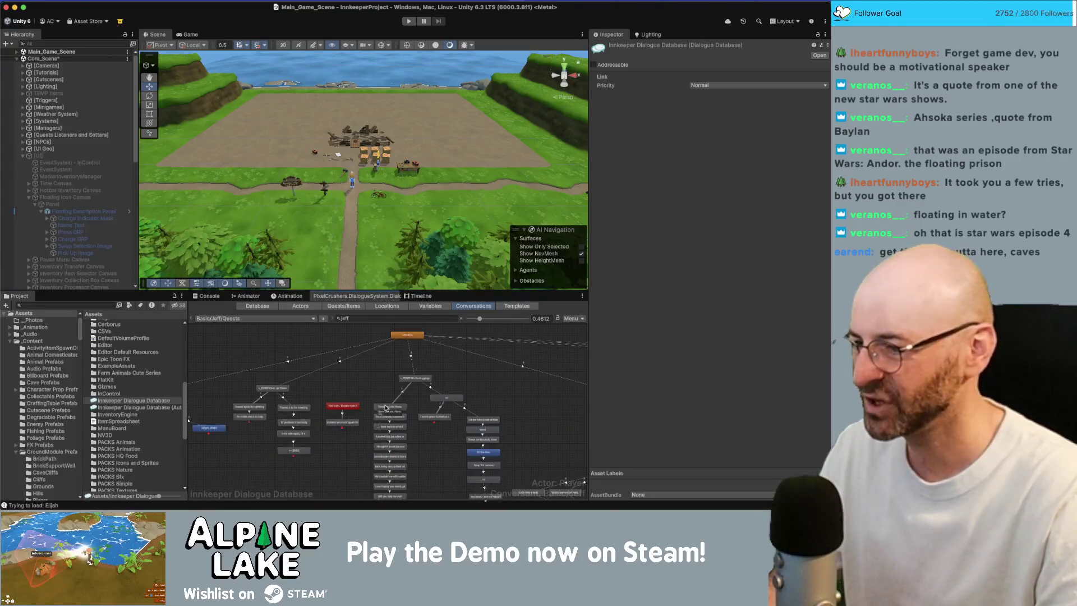
scroll(327, 404, up, 5)
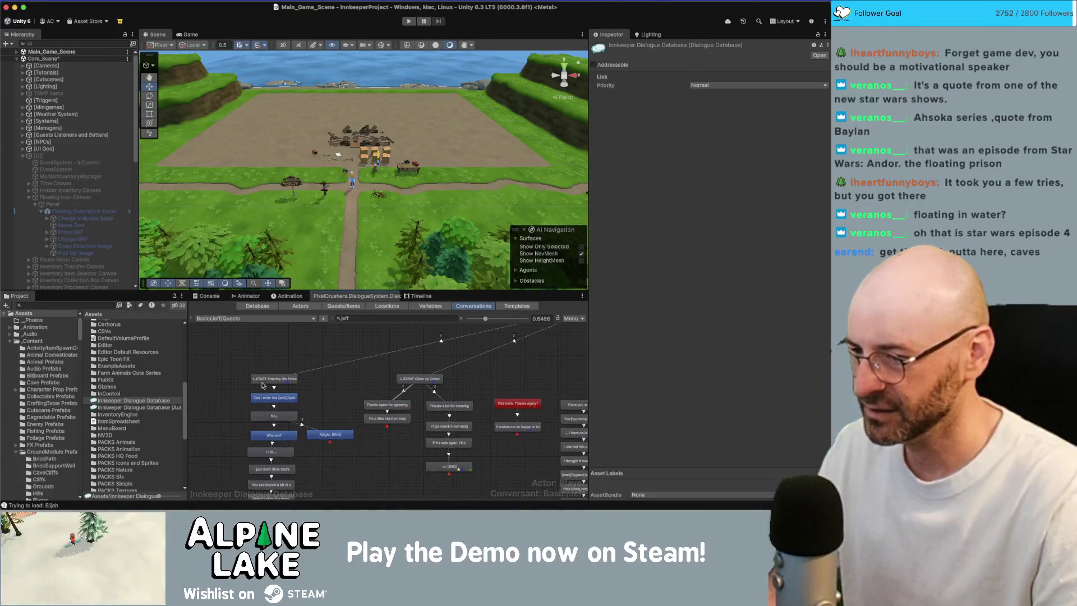
scroll(375, 356, down, 3)
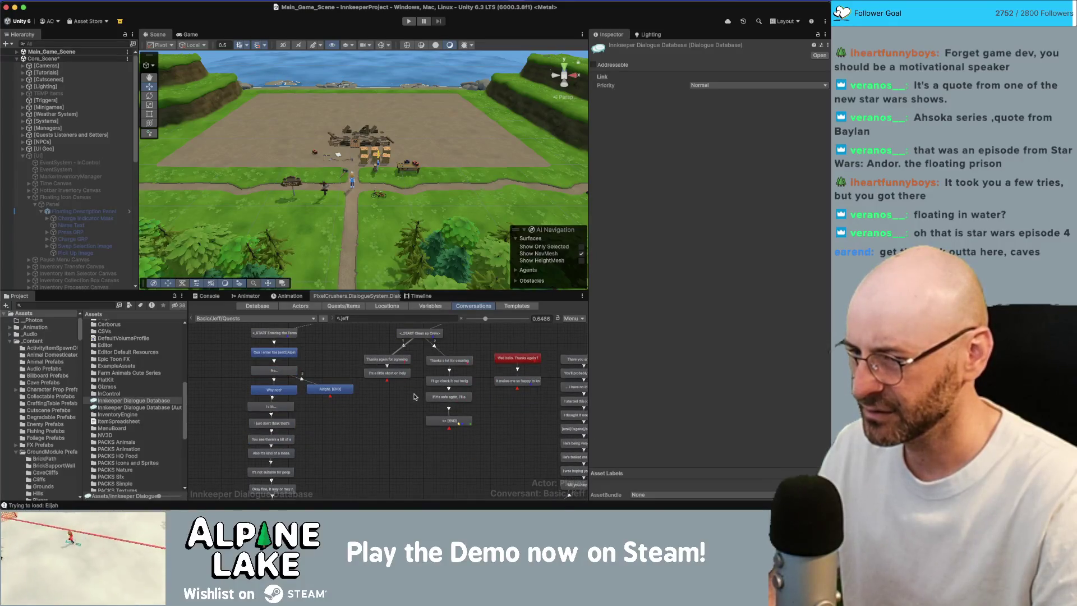
scroll(414, 397, up, 1)
scroll(380, 381, up, 2)
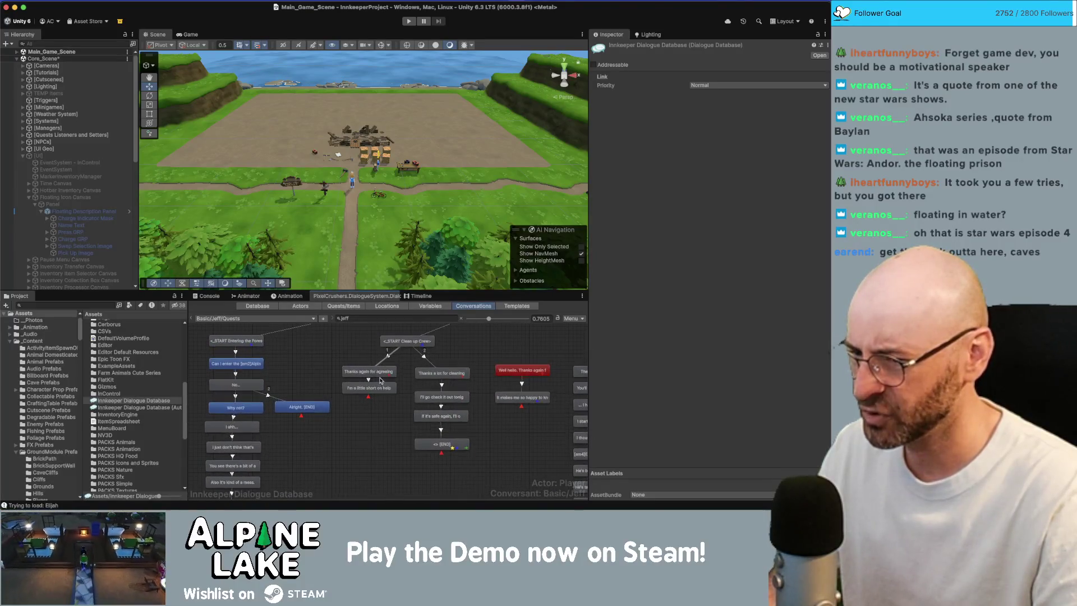
click(227, 319)
mouse_move(253, 332)
mouse_move(331, 331)
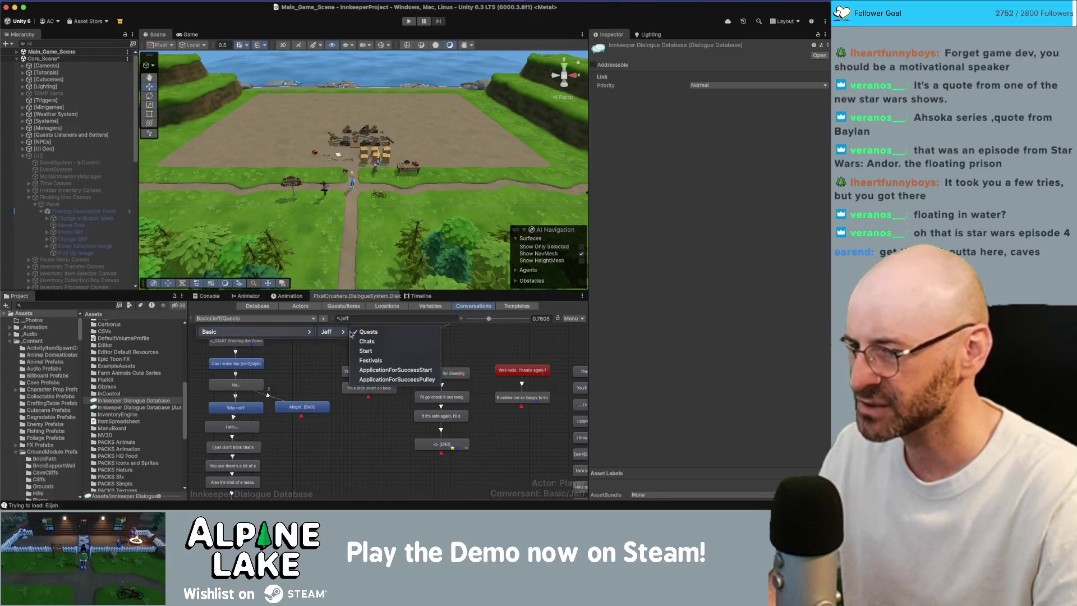
click(366, 342)
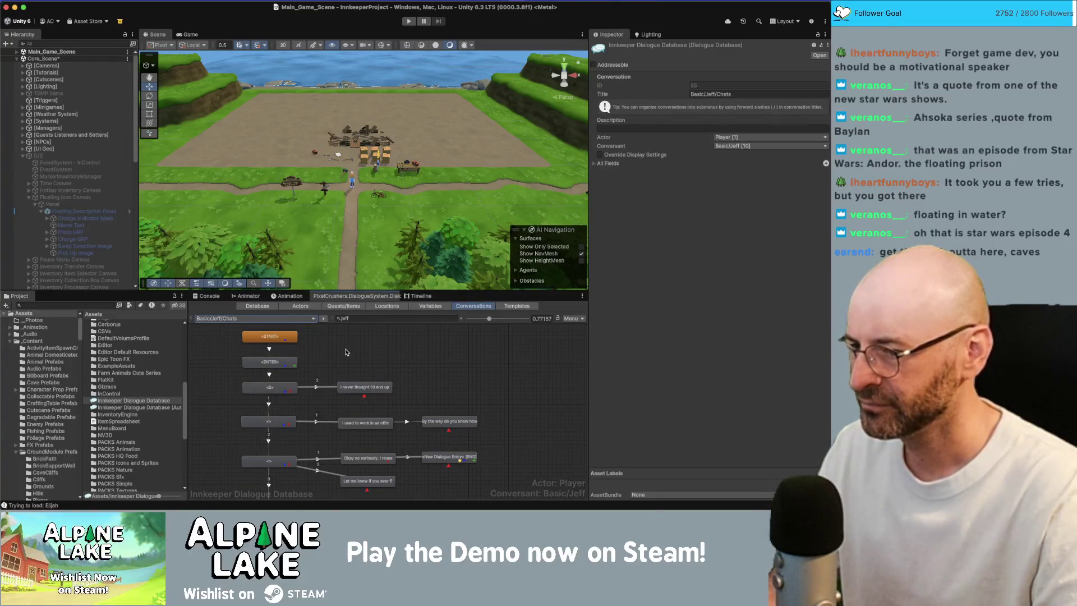
Step: Return to Jeff's Quests conversation and select its 'not a good idea' line
click(252, 318)
mouse_move(253, 331)
mouse_move(331, 331)
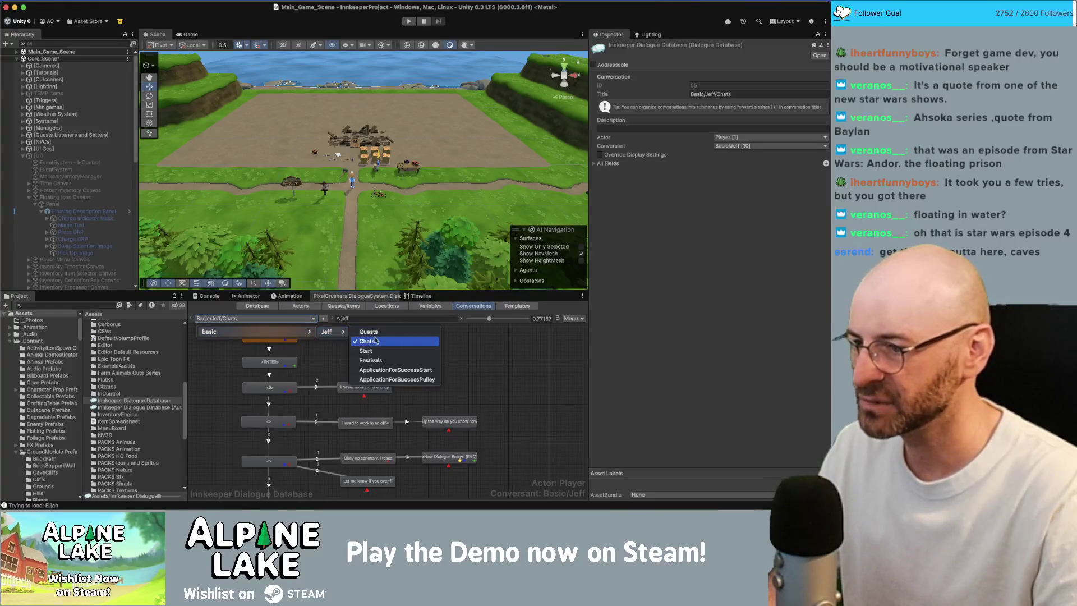
click(370, 331)
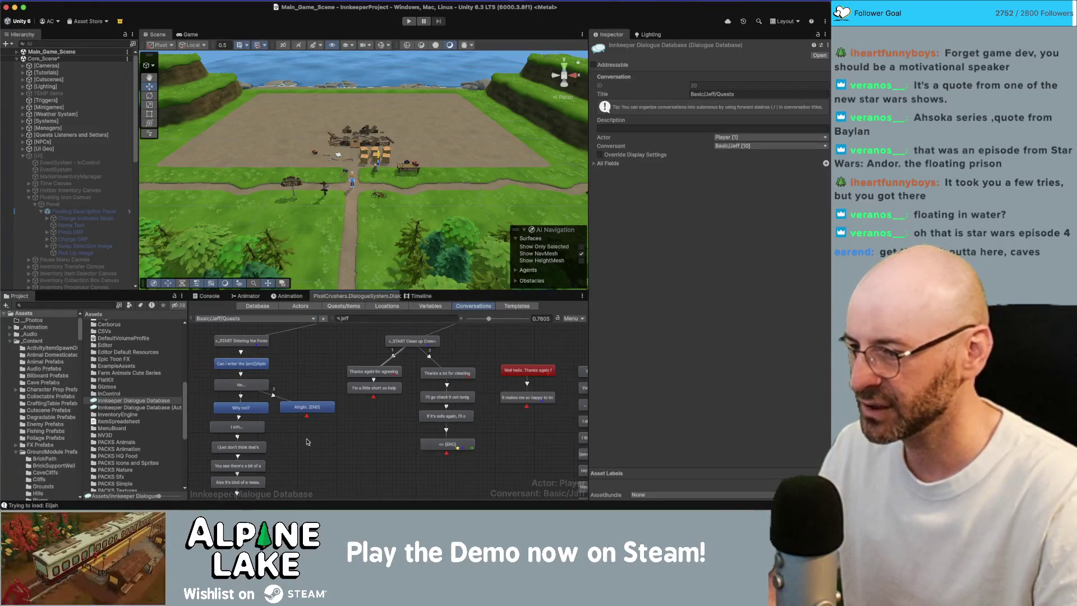
click(238, 447)
drag(308, 468, 356, 379)
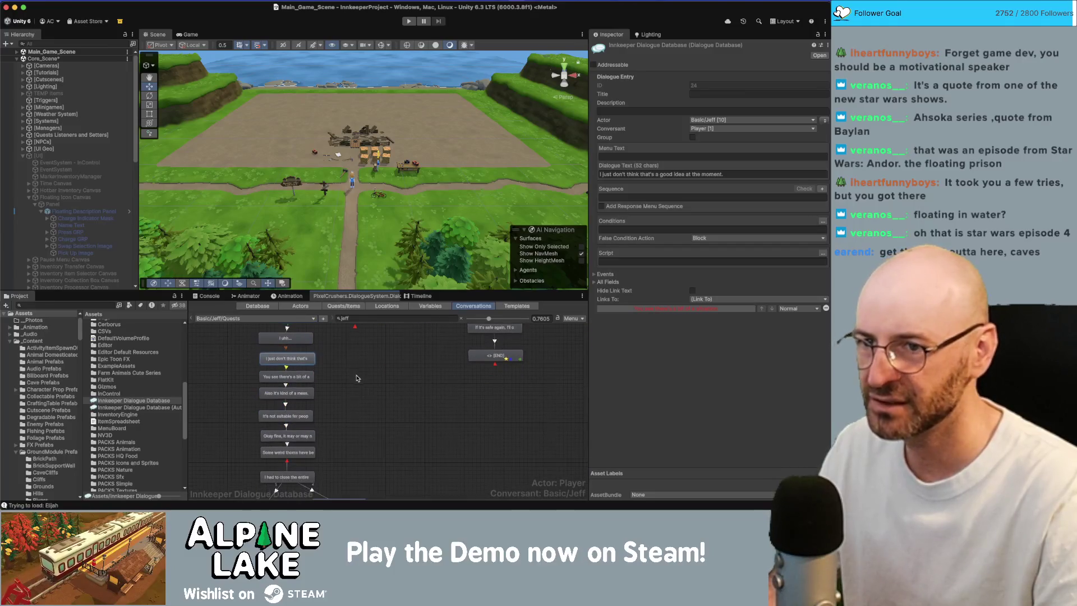
Step: Replace the leading 'Also' with 'I' in the 'kind of a mess' line
click(309, 394)
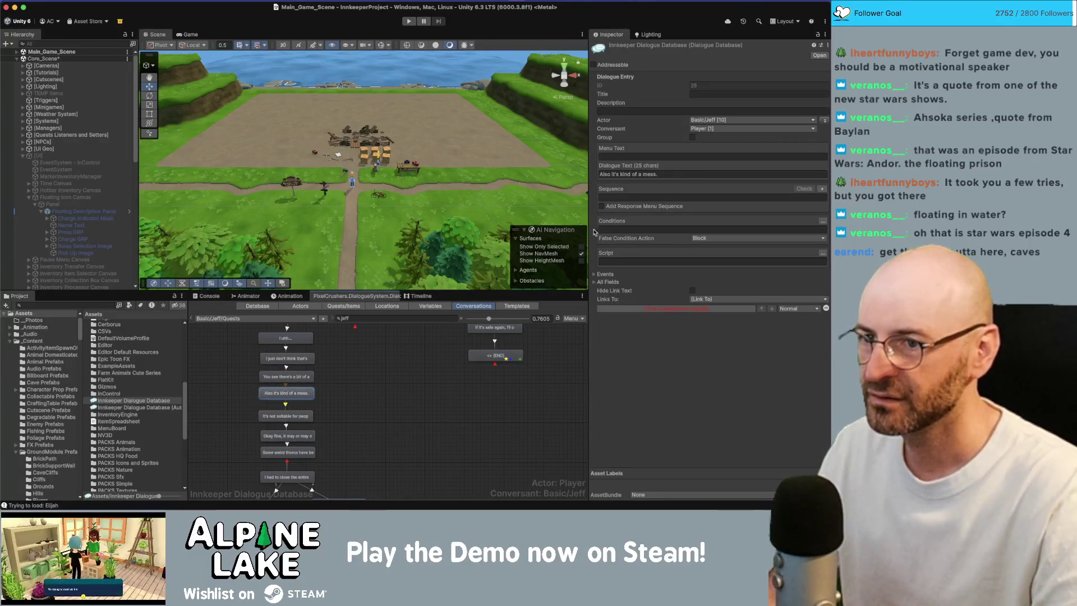
double_click(608, 173)
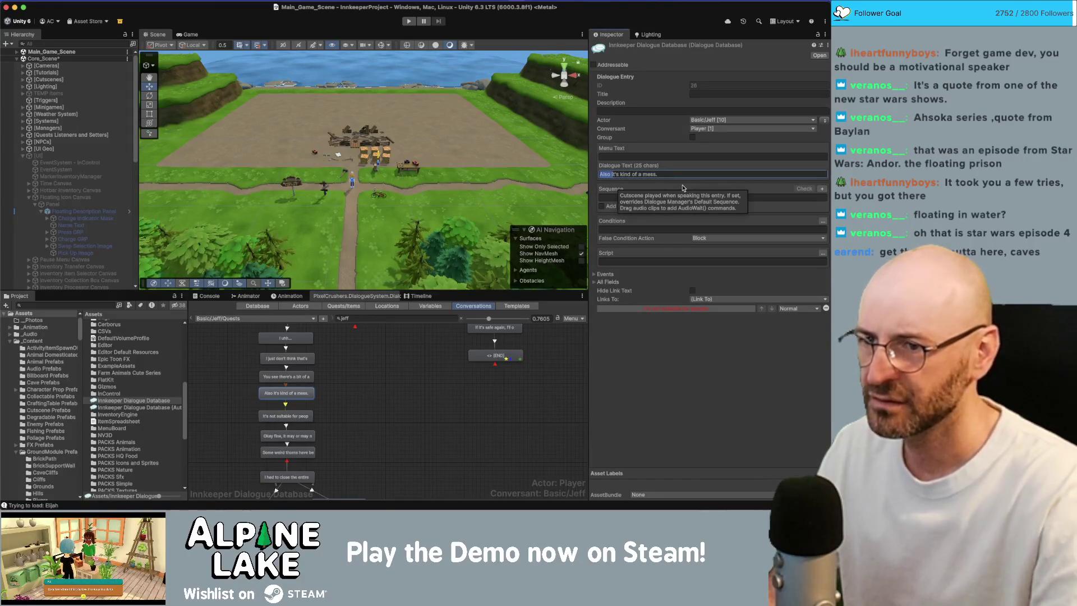
key(shift+Right)
key(shift+Right)
text(I)
Step: Reword the not-suitable line to begin 'I don't think it's' suitable
click(286, 416)
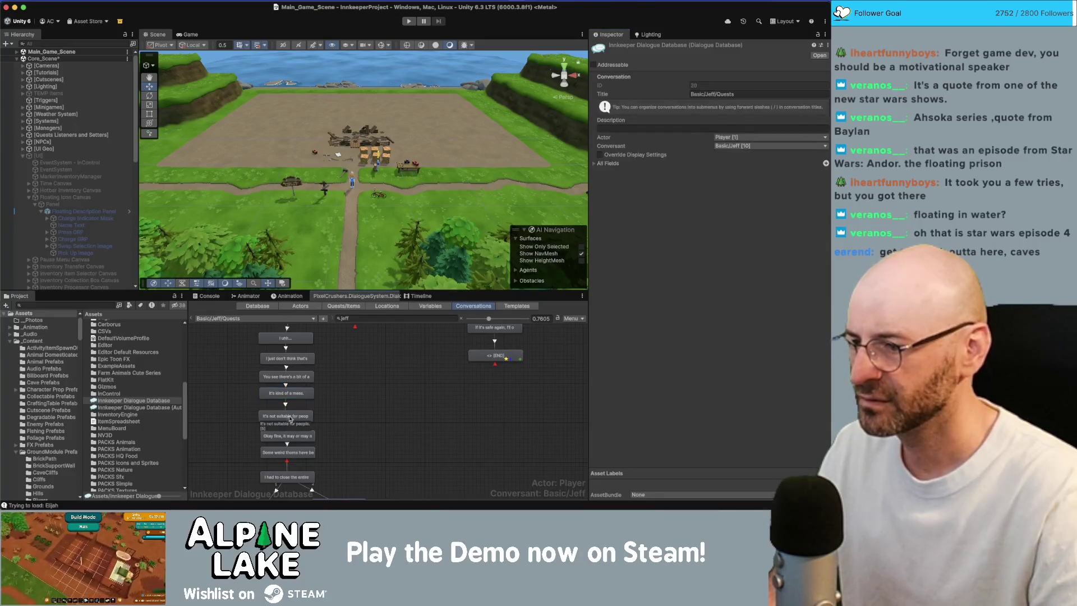
click(640, 179)
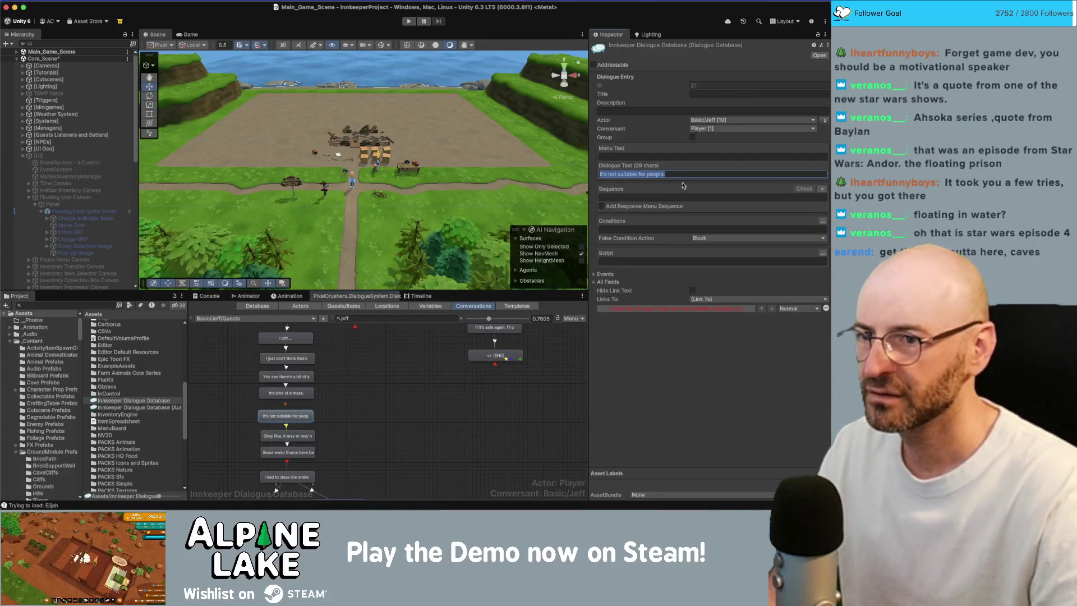
text(I d)
text(on't think it's)
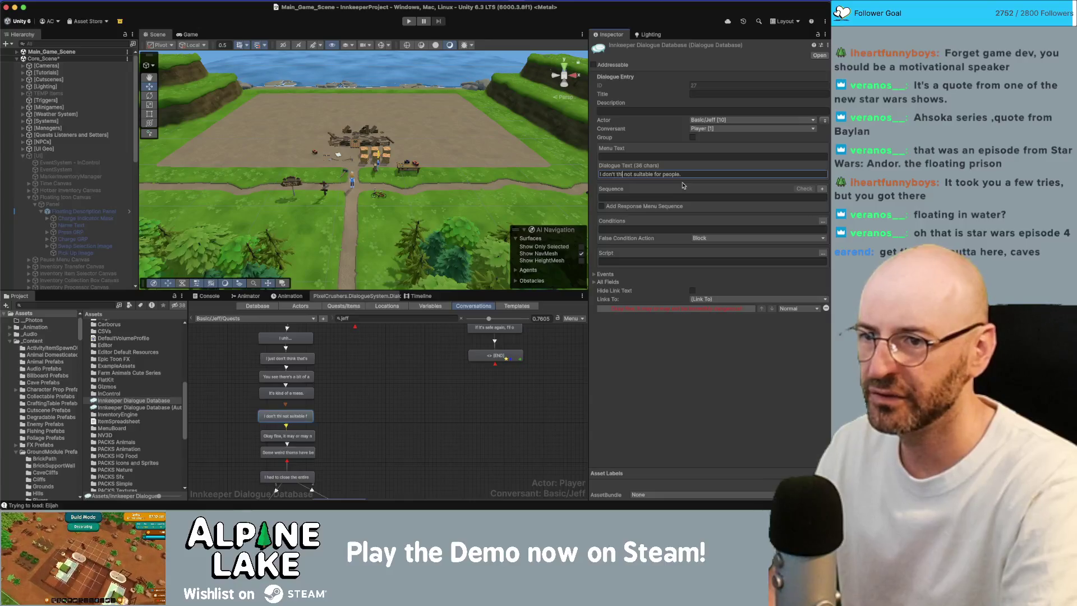
key(BackSpace)
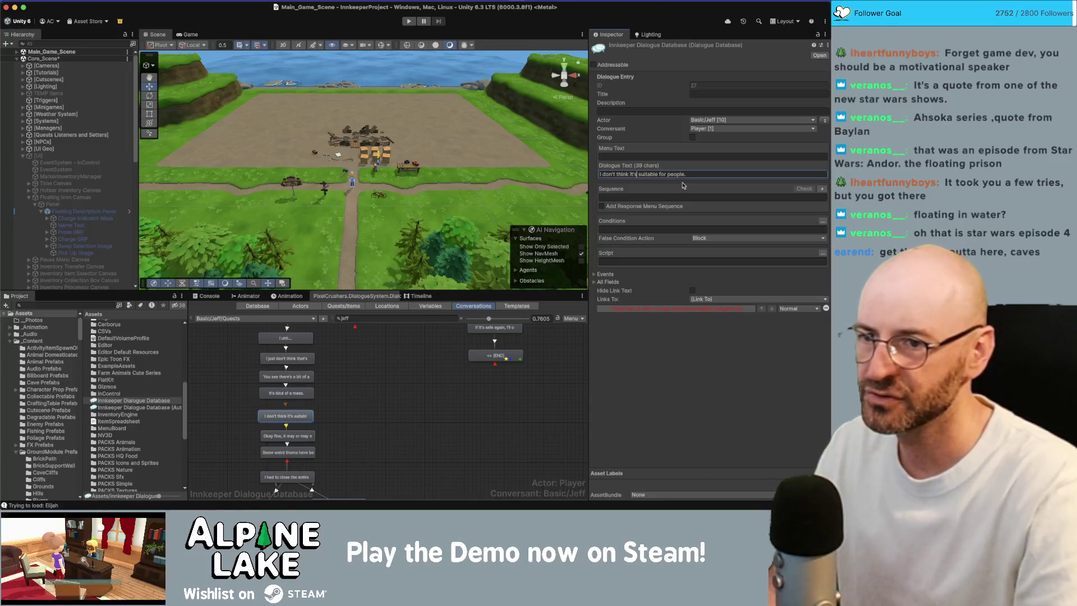
Step: Change 'incredibly' to 'kinda' in the next line and end it with a period
click(298, 436)
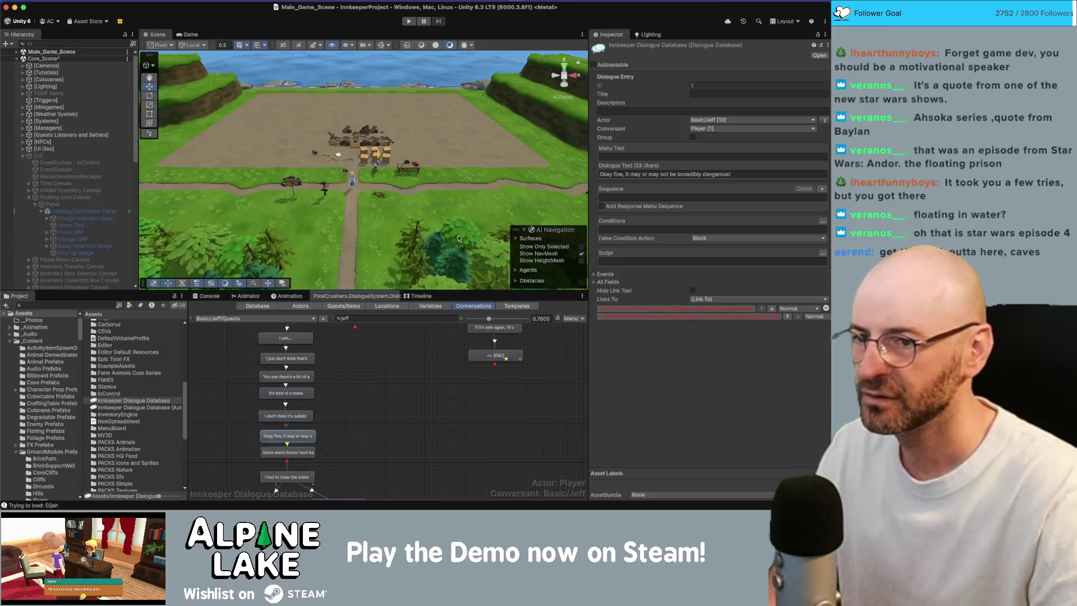
double_click(689, 174)
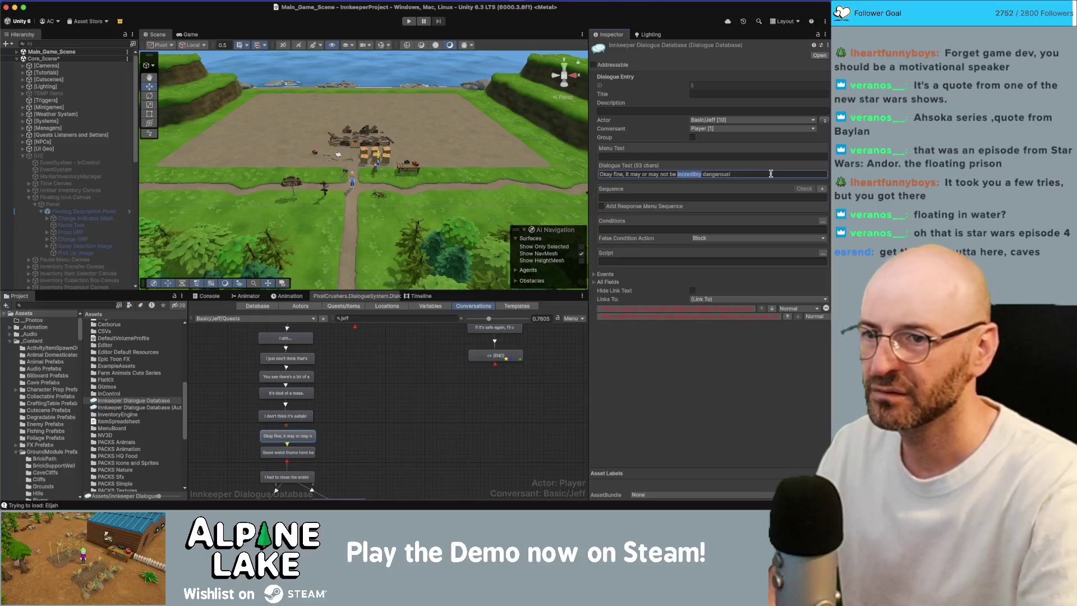
text(kinda)
key(End)
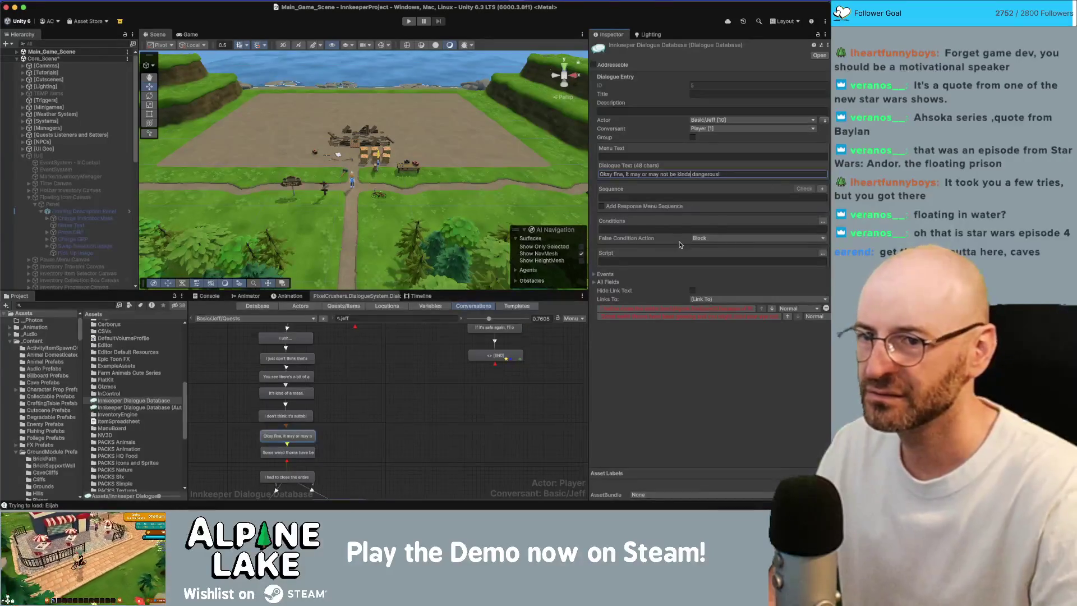
key(BackSpace)
text(.)
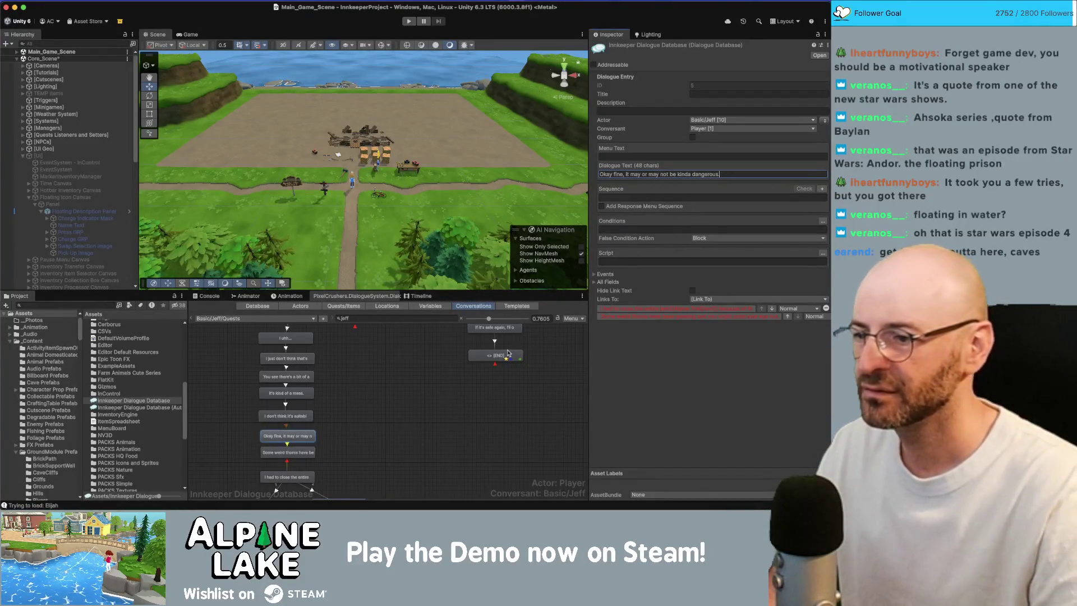
Step: Review the 'Some weird thorns' and 'I had to close the entire' lines
scroll(314, 415, down, 1)
click(307, 443)
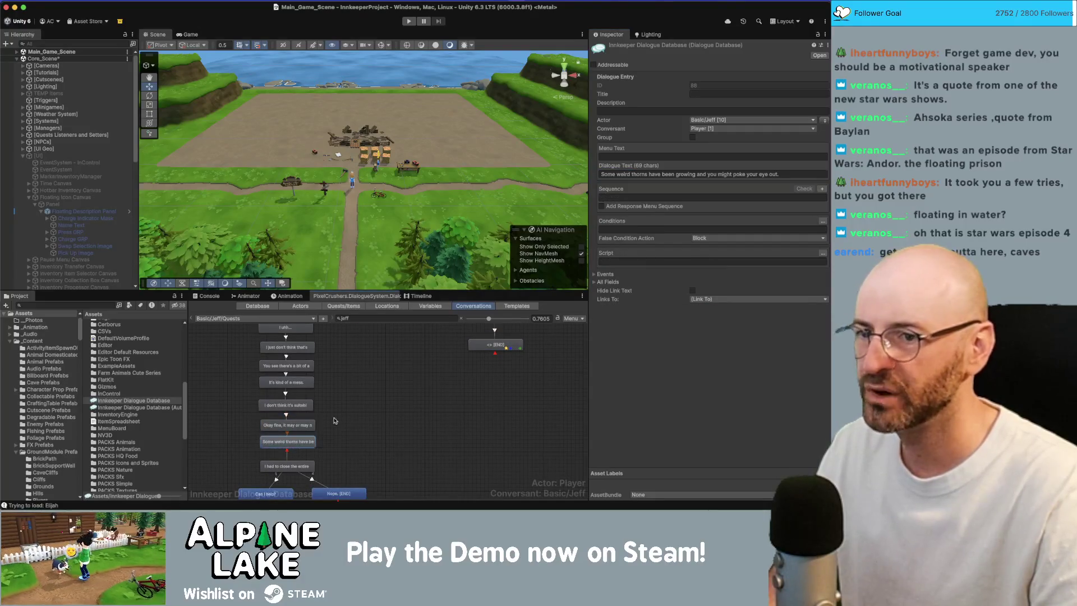
scroll(337, 418, down, 1)
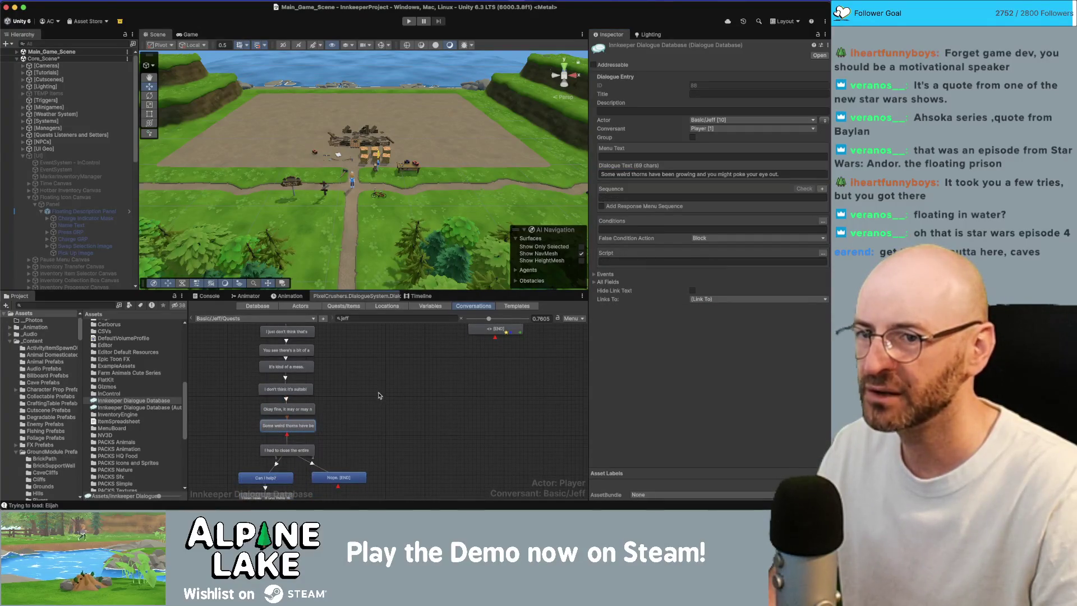
scroll(369, 404, down, 1)
click(308, 438)
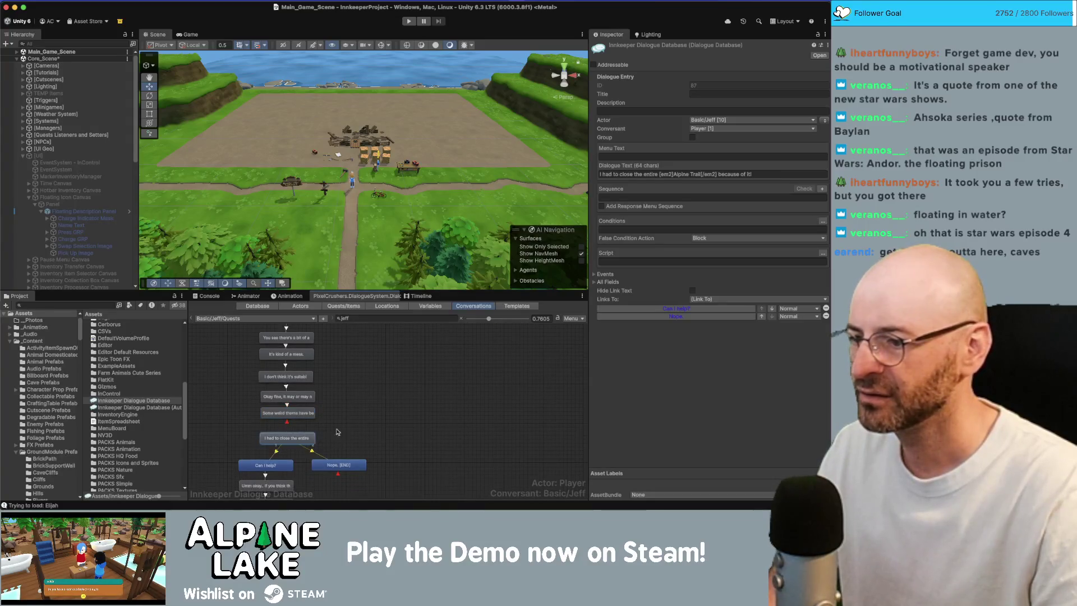
scroll(371, 433, down, 1)
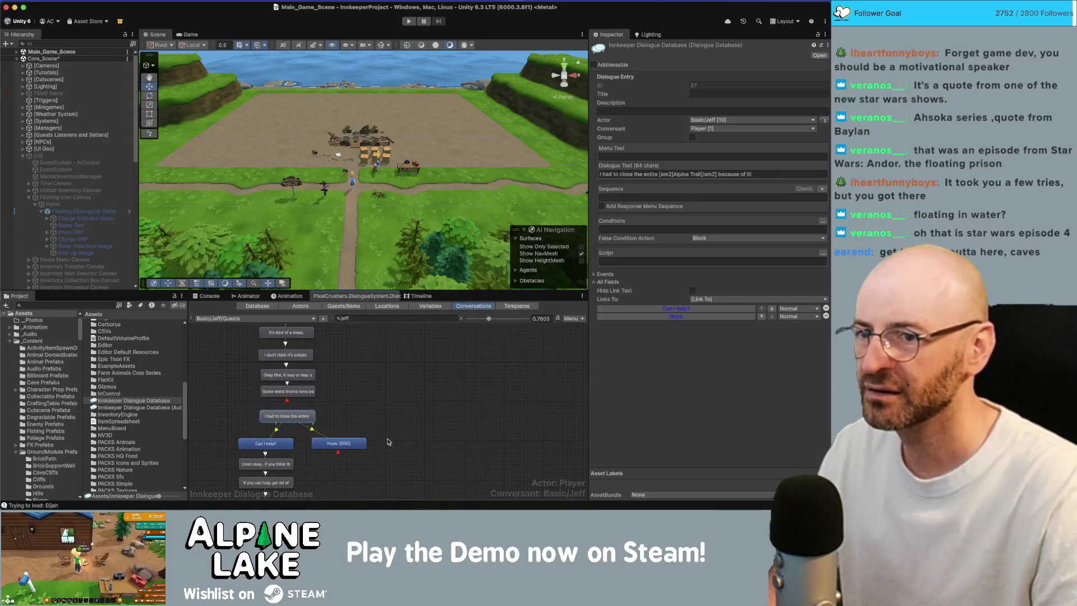
scroll(402, 420, down, 1)
scroll(425, 411, down, 1)
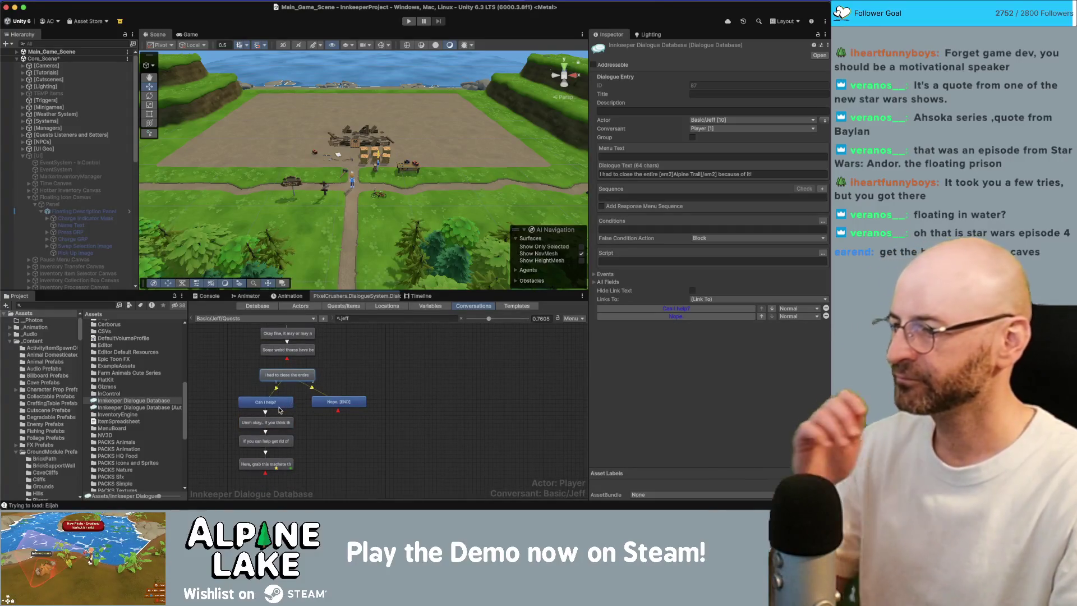
Step: Replace 'that junk' with 'the thorns' in the 'If you can help get rid of' line
click(267, 422)
click(266, 441)
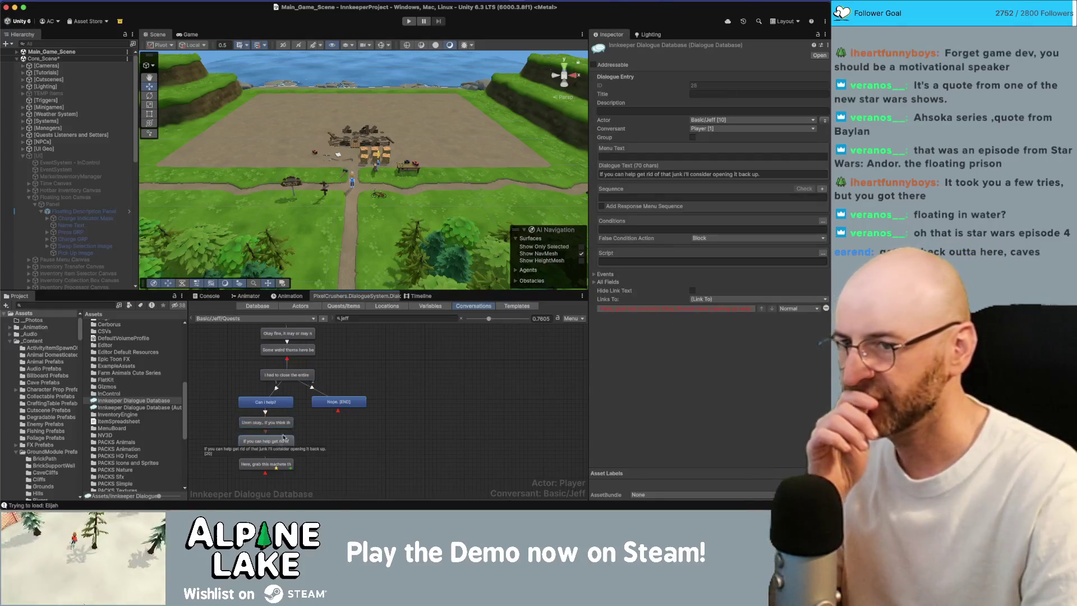
click(673, 175)
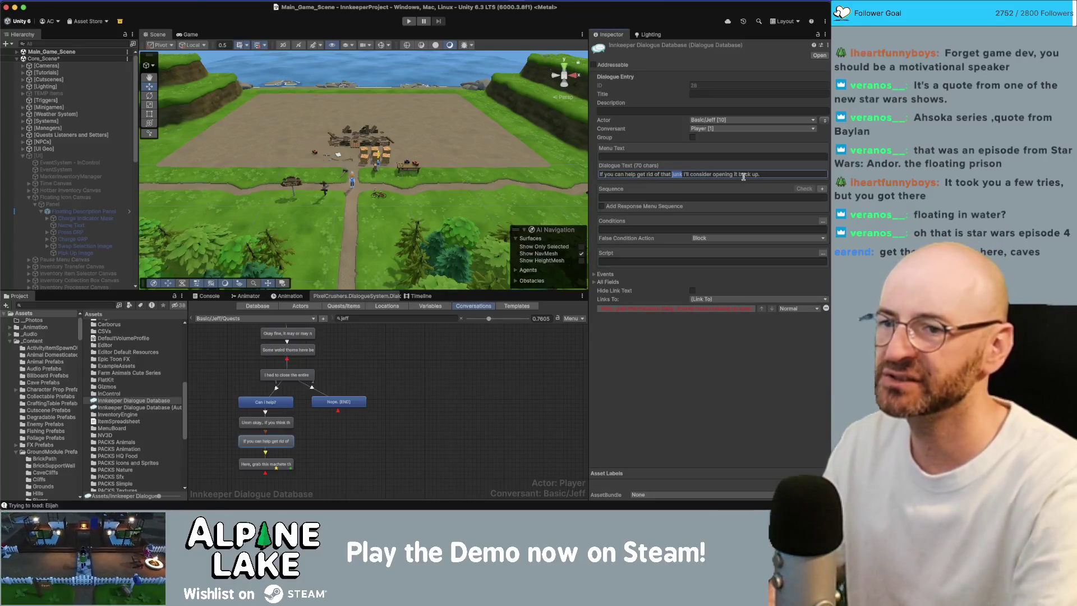
key(shift+alt+Left)
text(the thorns)
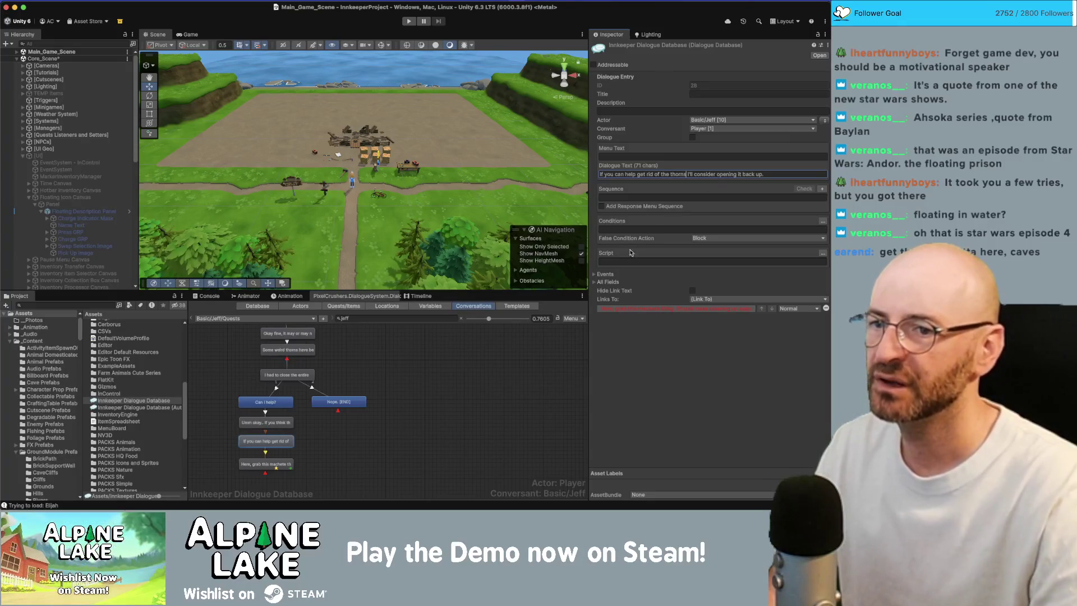
click(406, 413)
Step: Wrap machete in [em1]…[/em1] tags and delete 'thing' in the 'Here, grab this' line
click(266, 456)
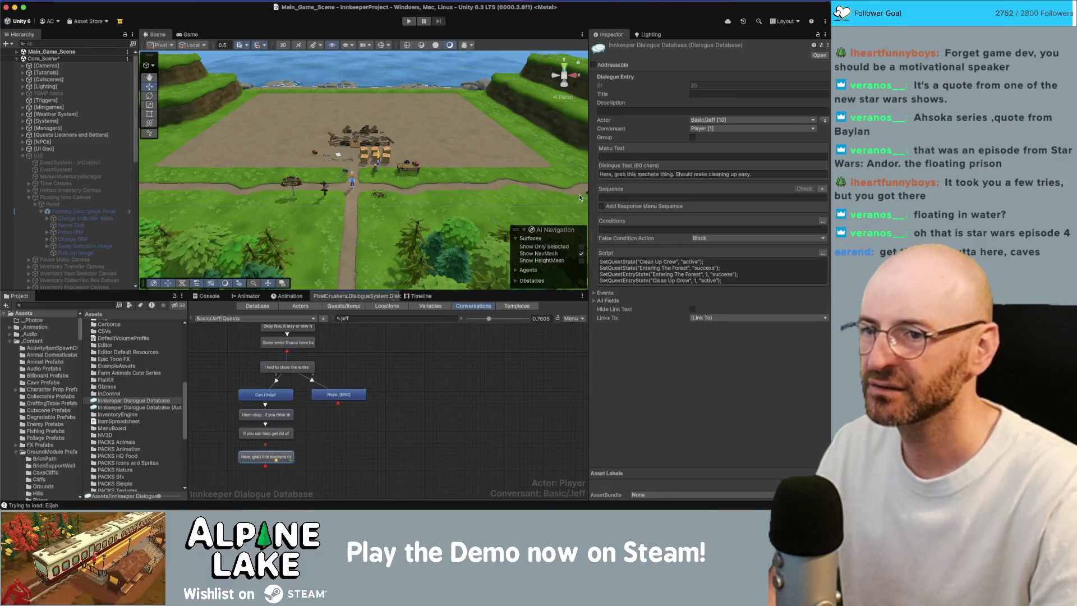
click(637, 174)
key(Left)
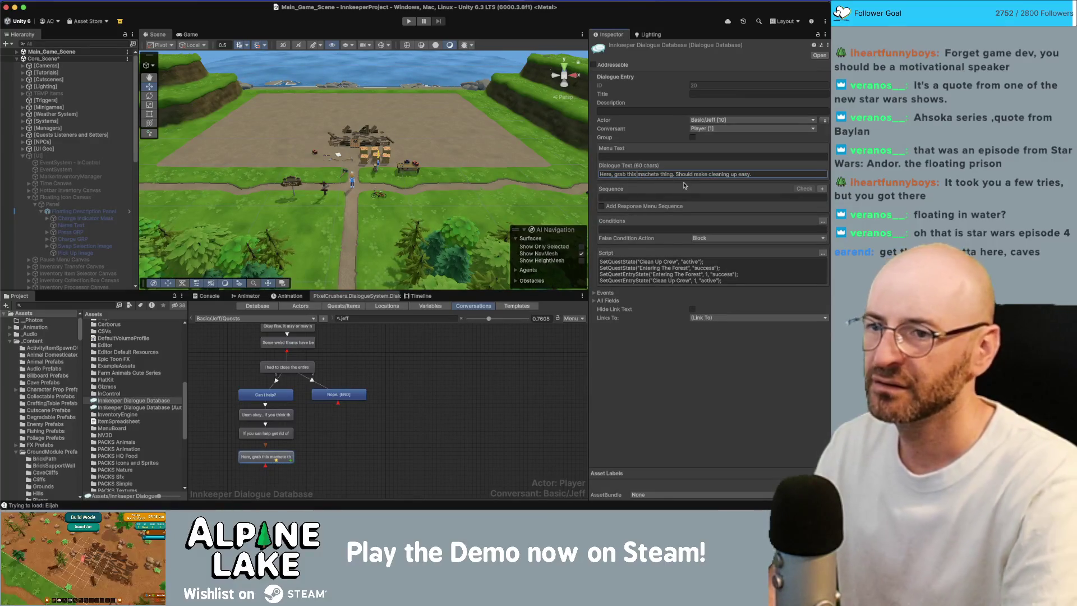
text(()
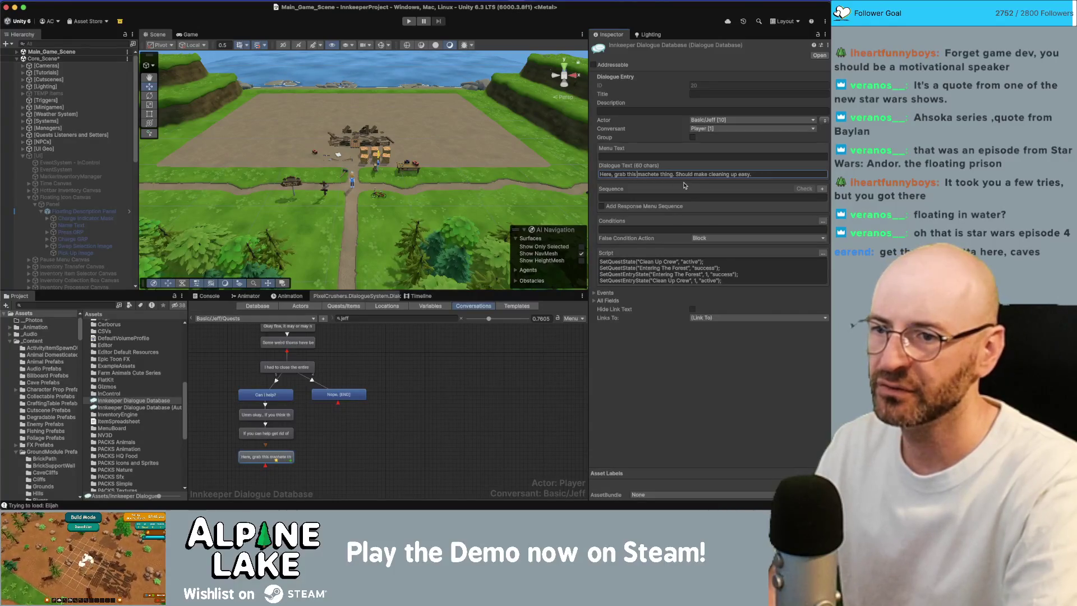
text(em1])
key(alt+Right)
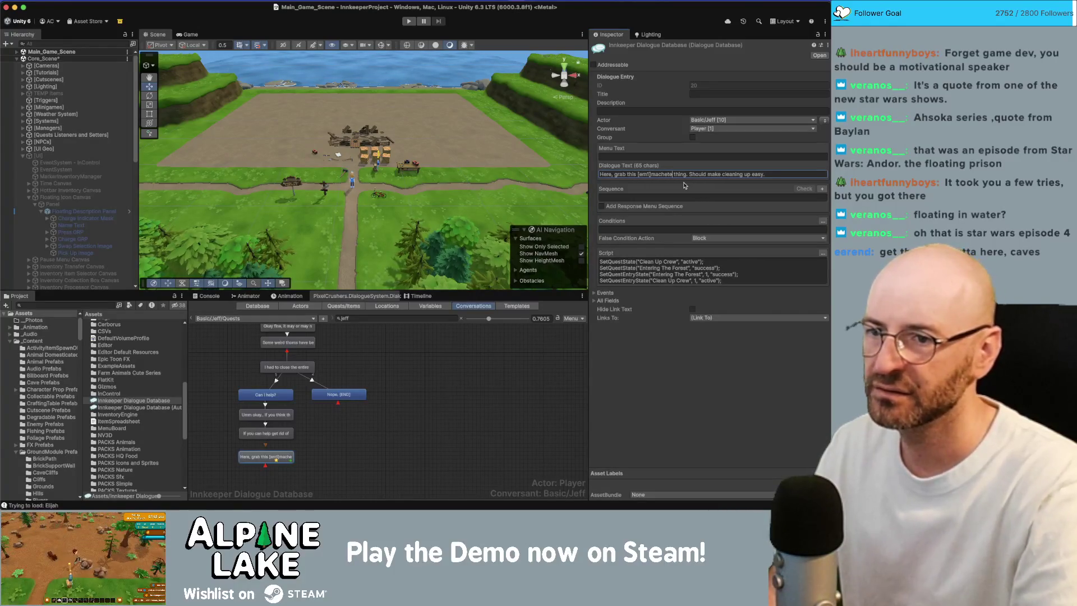
text([/em1])
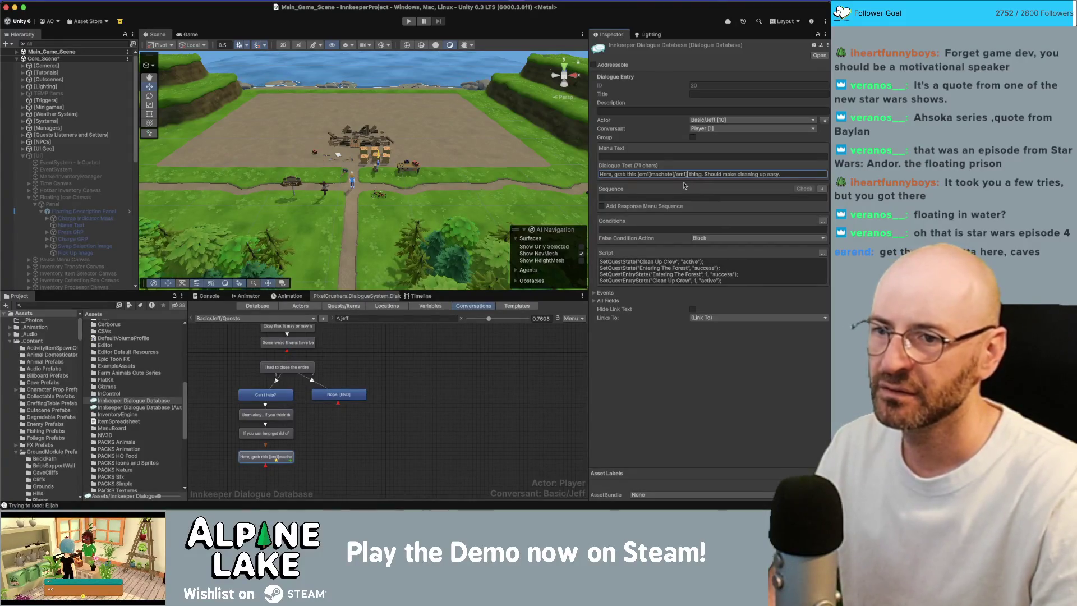
key(alt+shift+Right)
key(BackSpace)
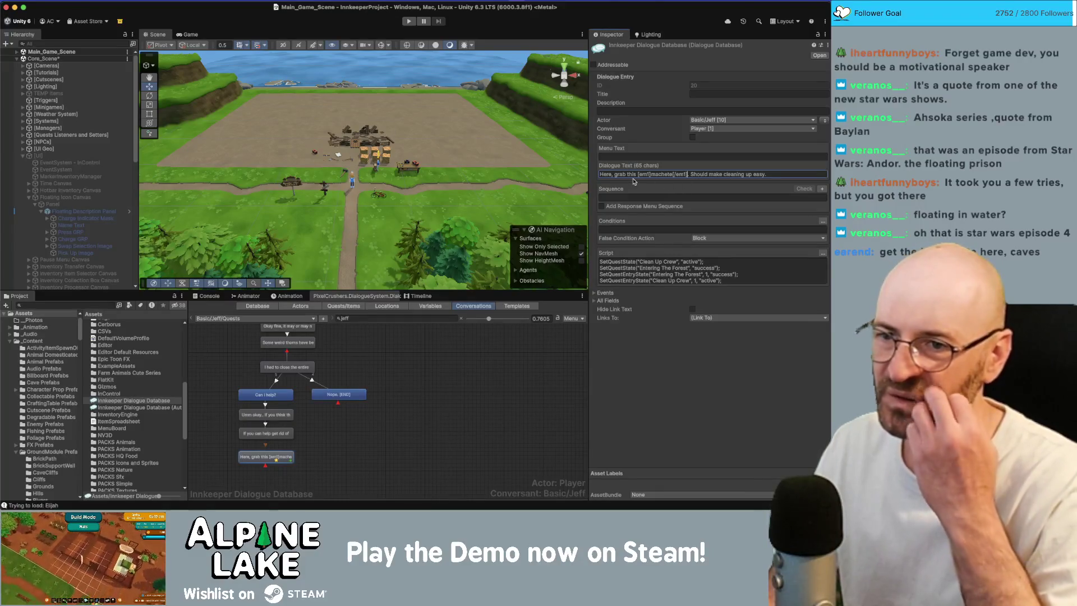
click(414, 416)
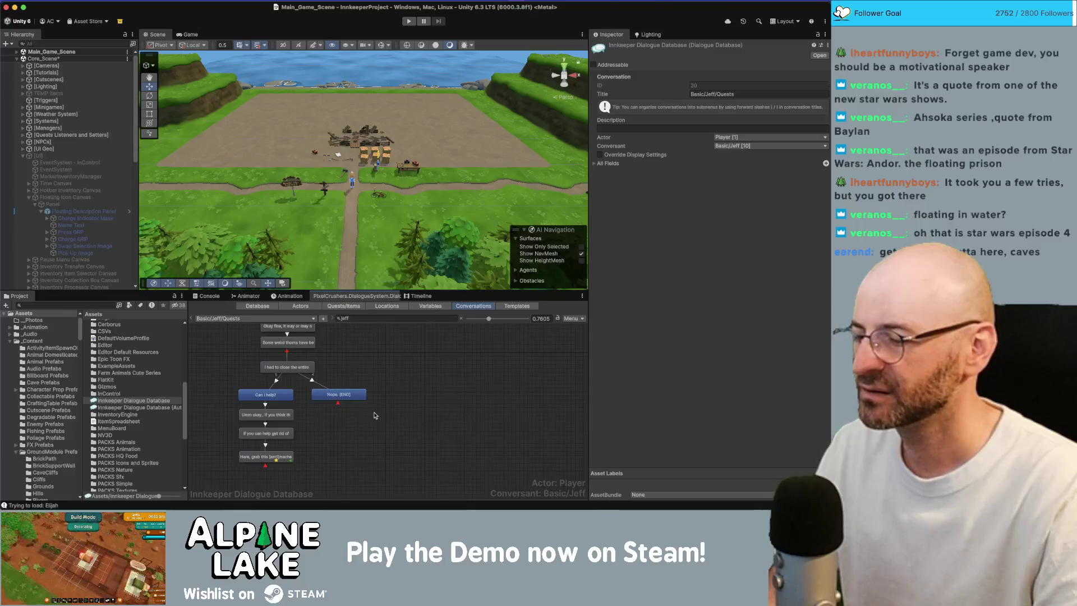
scroll(359, 421, up, 2)
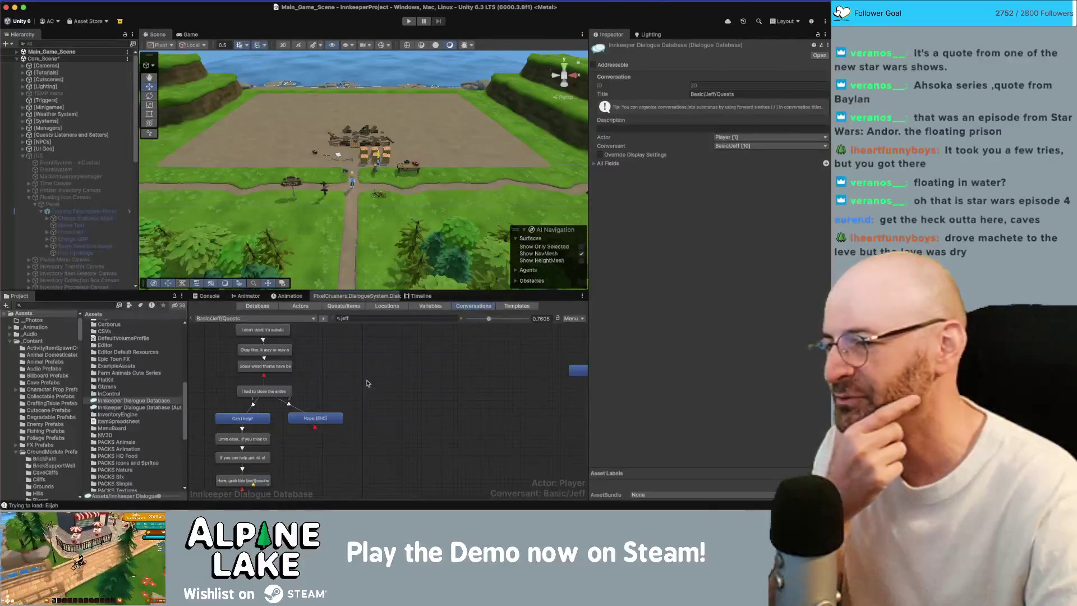
scroll(375, 382, up, 5)
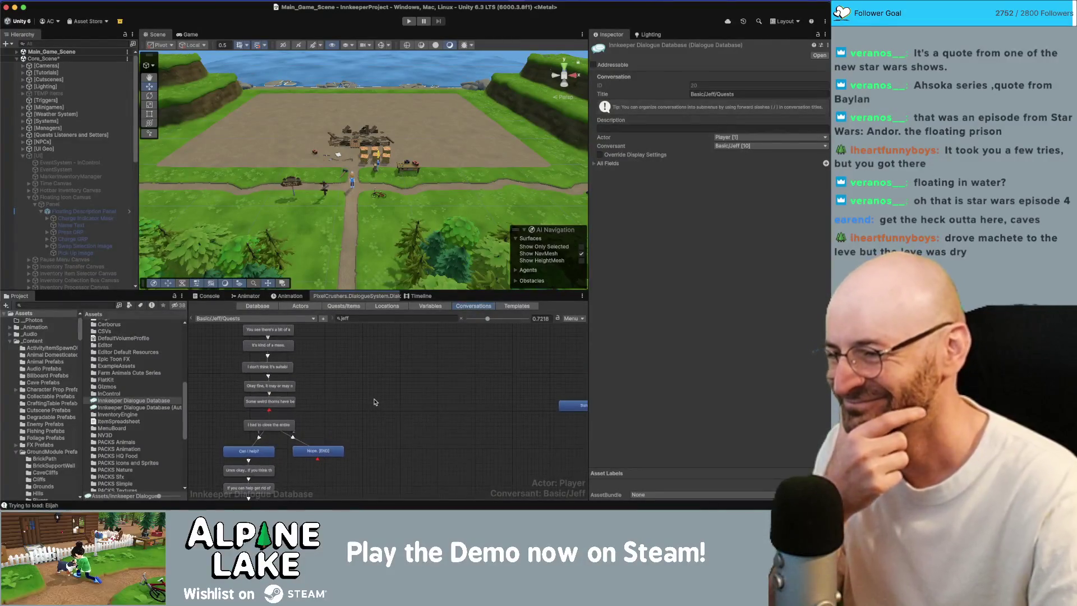
scroll(376, 376, up, 8)
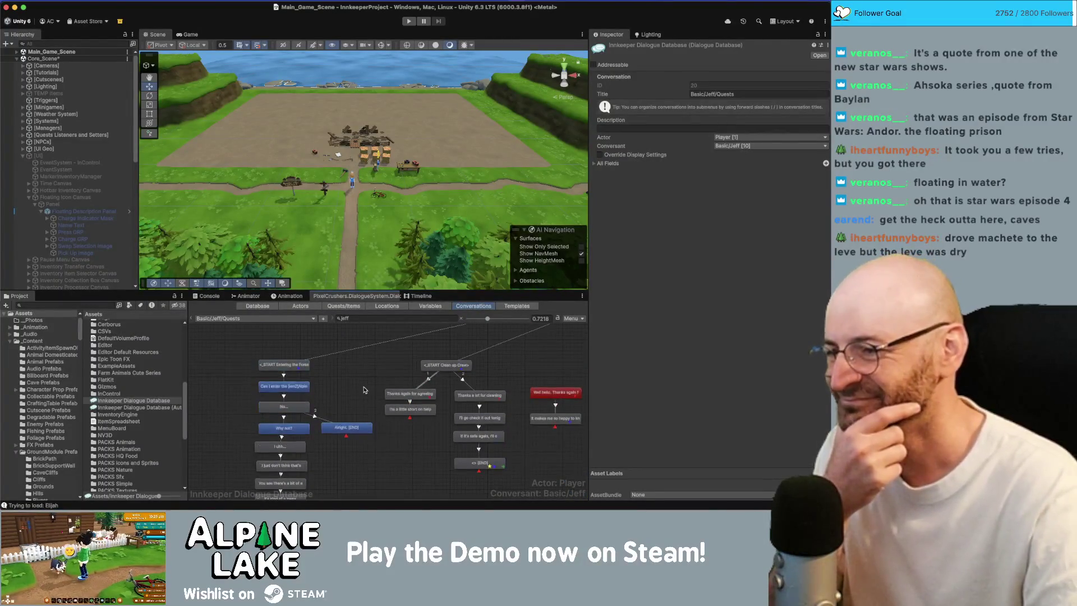
drag(367, 383, 325, 376)
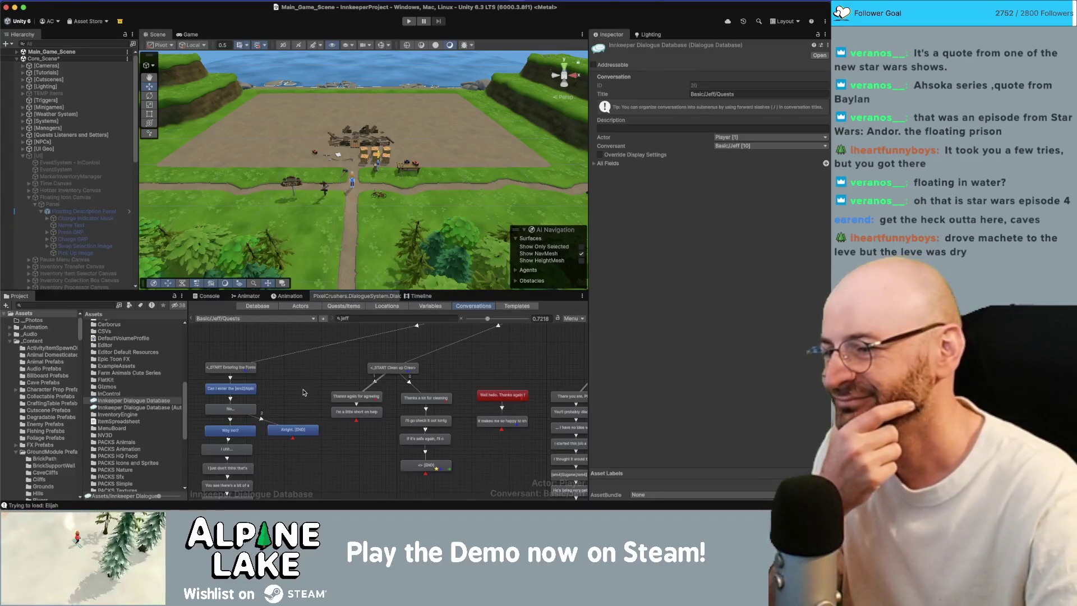
mouse_move(308, 379)
mouse_down()
mouse_move(328, 376)
mouse_move(267, 386)
mouse_up()
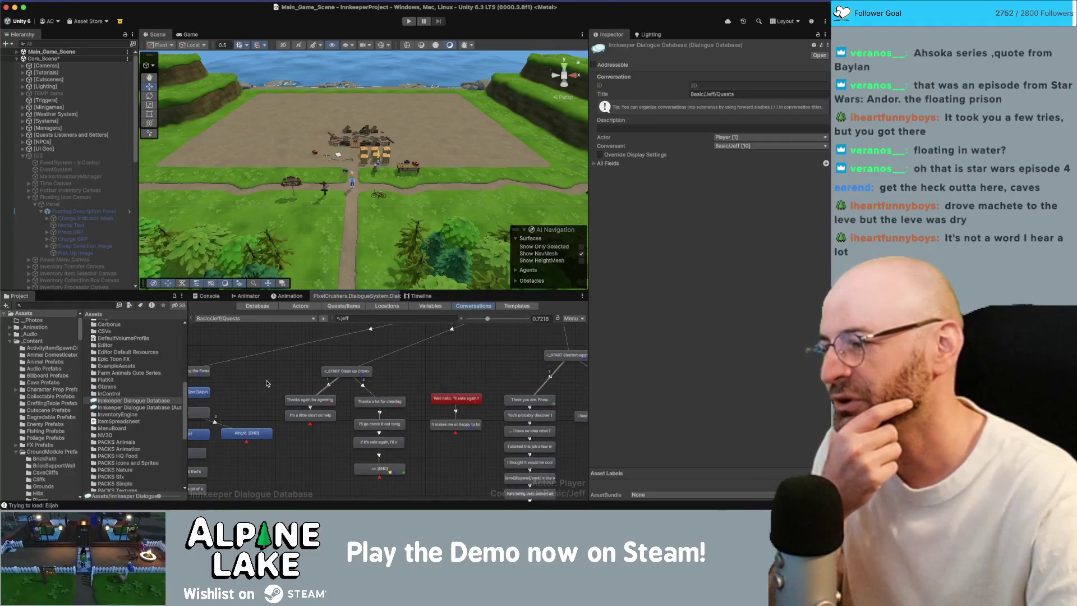
drag(267, 384, 261, 388)
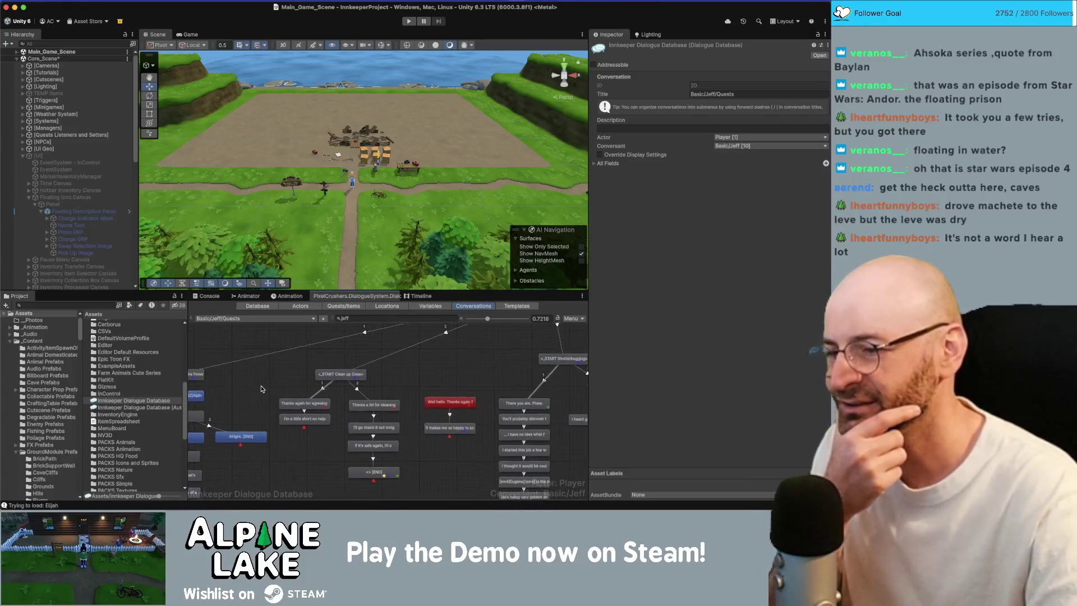
scroll(264, 387, down, 2)
scroll(263, 387, right, 2)
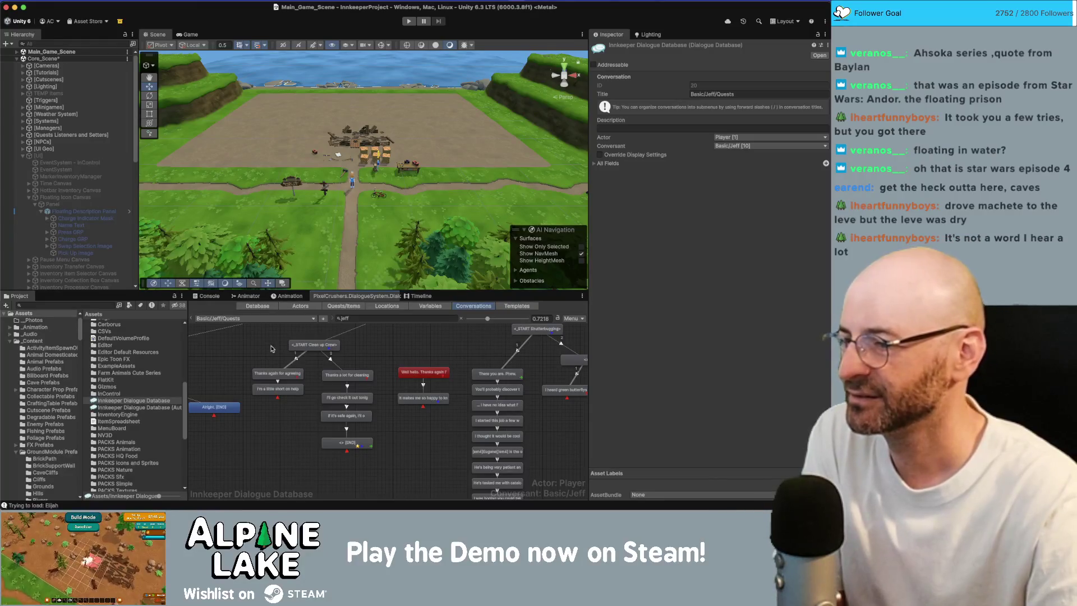
Step: Switch to Jeff's Chats conversation and select the 'Okay no seriously' line
click(315, 345)
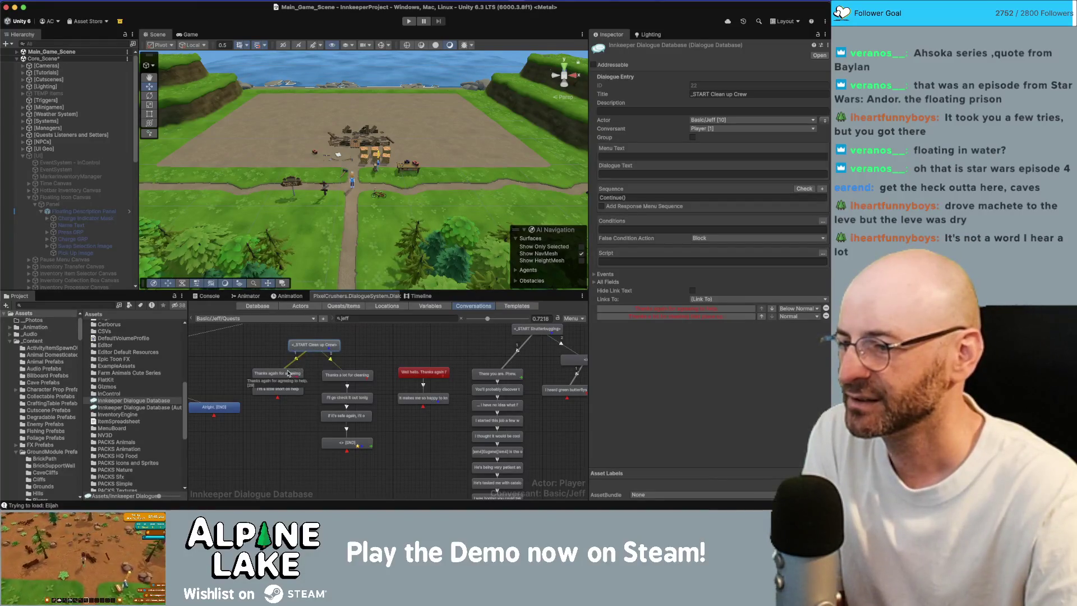
click(273, 320)
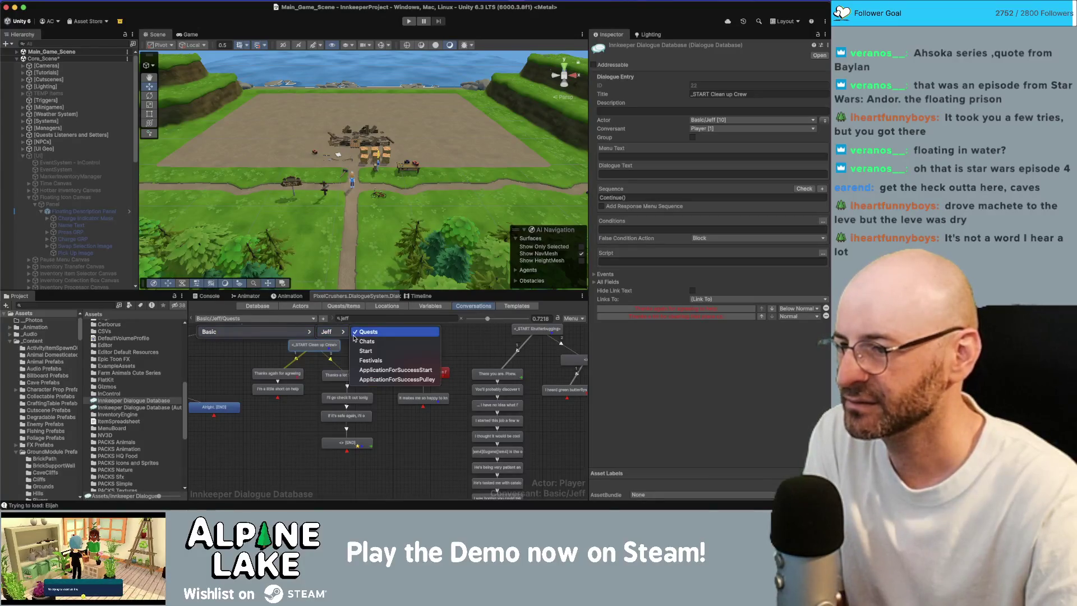
click(366, 341)
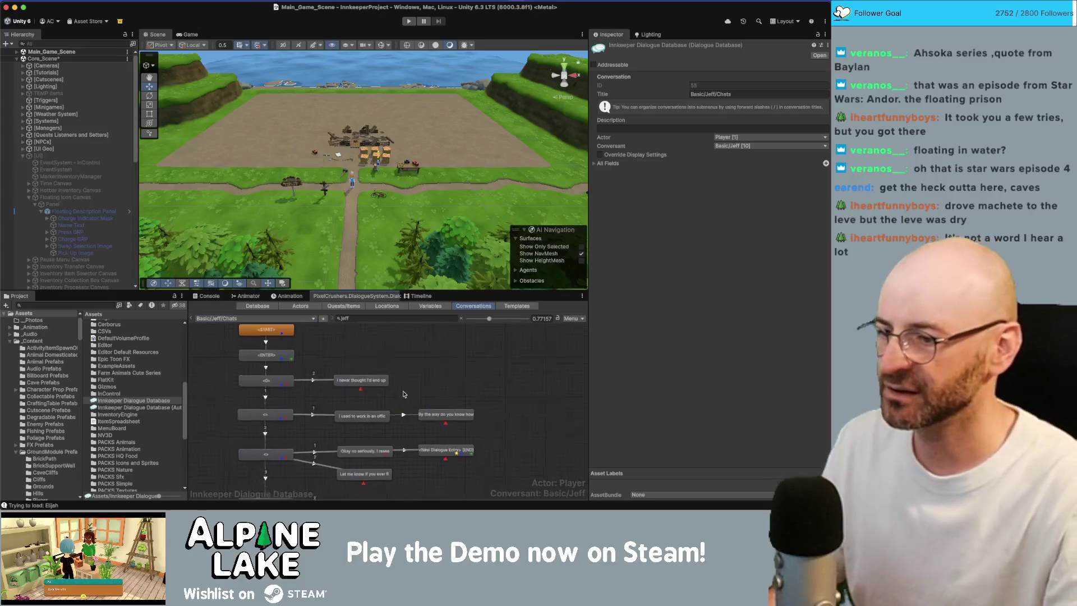
click(361, 430)
Step: Surround compass with [em1] and [/em1] tags in that line's Dialogue Text
click(648, 175)
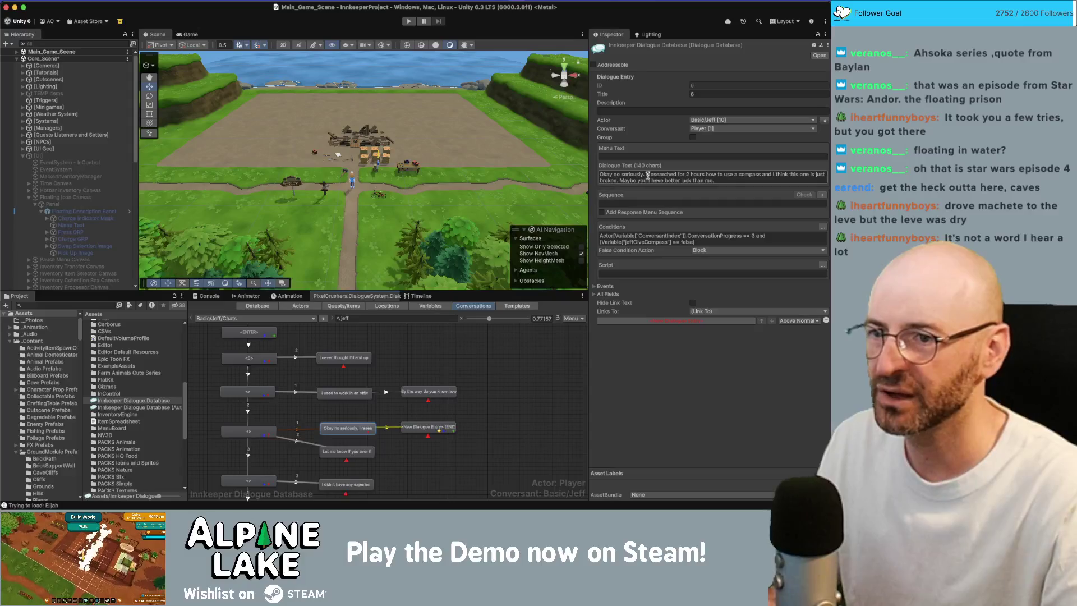
click(736, 175)
text(a)
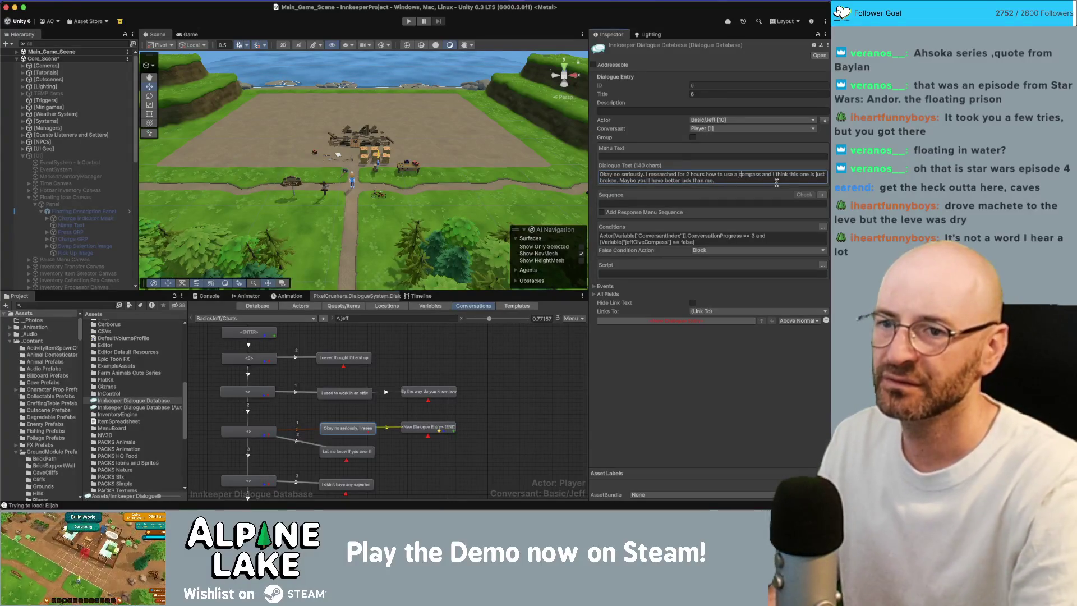
text([em1][)
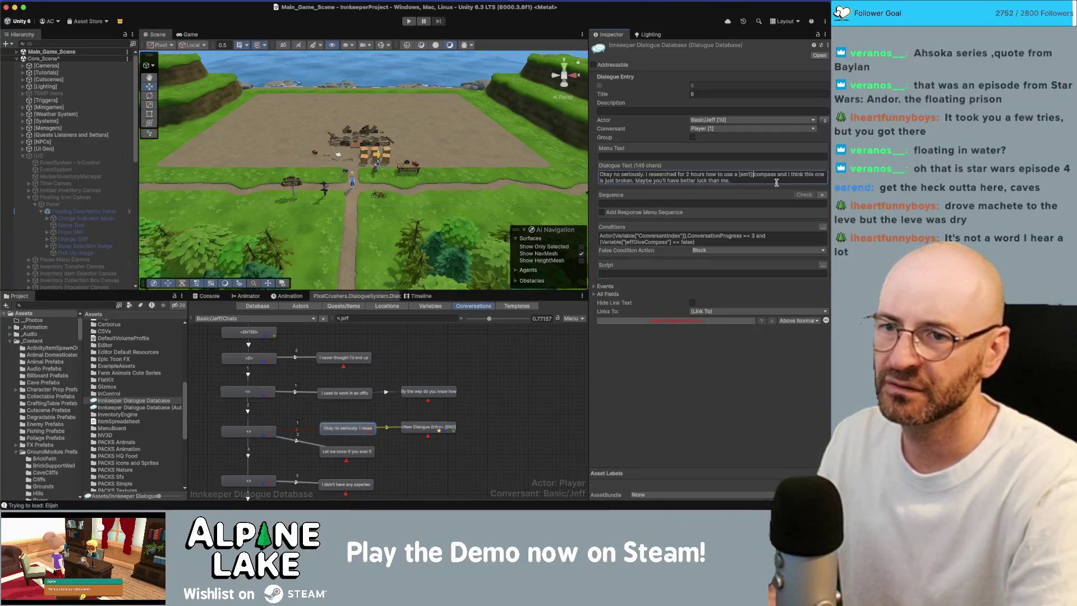
key(alt+Right)
text([/em1])
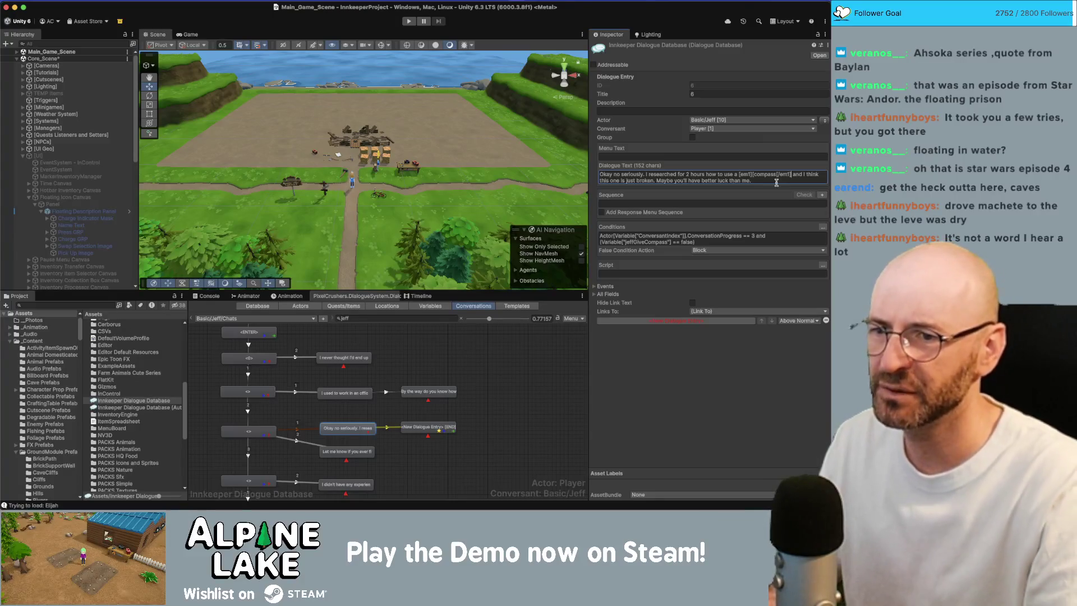
click(362, 452)
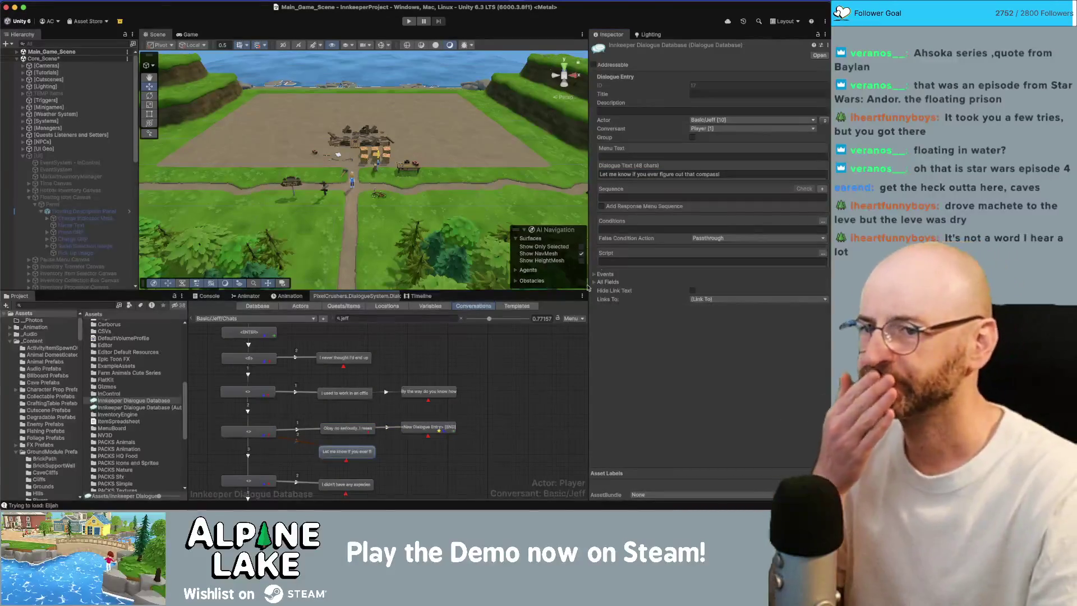
Step: Insert '[em1]compass[/em1]' before compass in the 'Let me know if you ever figure out' line
click(698, 174)
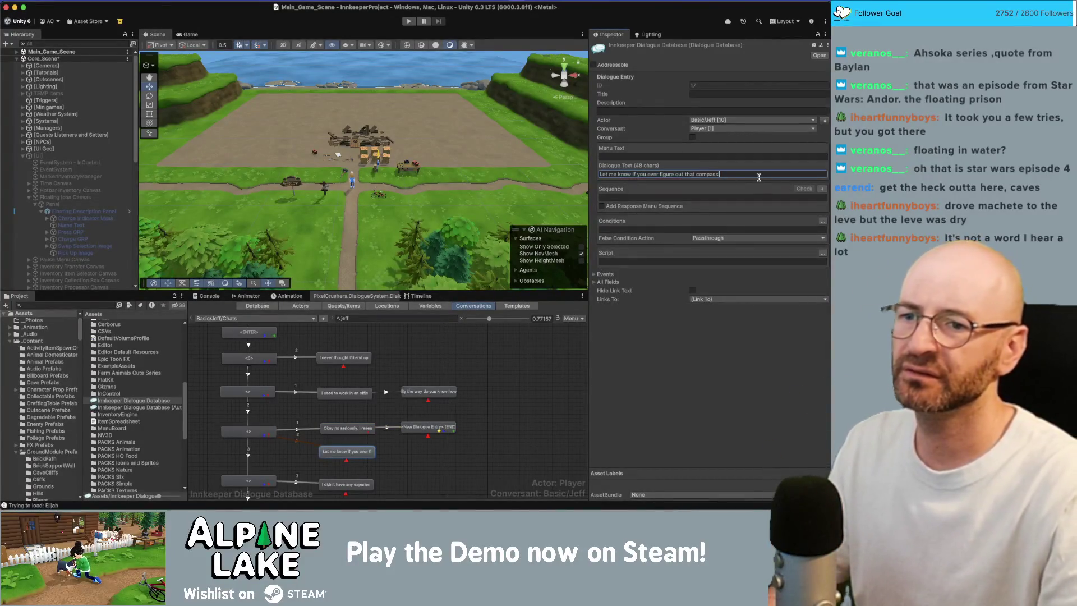
text(<i[em)
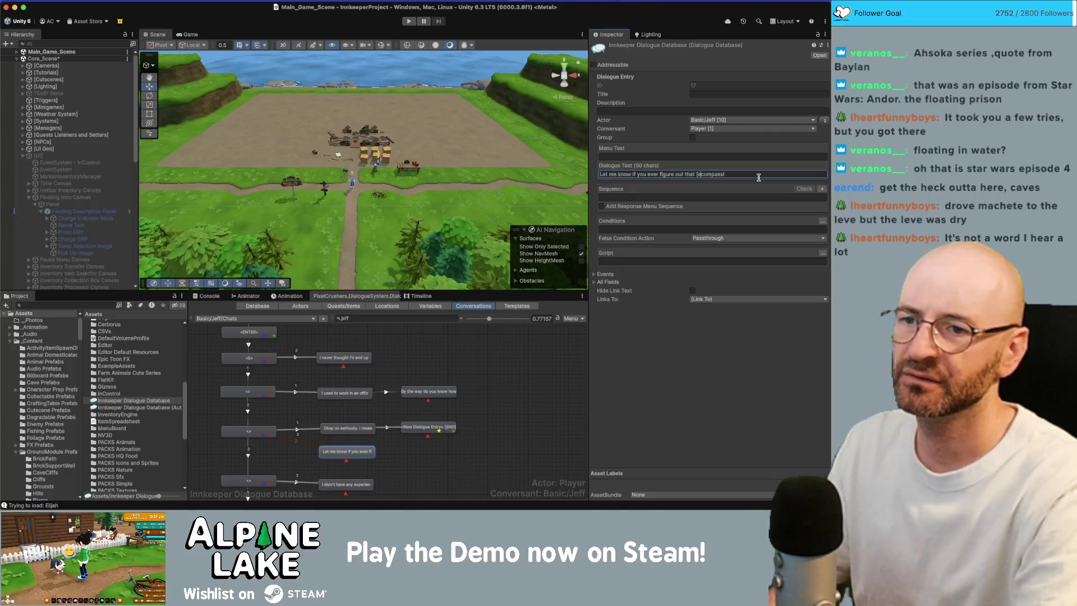
text(1]compass)
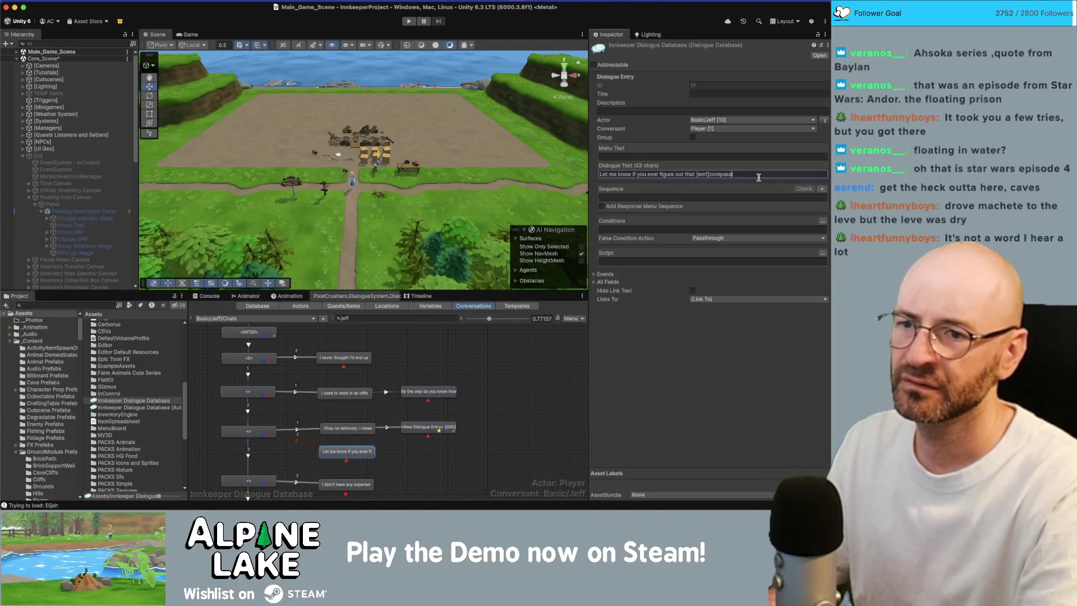
text([/em1])
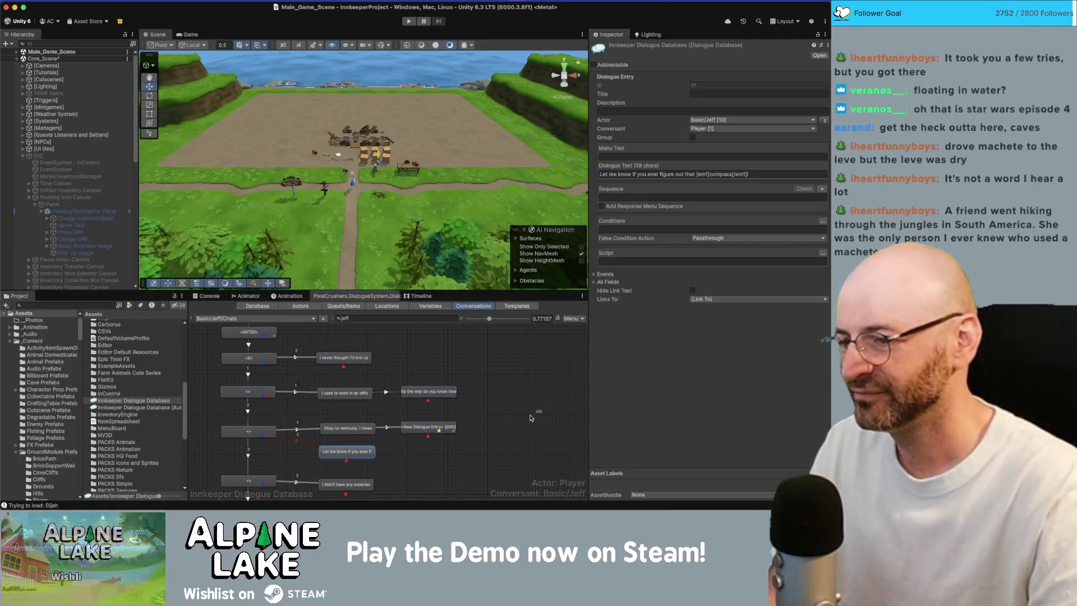
Step: Delete 'and a compass' from the park-ranger experience line, leaving only operating a map
click(507, 408)
scroll(499, 364, down, 3)
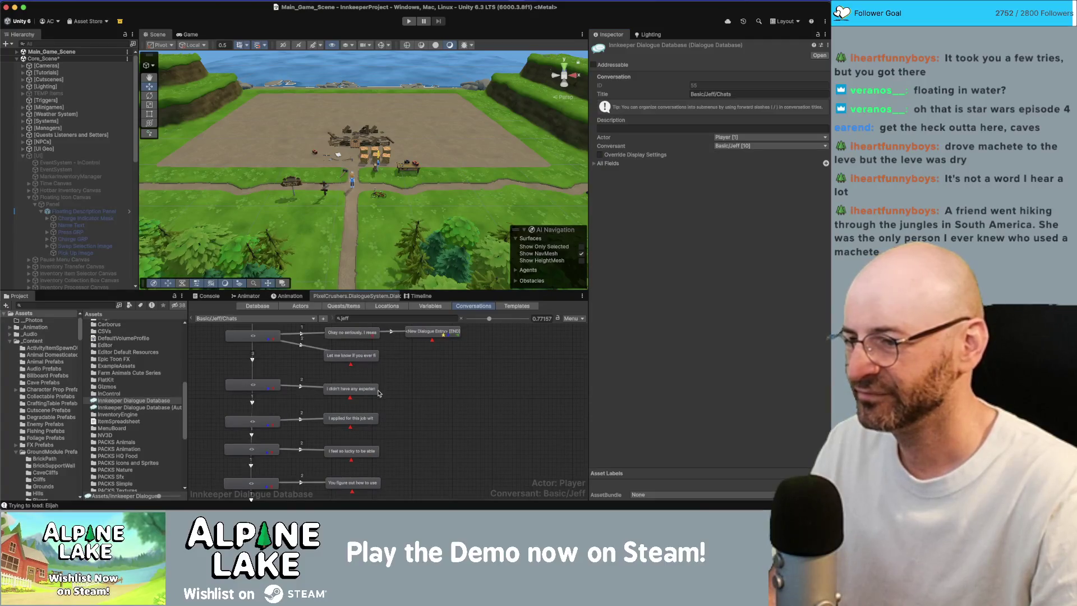
click(369, 390)
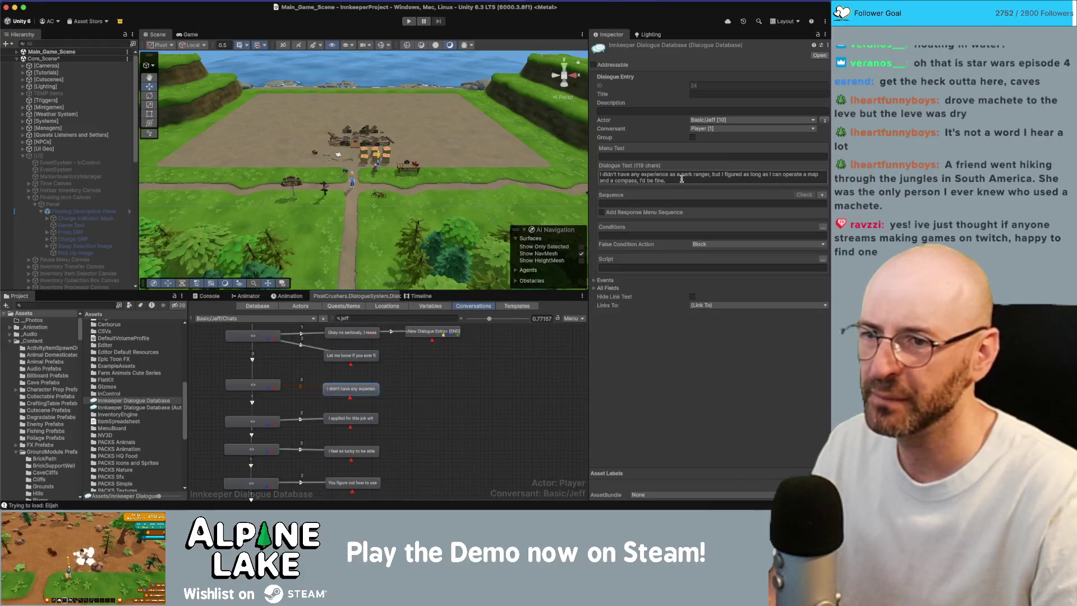
double_click(629, 180)
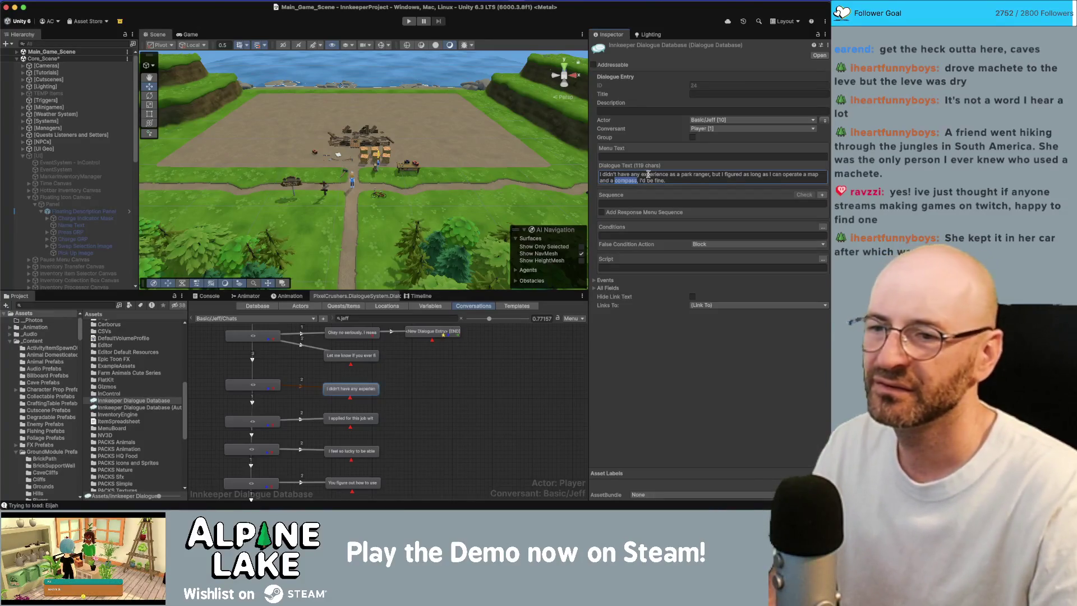
click(630, 178)
double_click(628, 178)
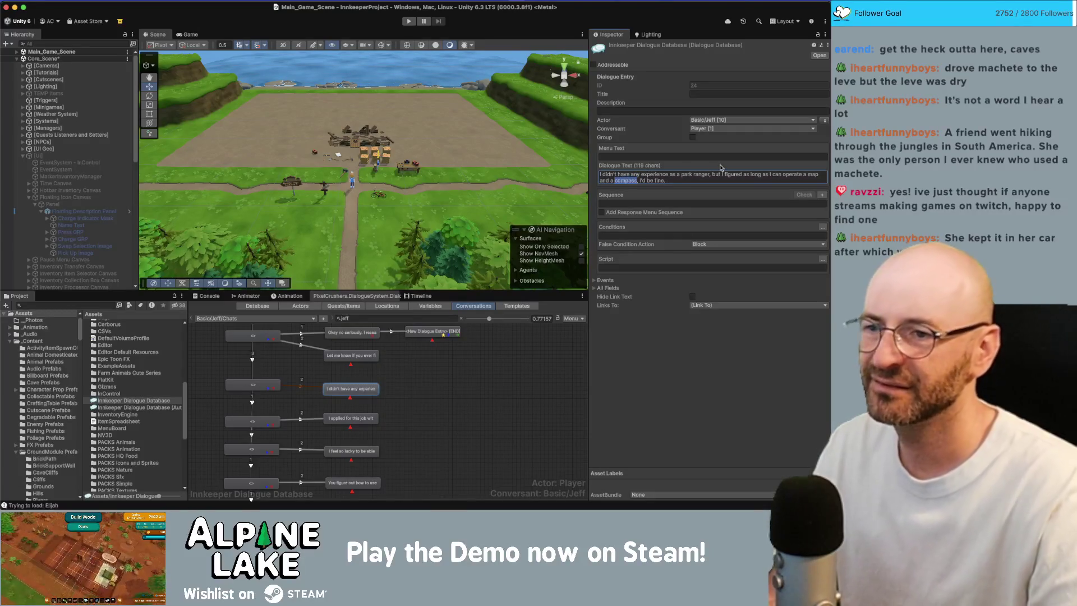
key(Right)
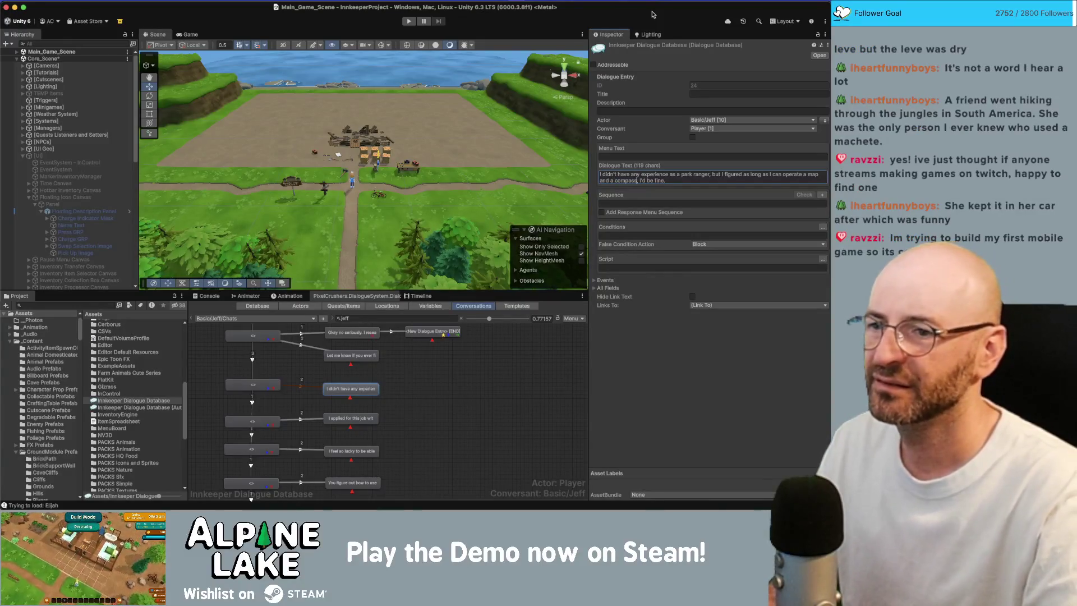
key(shift+alt+Left)
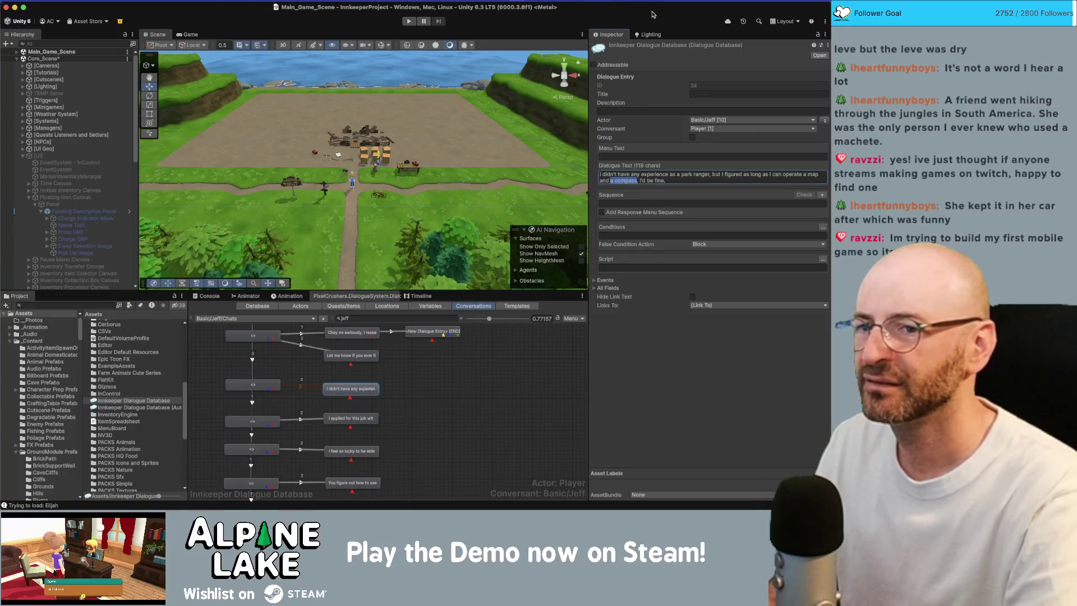
key(BackSpace)
key(BackSpace)
key(BackSpace)
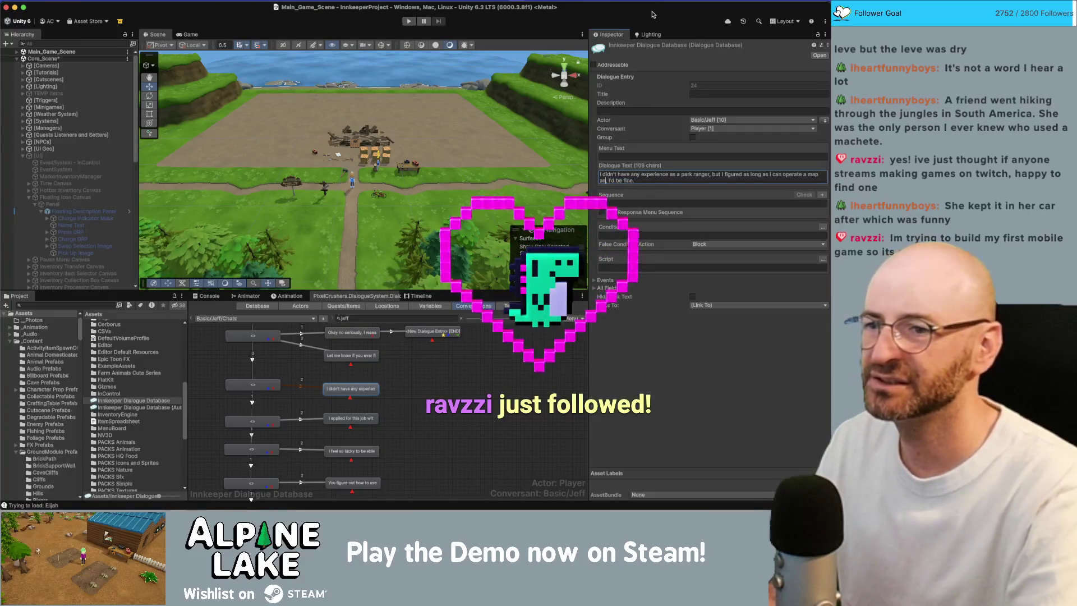
key(BackSpace)
key(BackSpace)
key(BackSpace)
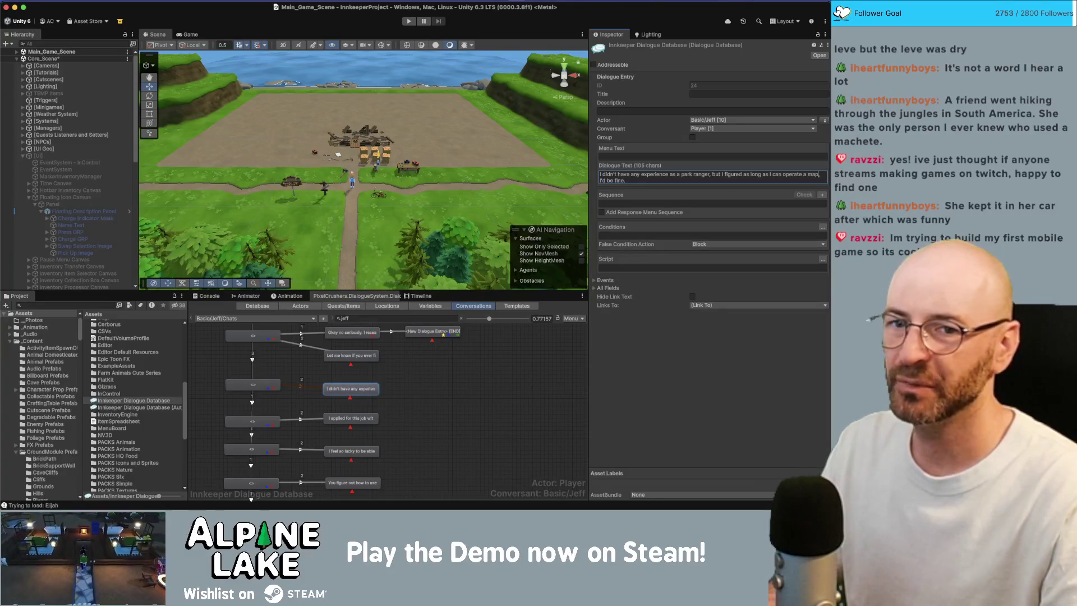
key(super+Tab)
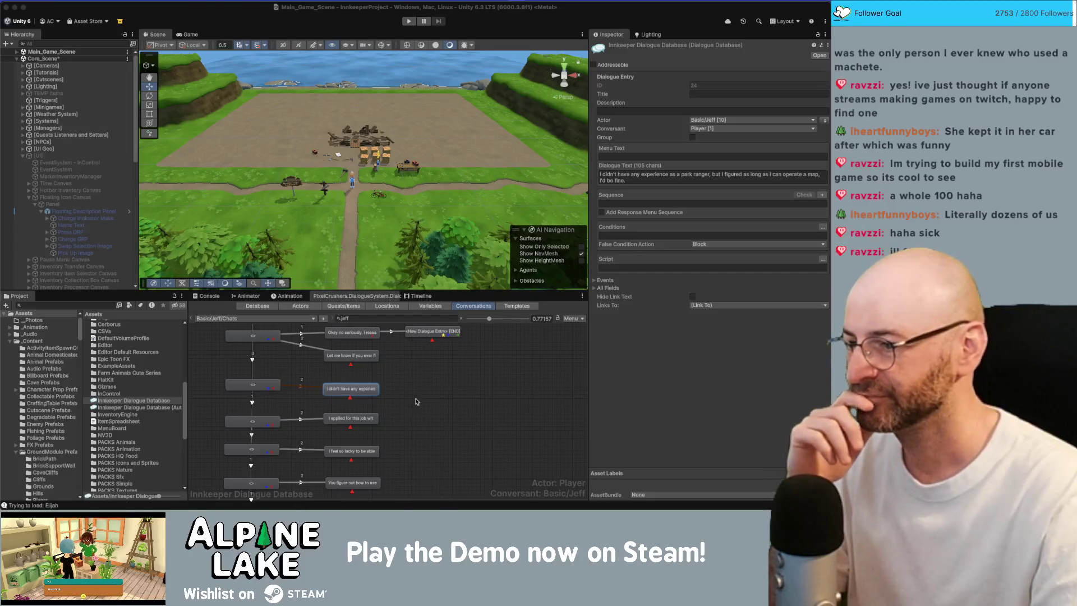
click(426, 420)
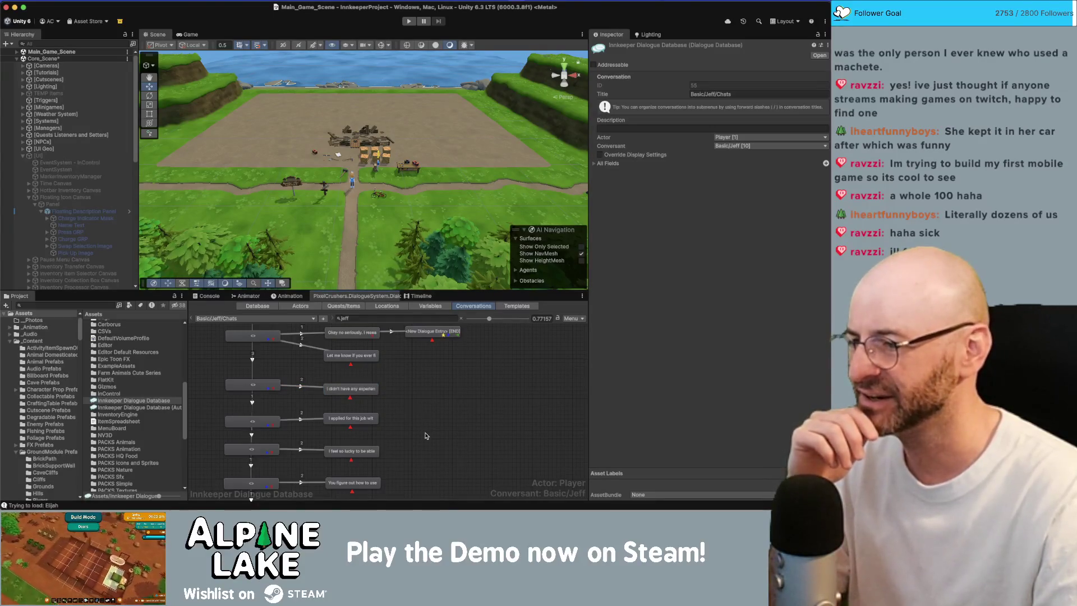
Step: Check the 'Let me know if you ever', park-ranger, 'I applied for this job' and 'I feel so lucky' lines
scroll(425, 435, down, 3)
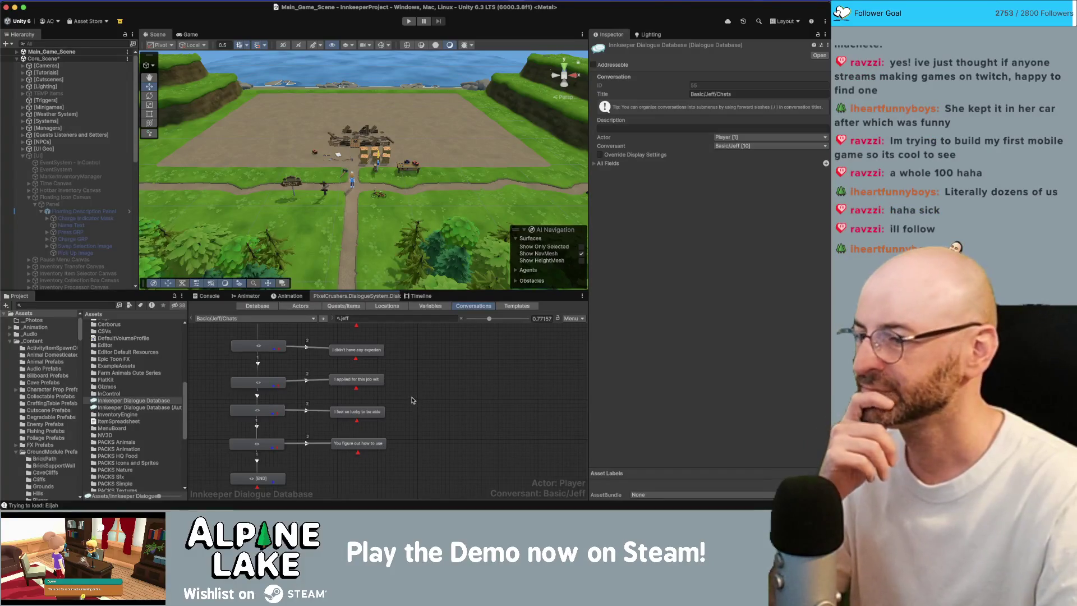
scroll(410, 396, up, 2)
scroll(383, 370, up, 3)
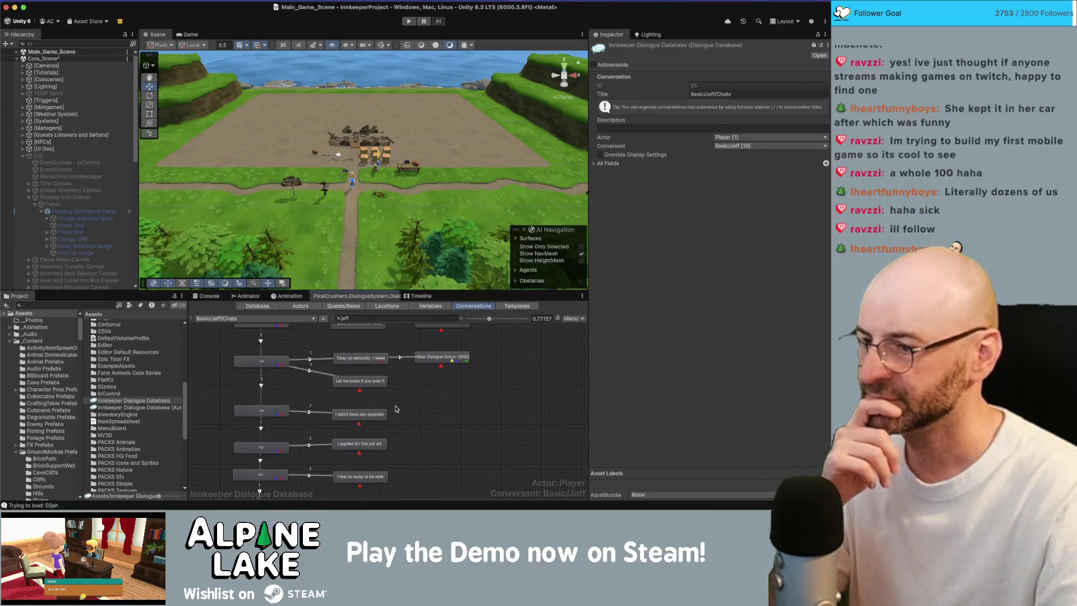
click(375, 383)
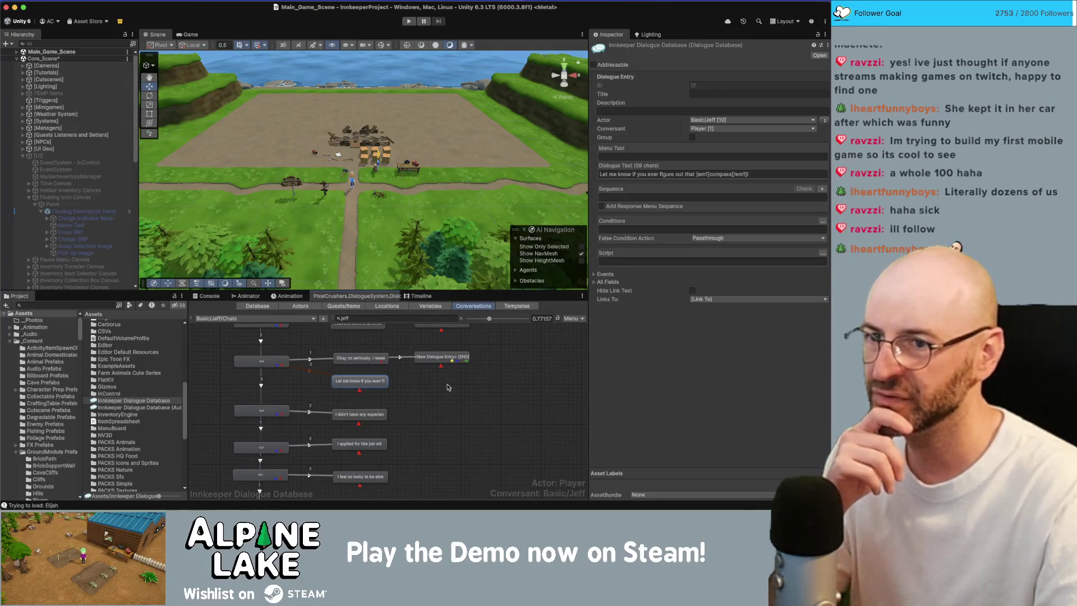
scroll(450, 392, down, 3)
scroll(401, 392, up, 2)
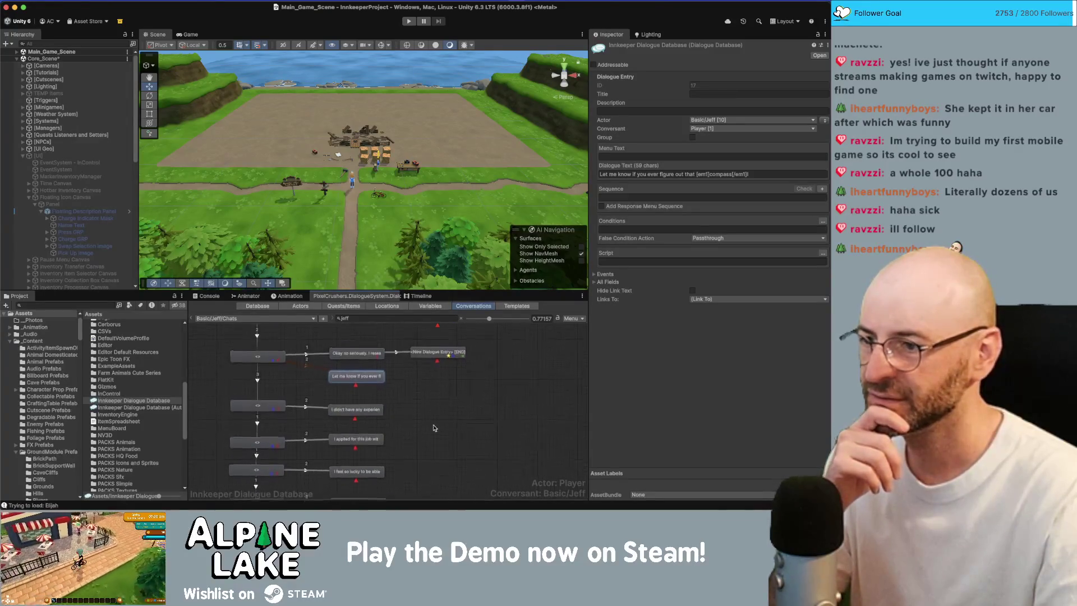
click(364, 397)
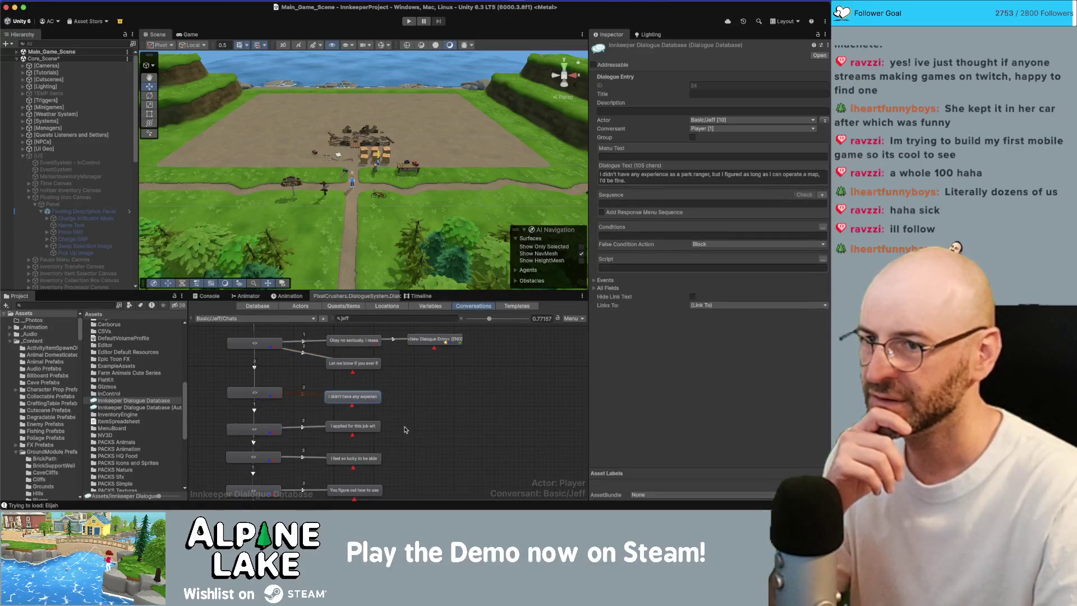
click(373, 425)
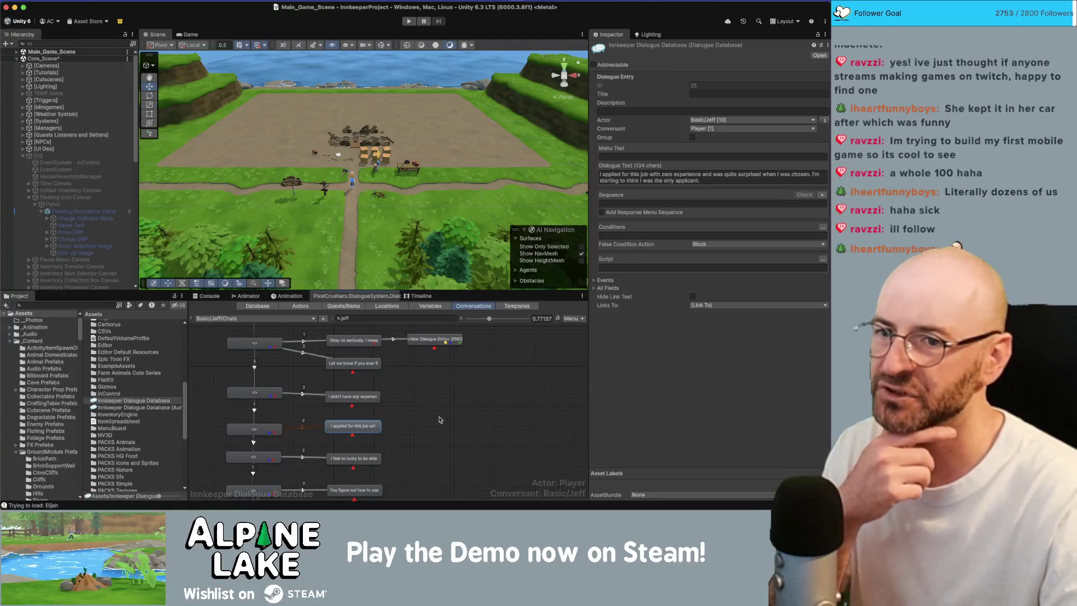
scroll(432, 425, down, 2)
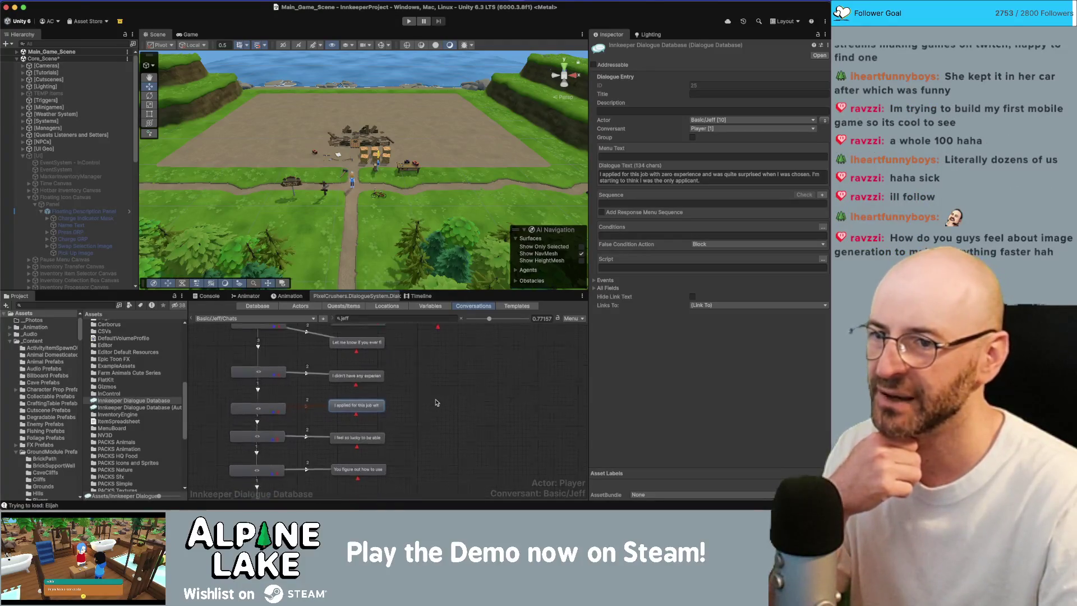
click(377, 436)
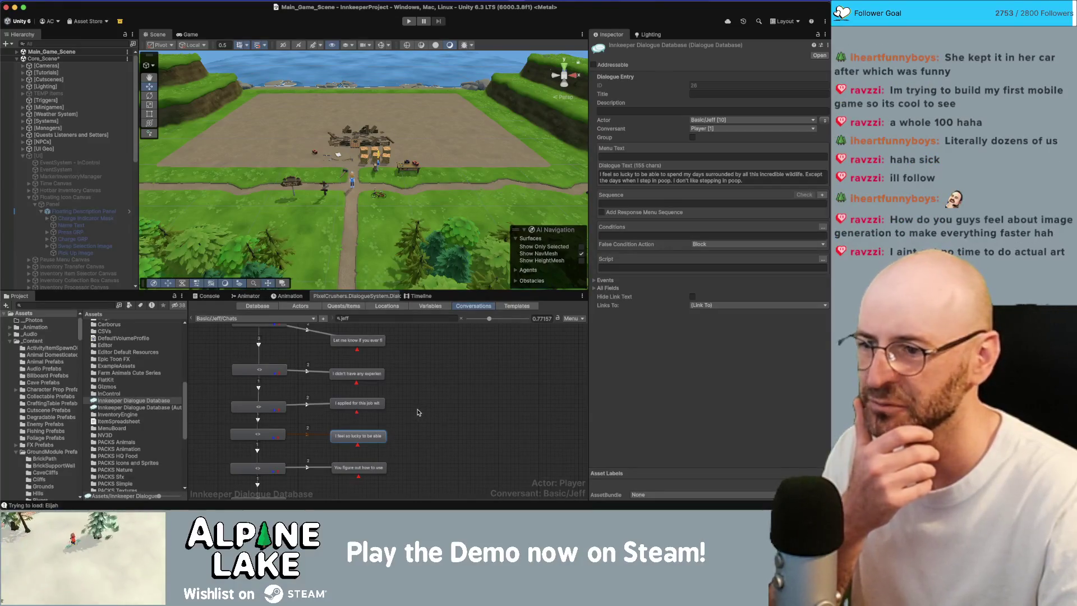
scroll(398, 445, down, 2)
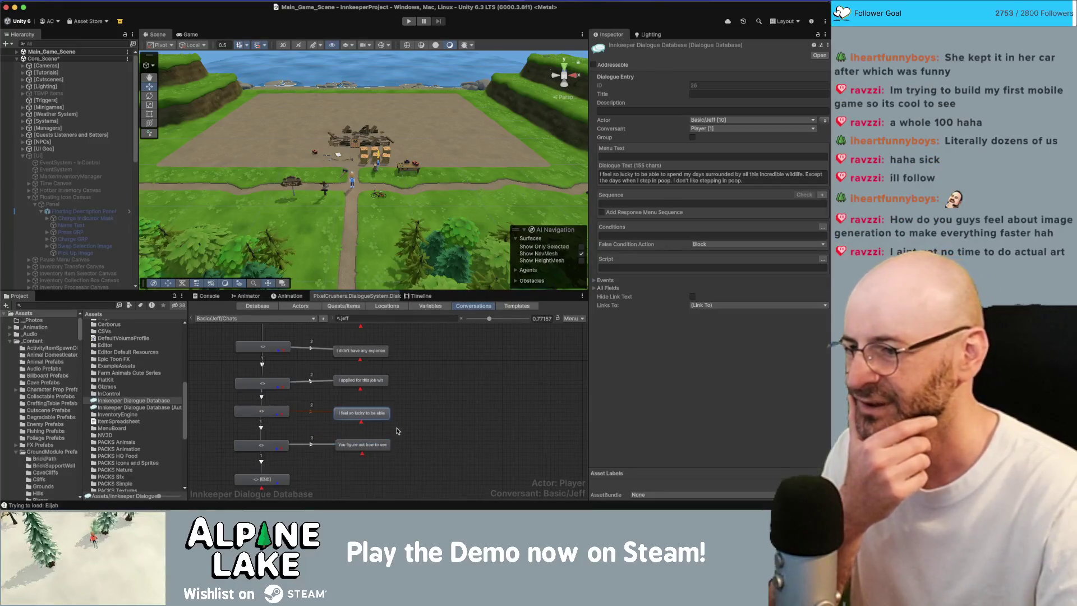
Step: Tag compass as '[em1]compass[/em1]' in the 'You figure out how to use that compass yet?' line
click(372, 445)
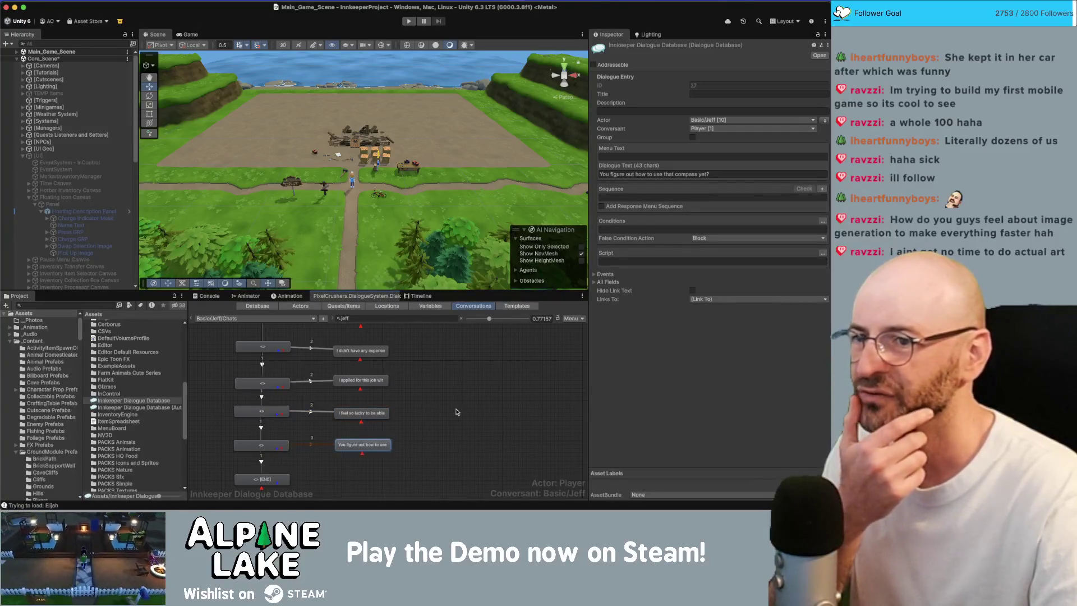
click(676, 173)
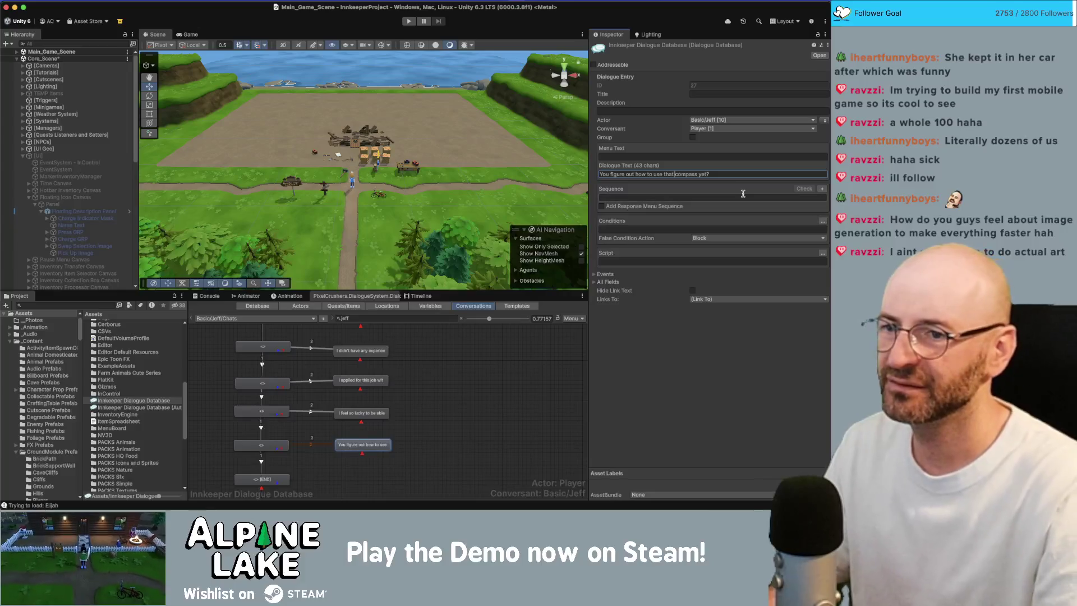
text([em1]compass)
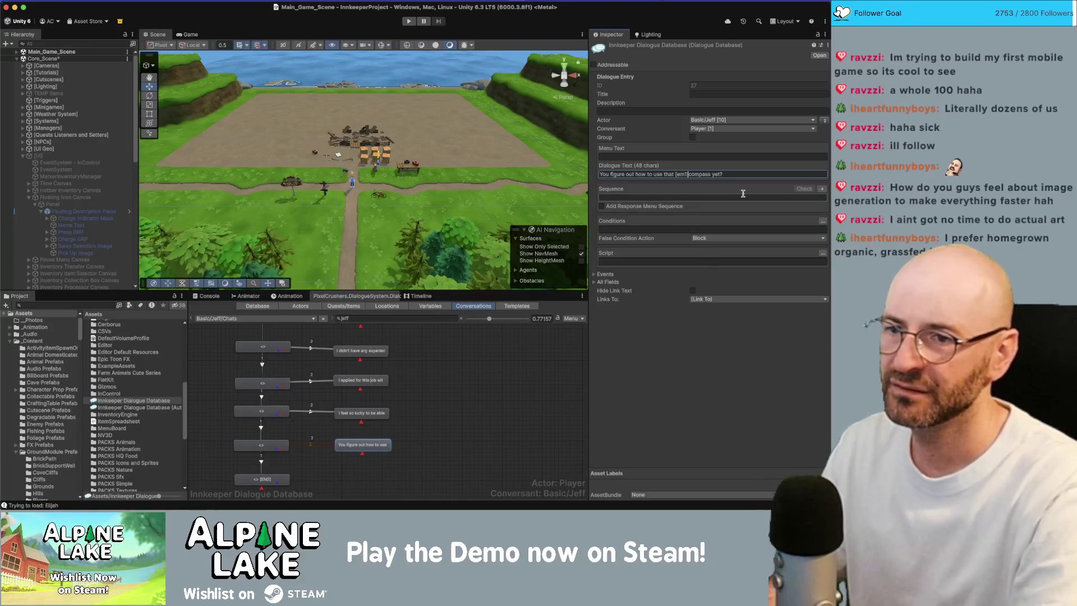
text([/em1])
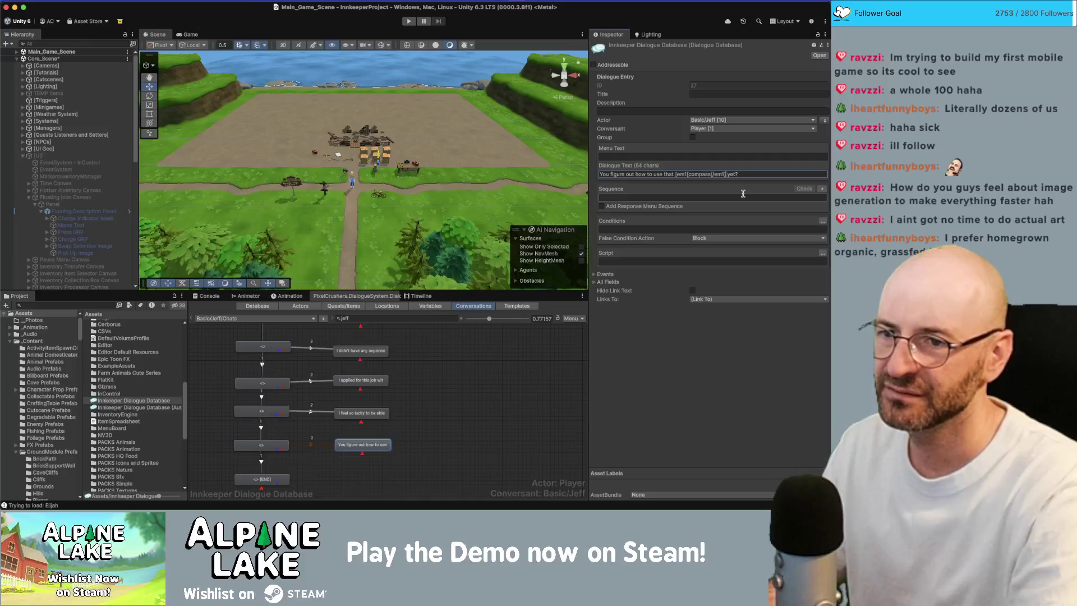
click(463, 409)
scroll(468, 393, down, 2)
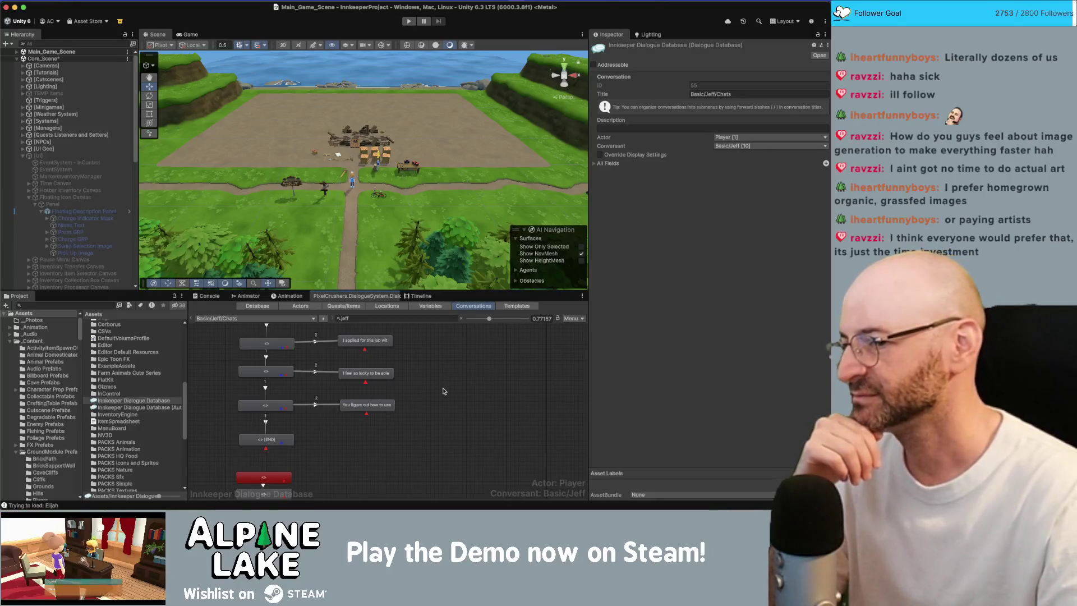
Step: Refocus the Unity editor on Jeff's Chats conversation graph (ID 55)
scroll(444, 384, down, 1)
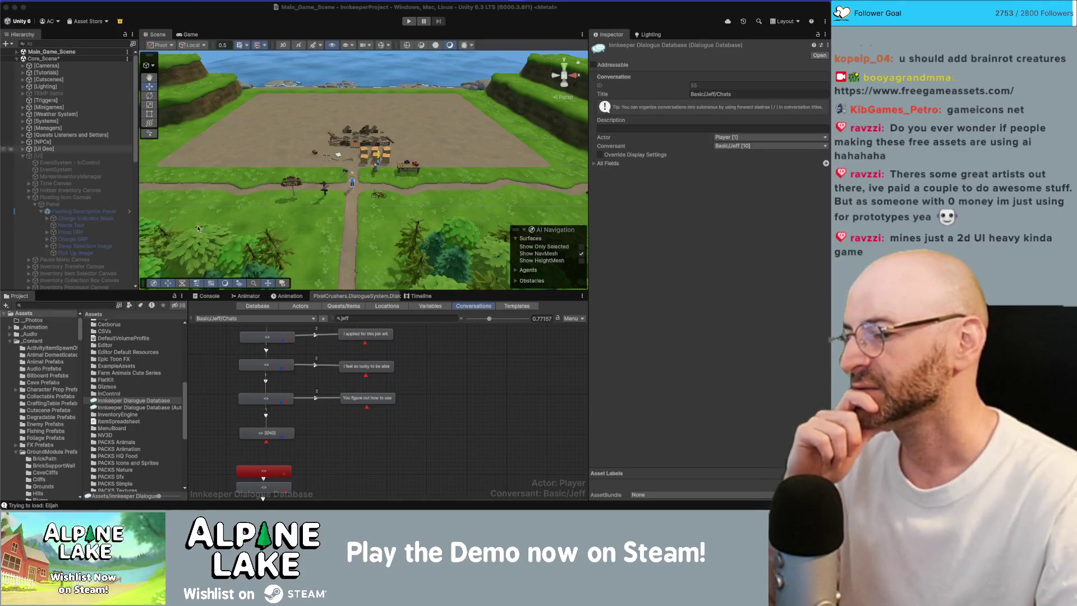
click(467, 382)
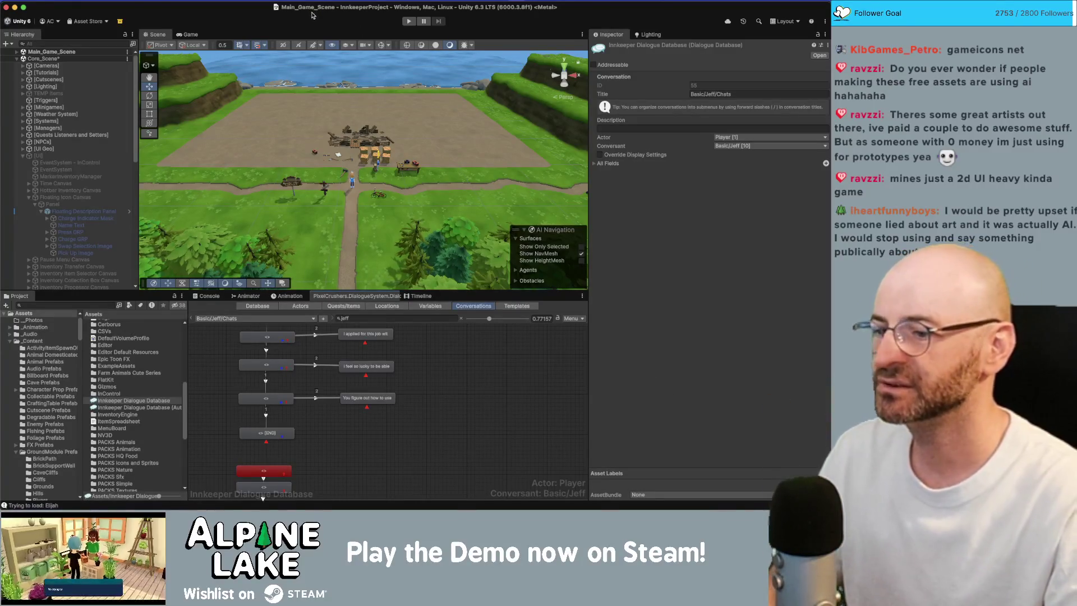
Step: Tick the machete/compass highlighting and junk-to-thorns bugs in Obsidian, then enter Play mode in Unity
key(super+Tab)
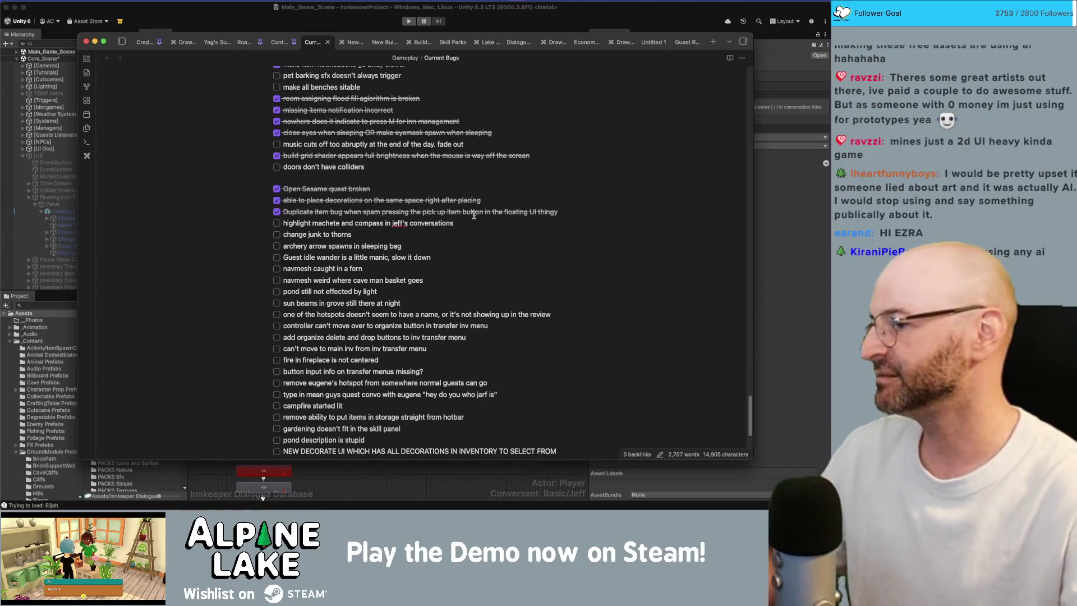
key(super+Tab)
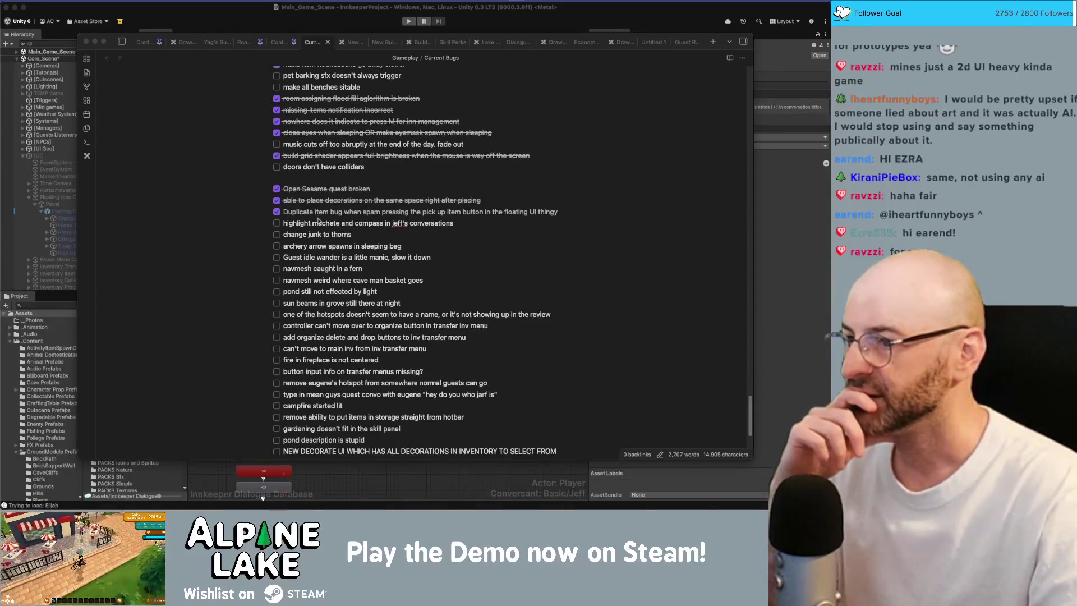
click(276, 224)
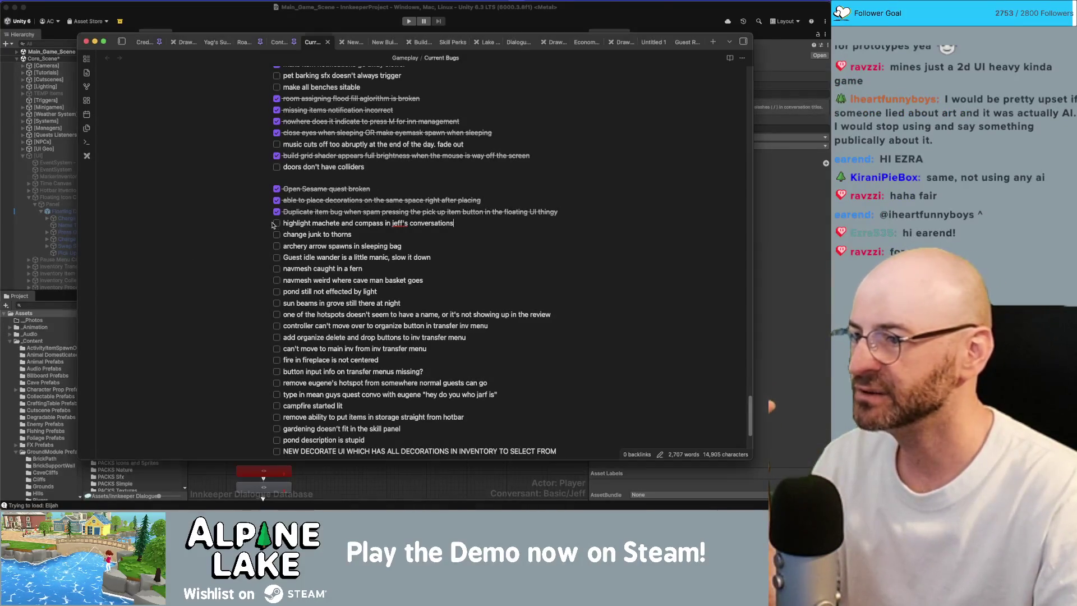
click(277, 224)
click(277, 235)
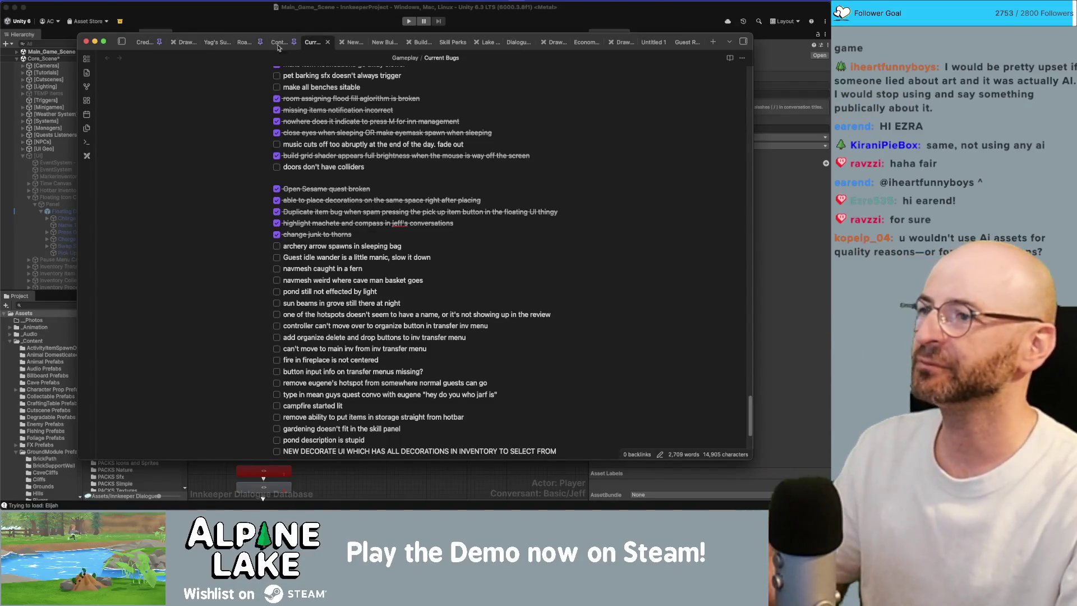
click(365, 23)
click(406, 21)
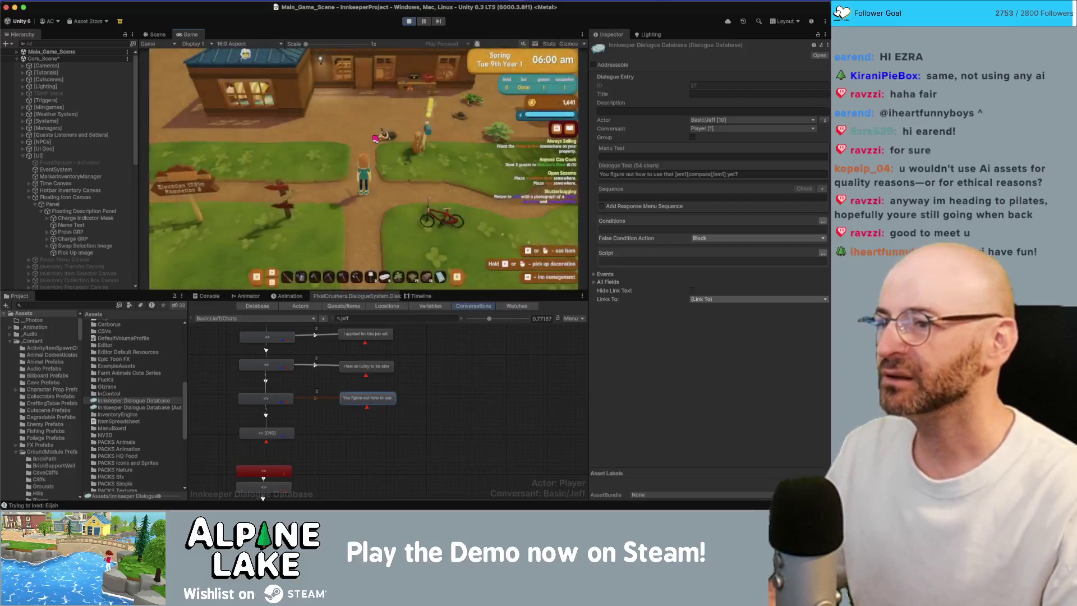
Step: Walk the player into the inn, lie down in the sleeping bag, then switch to the Scene view
key(w)
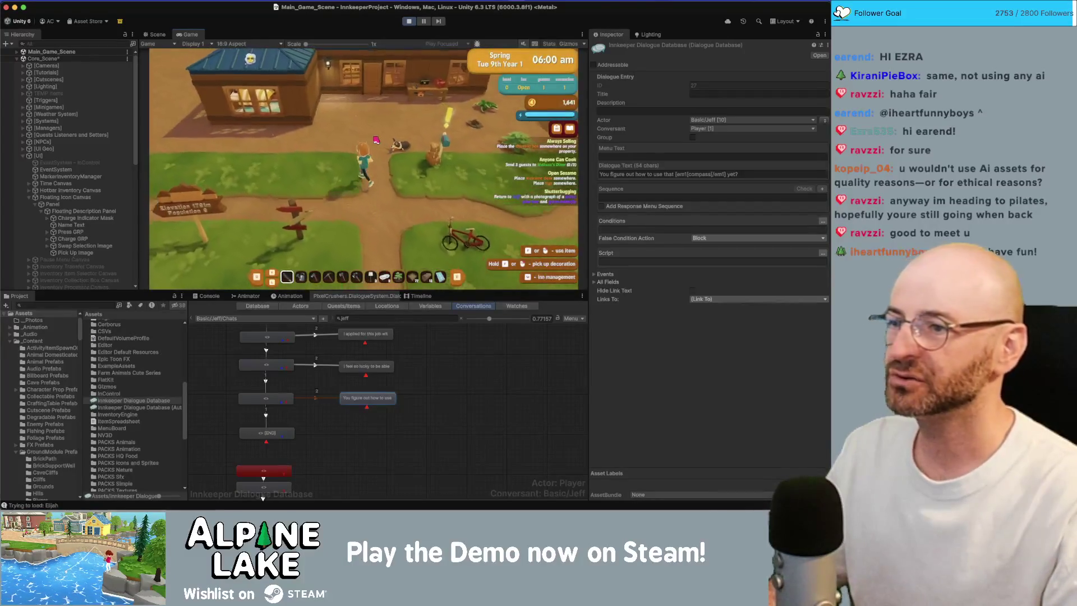
key(w)
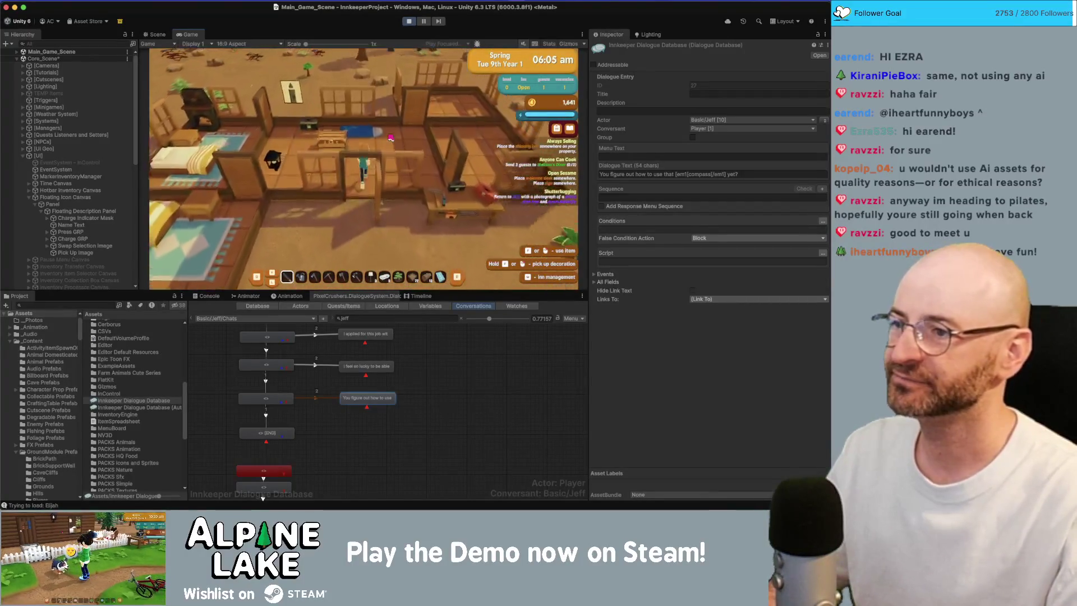
key(space)
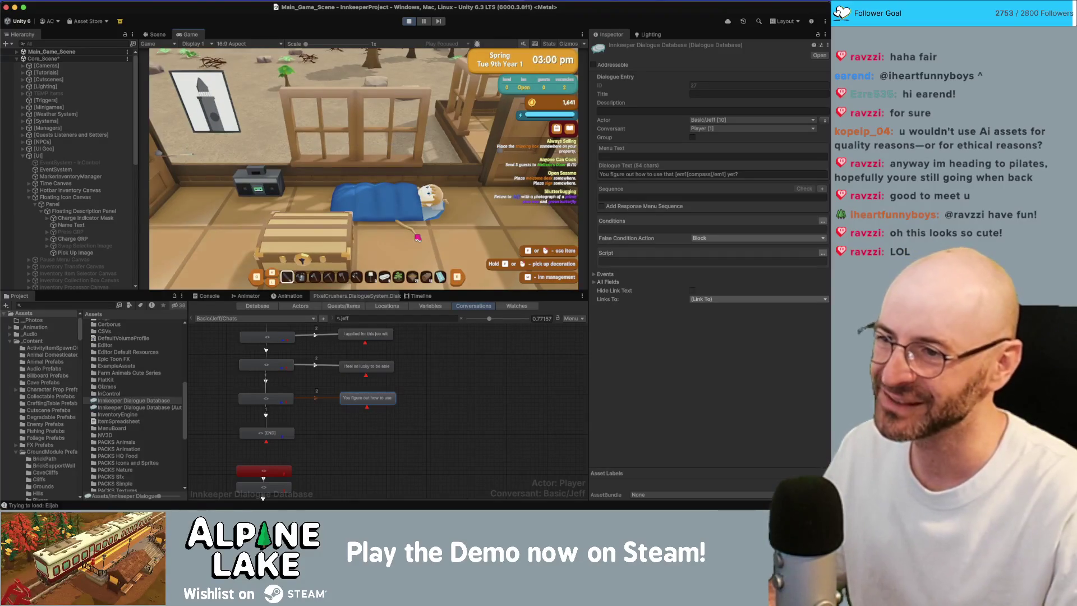
click(158, 34)
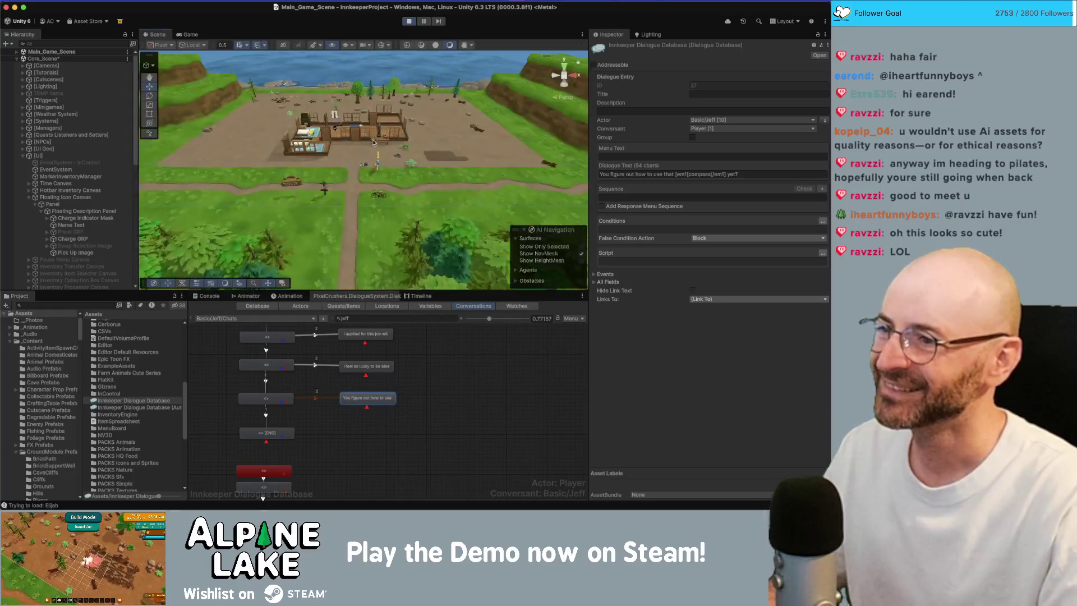
Step: Orbit and zoom onto the bed and select the Archery Bow GEO on the sleeping player
drag(348, 146, 375, 118)
scroll(370, 129, up, 10)
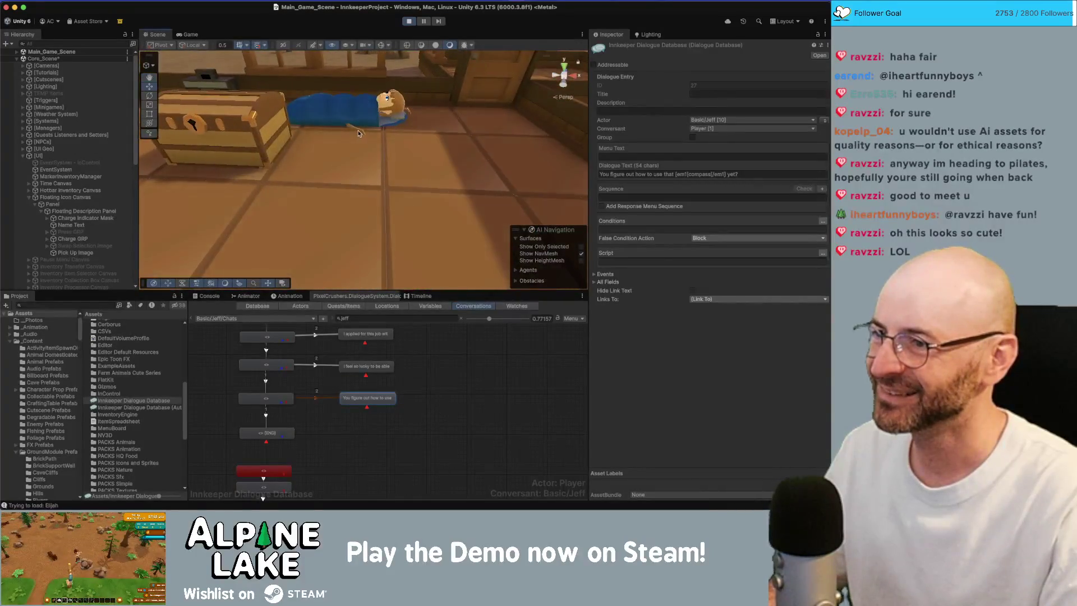
click(350, 117)
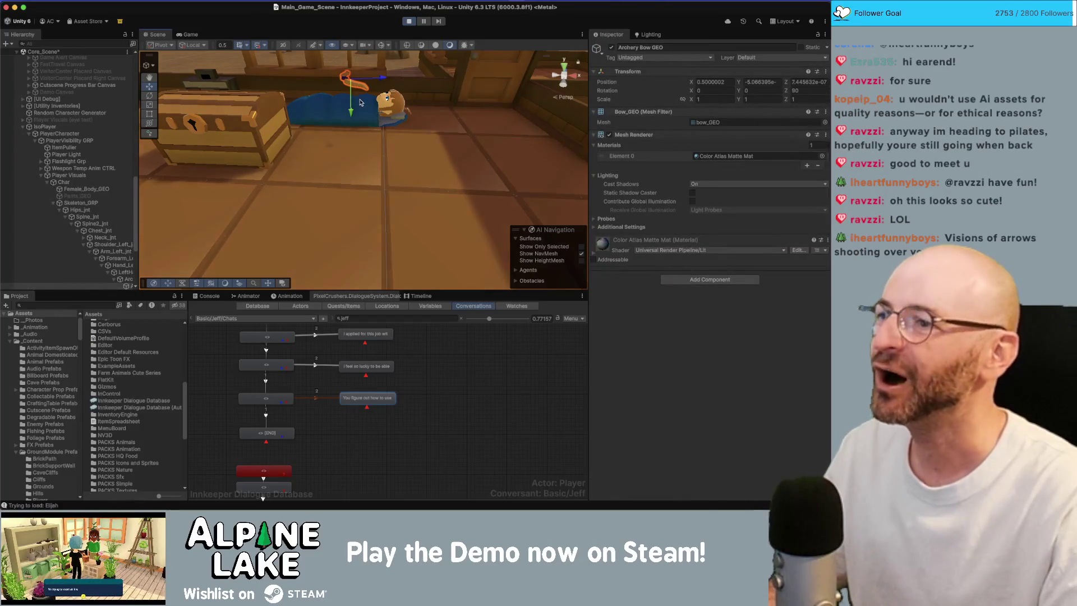
mouse_move(364, 113)
mouse_down()
mouse_move(236, 58)
mouse_move(196, 76)
mouse_move(345, 111)
mouse_move(317, 107)
mouse_up()
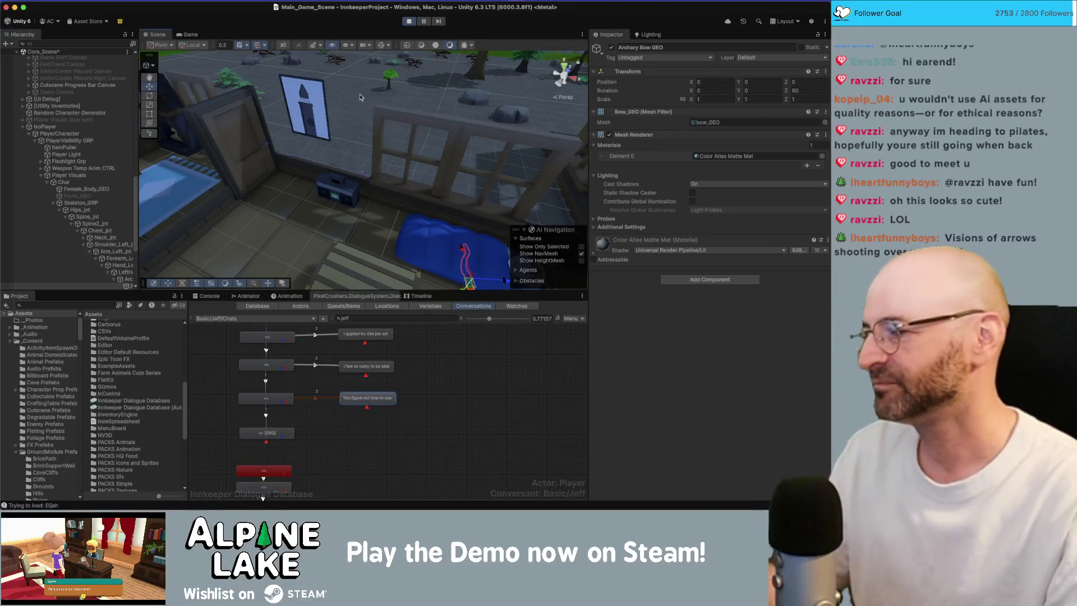
Step: Stop play mode and search the Project assets for 'sleep mask'
click(410, 22)
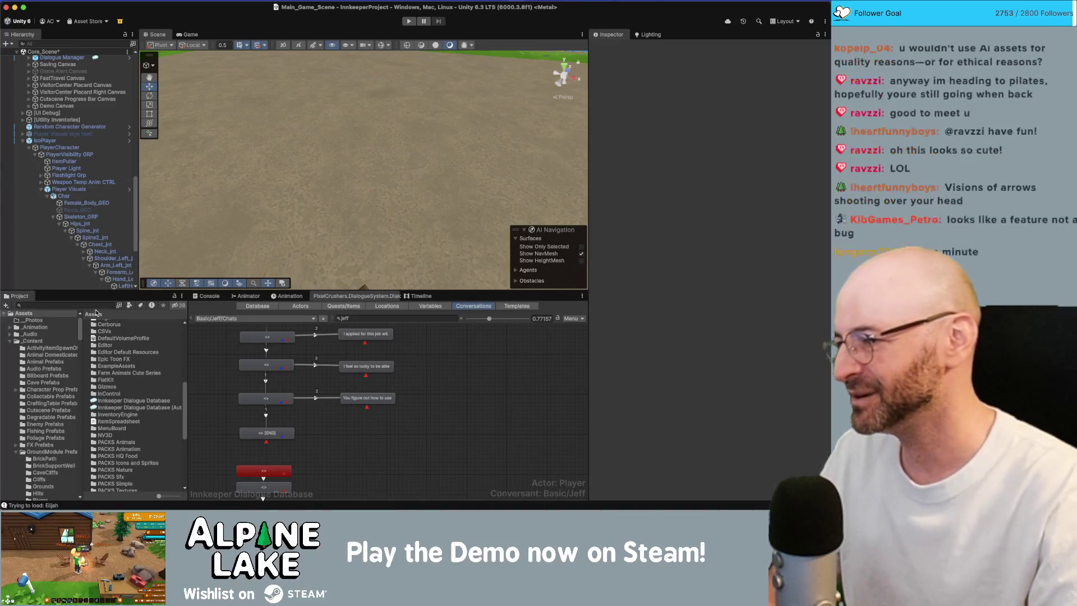
key(super+f)
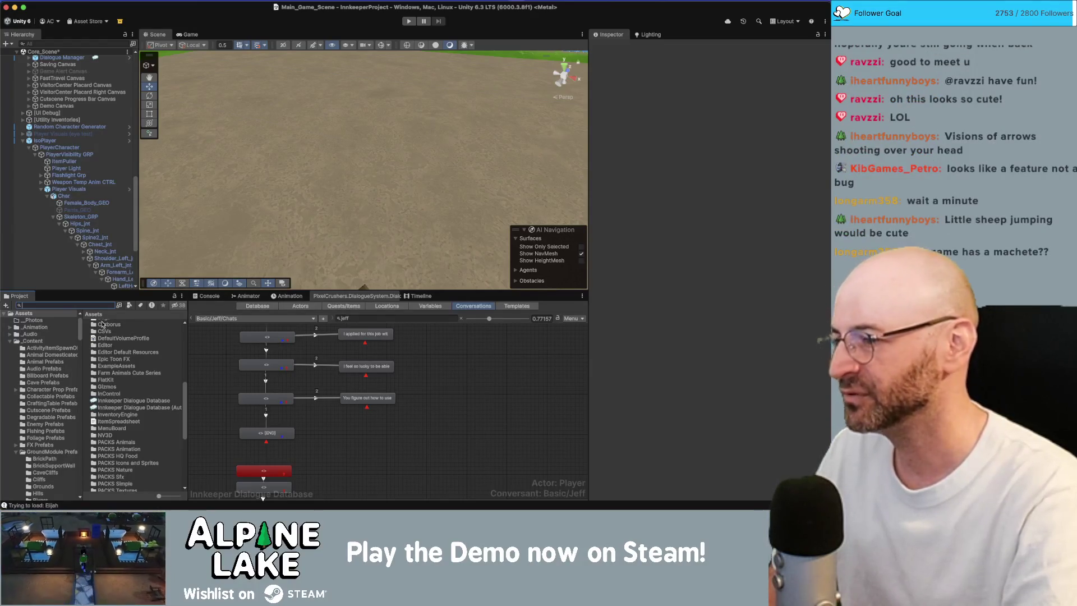
text(sleep m)
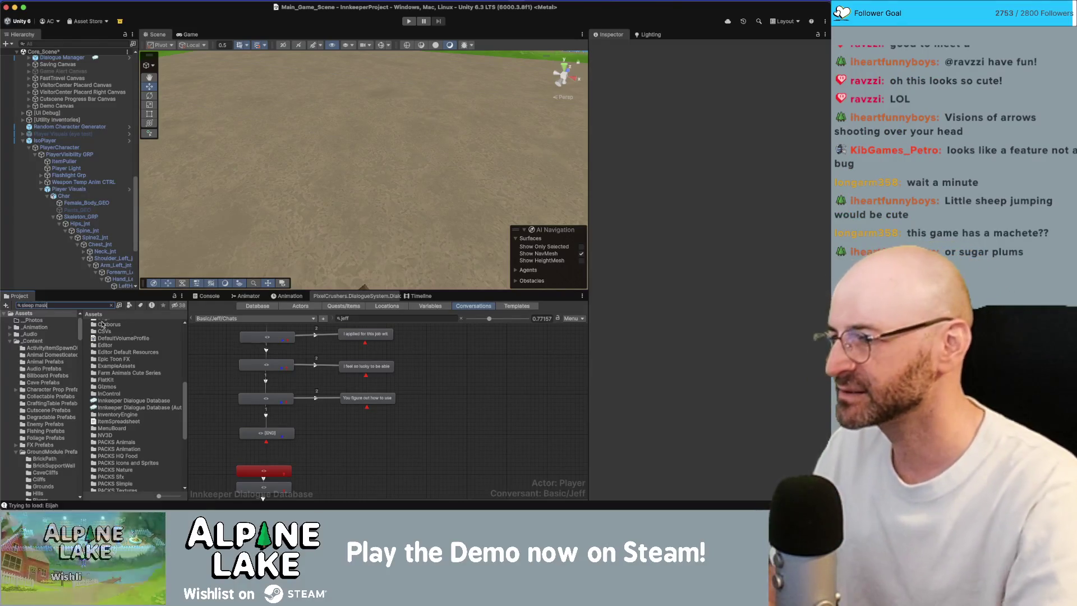
text(ask)
Step: Inspect ActivityItem Sleep Mask's socket items and the sleep mask prefab it references
click(109, 330)
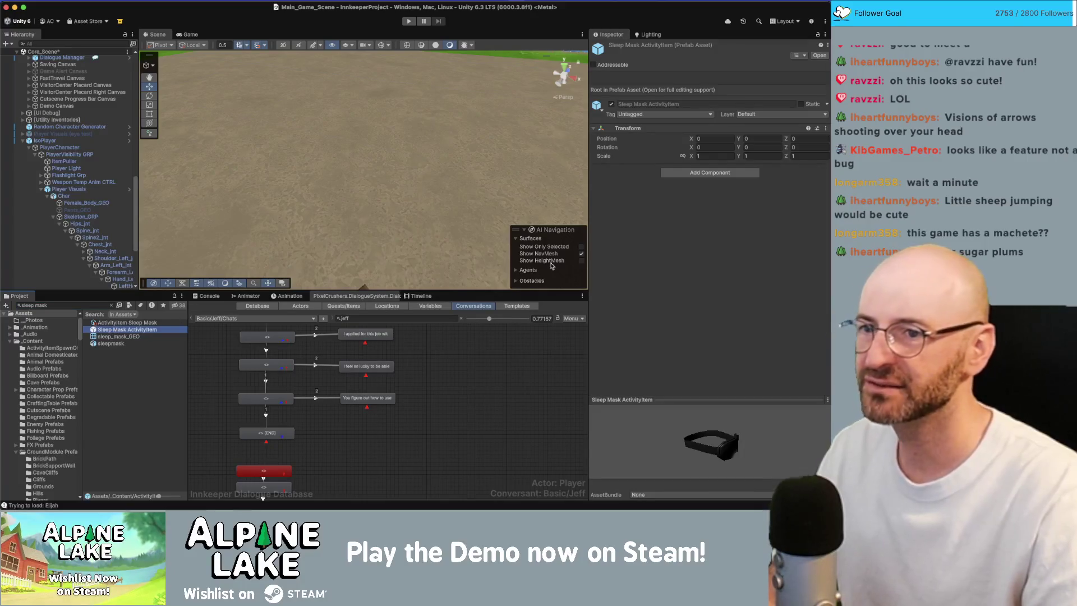
click(101, 323)
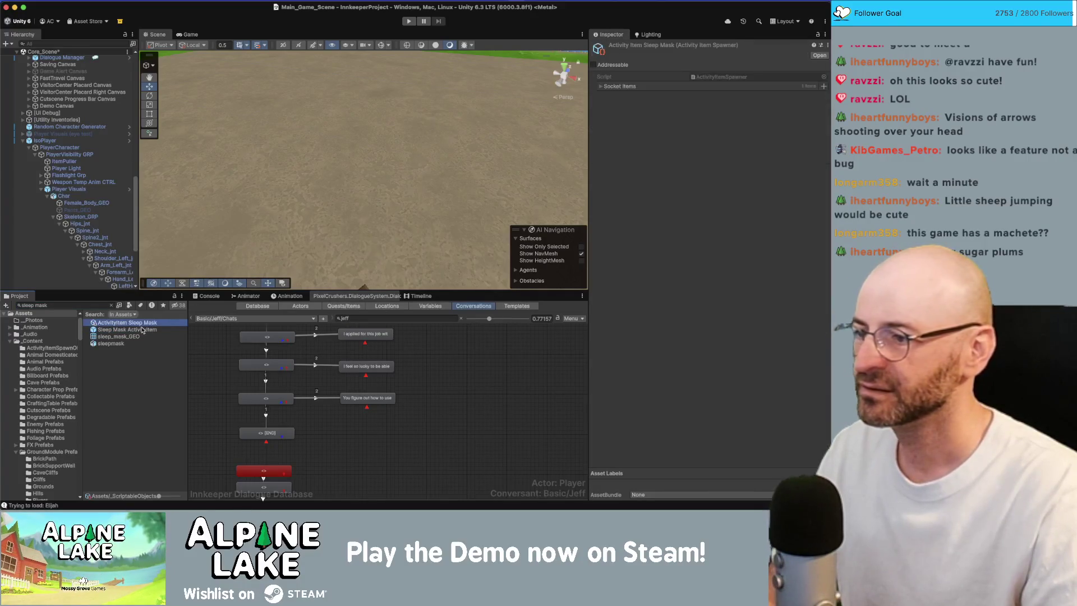
click(605, 88)
click(724, 96)
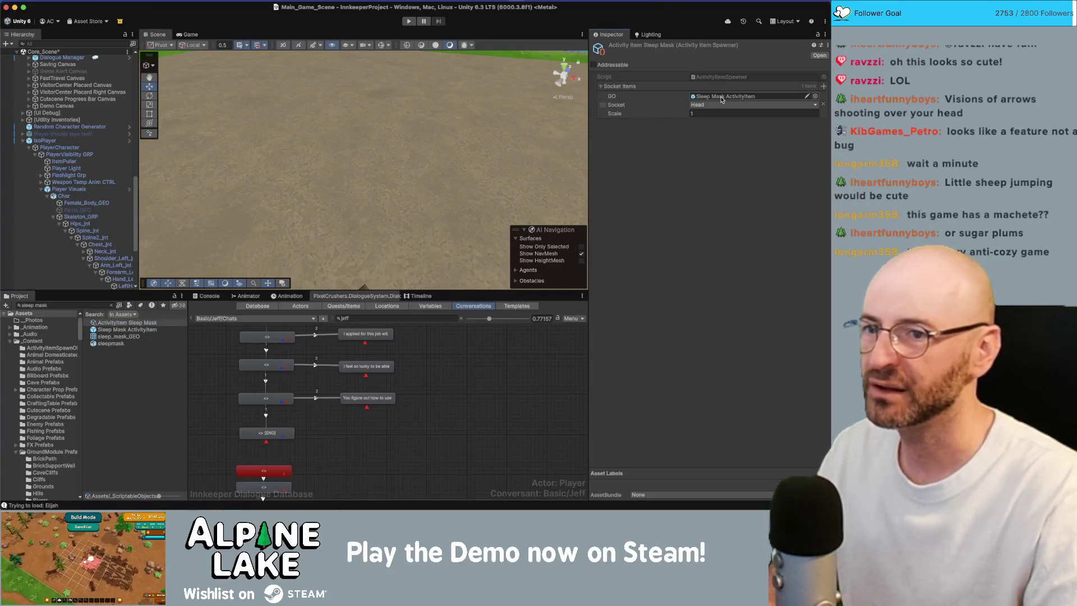
click(128, 372)
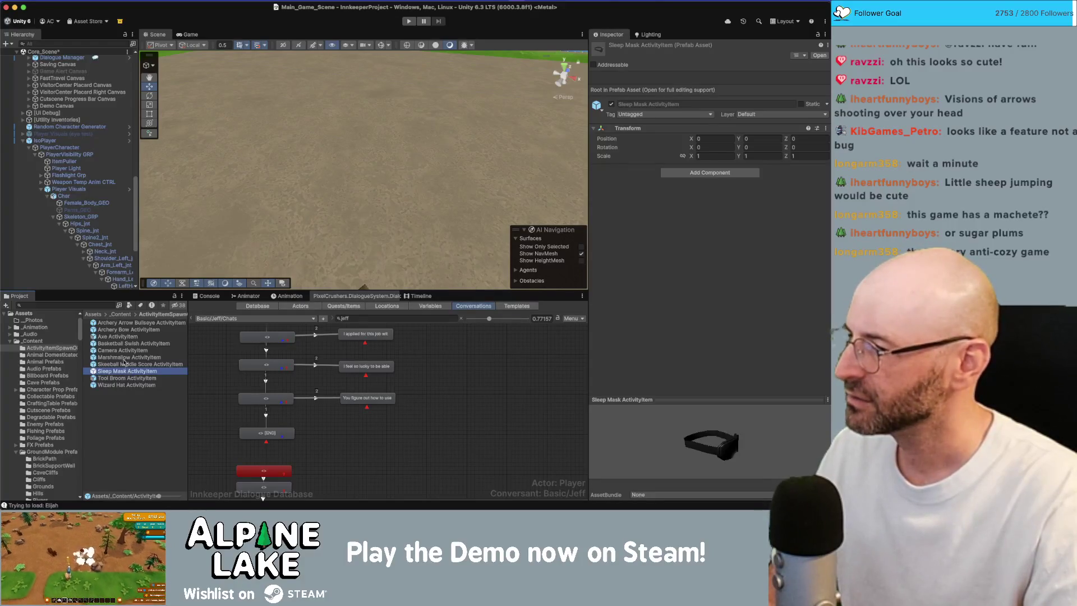
Step: Search 'sleeping bag' and check Decor Sleeping Bag's interactions, which spawn ActivityItem Archery
click(103, 305)
text(slee)
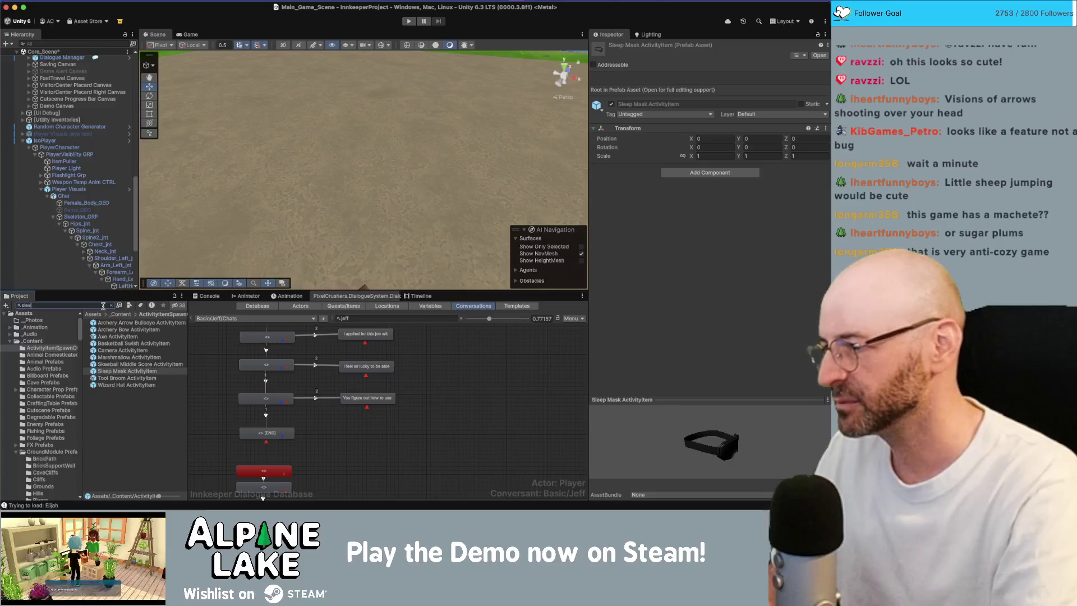
text(ping bag)
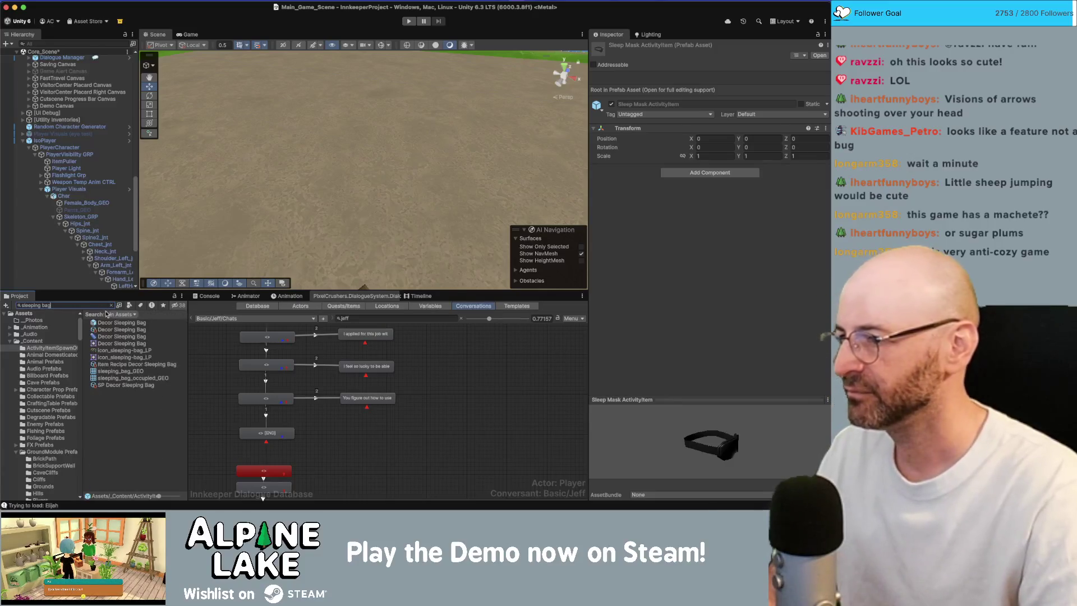
click(122, 329)
scroll(676, 272, down, 10)
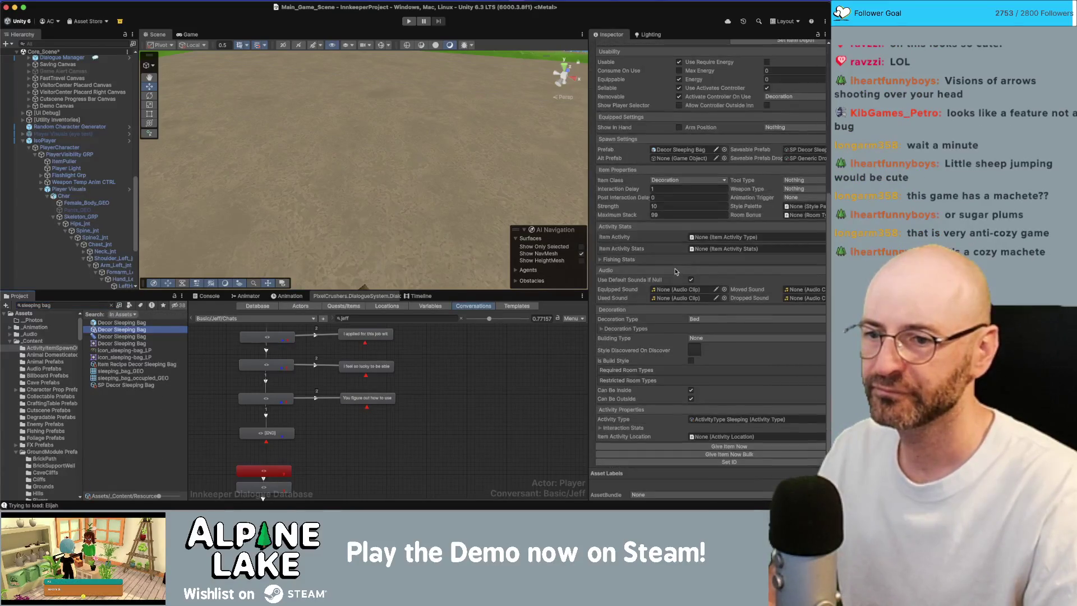
scroll(676, 272, up, 8)
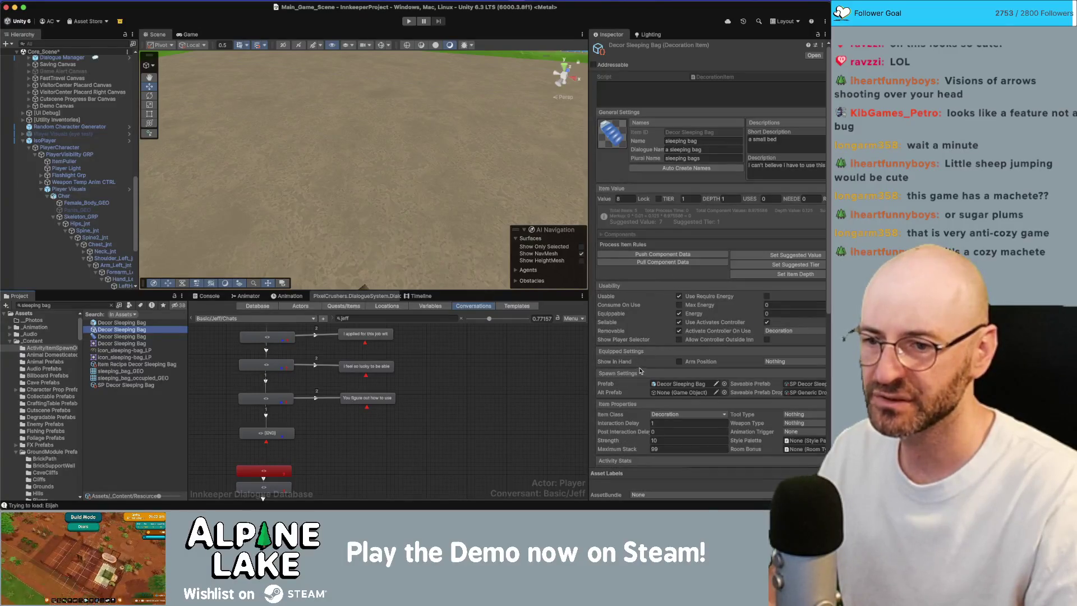
scroll(758, 391, down, 4)
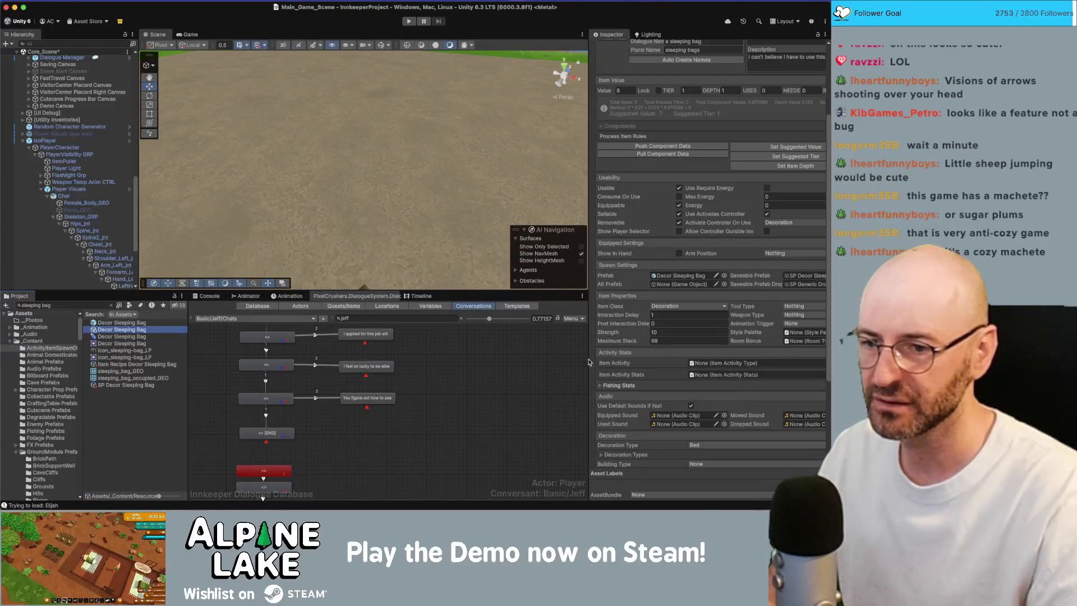
click(129, 323)
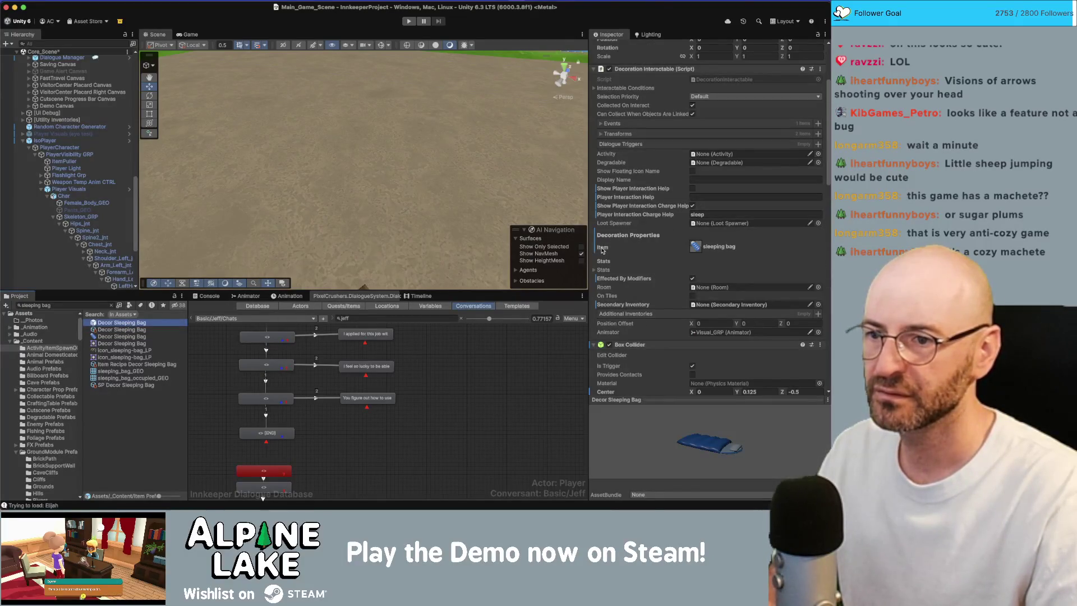
scroll(604, 227, down, 15)
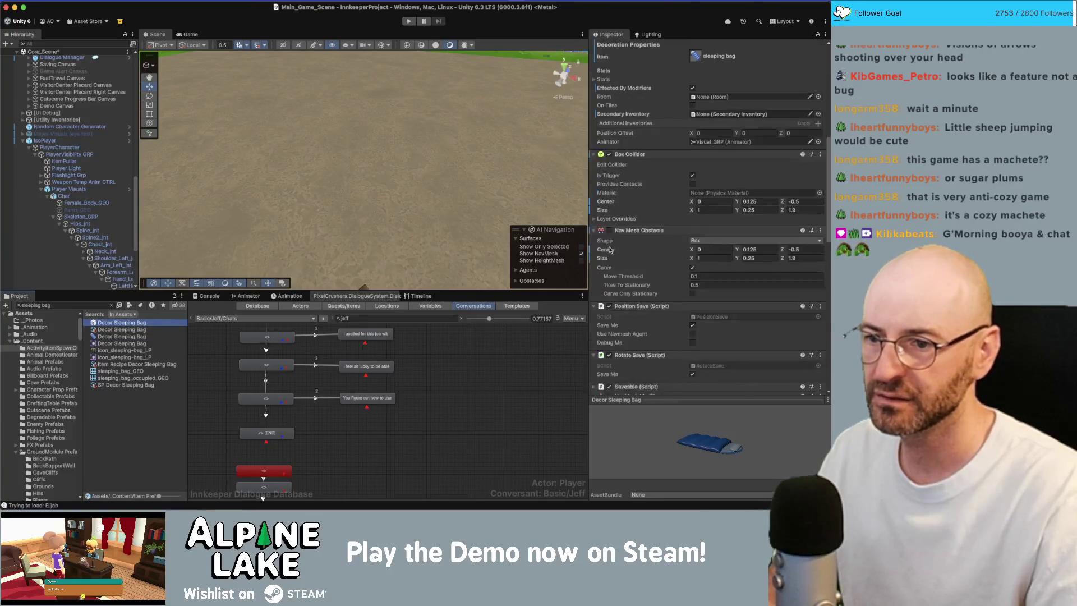
scroll(601, 320, down, 10)
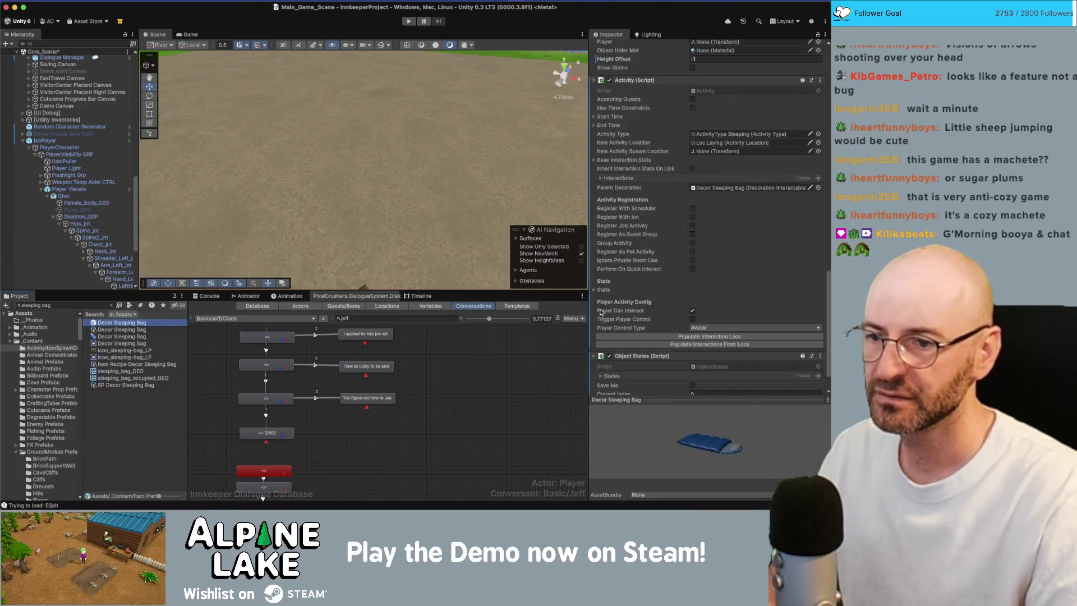
click(600, 177)
click(712, 222)
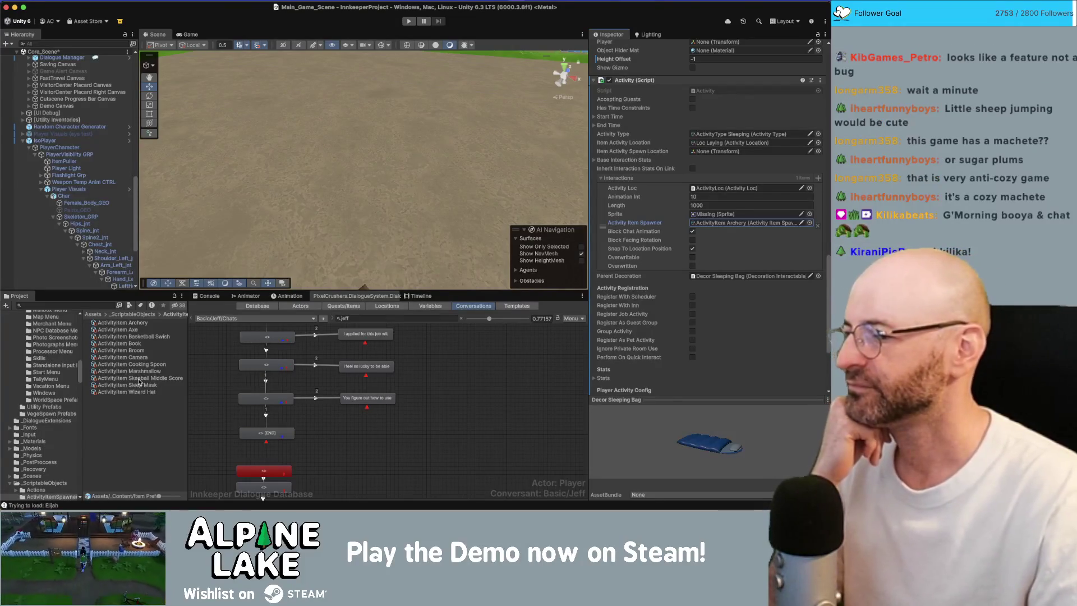
Step: Assign ActivityItem Sleep Mask to the sleeping bag's Activity Item Spawner, replacing ActivityItem Archery
mouse_move(139, 386)
mouse_down()
mouse_move(561, 418)
mouse_move(695, 216)
mouse_move(711, 225)
mouse_up()
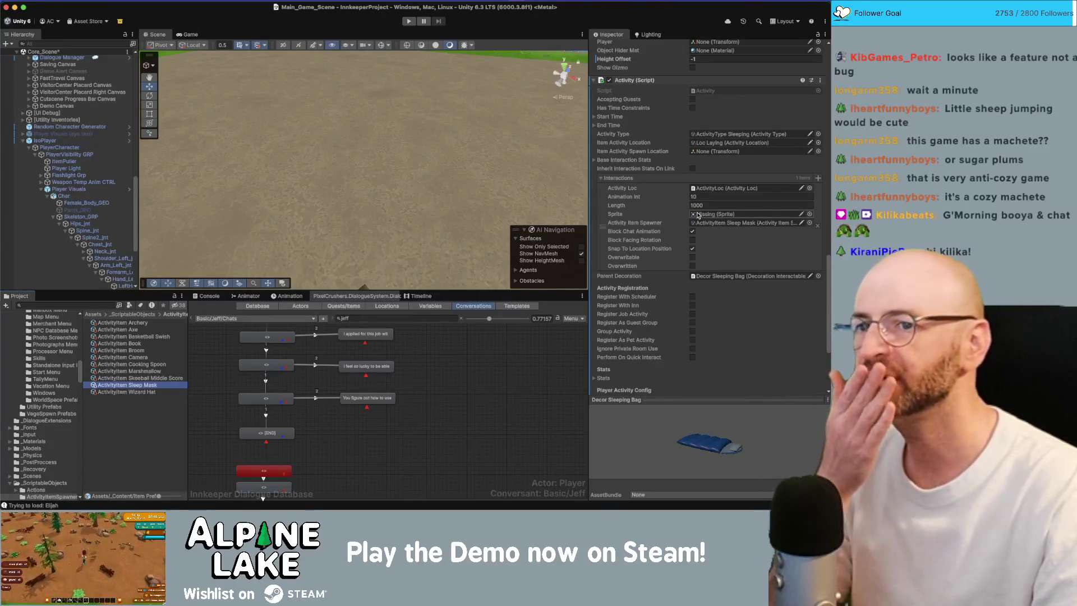
click(698, 216)
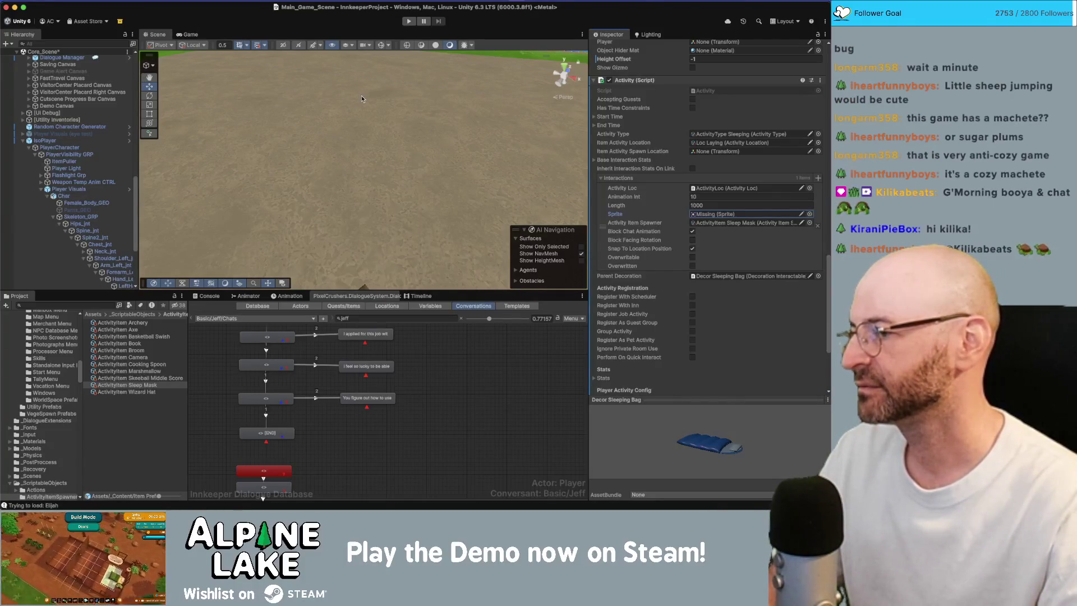
Step: Play-test the game, inspect ActivityItem Sleep Mask, then stop play mode
click(408, 22)
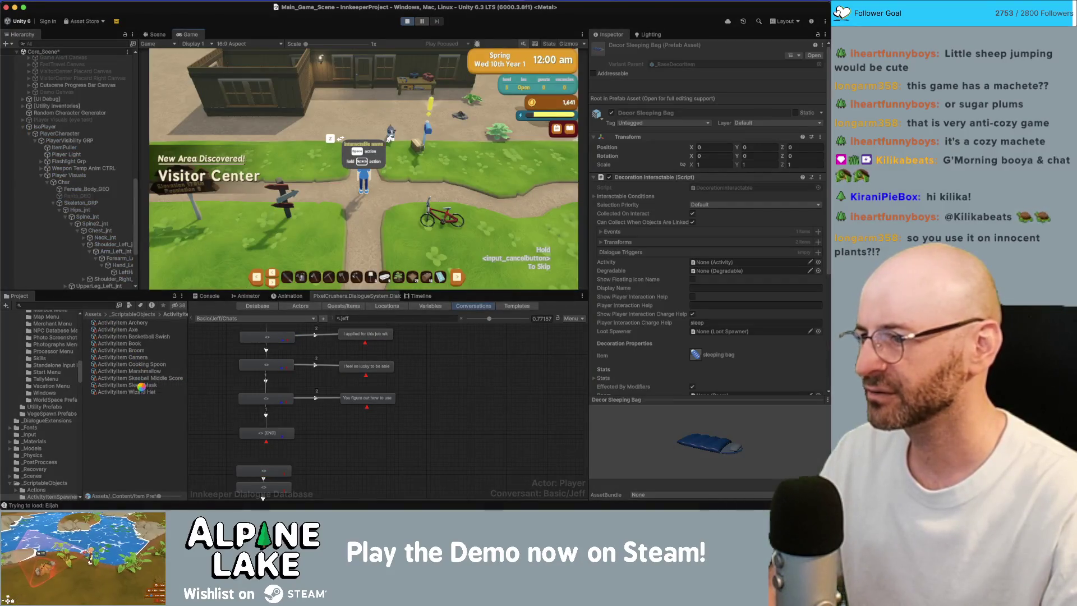
click(141, 386)
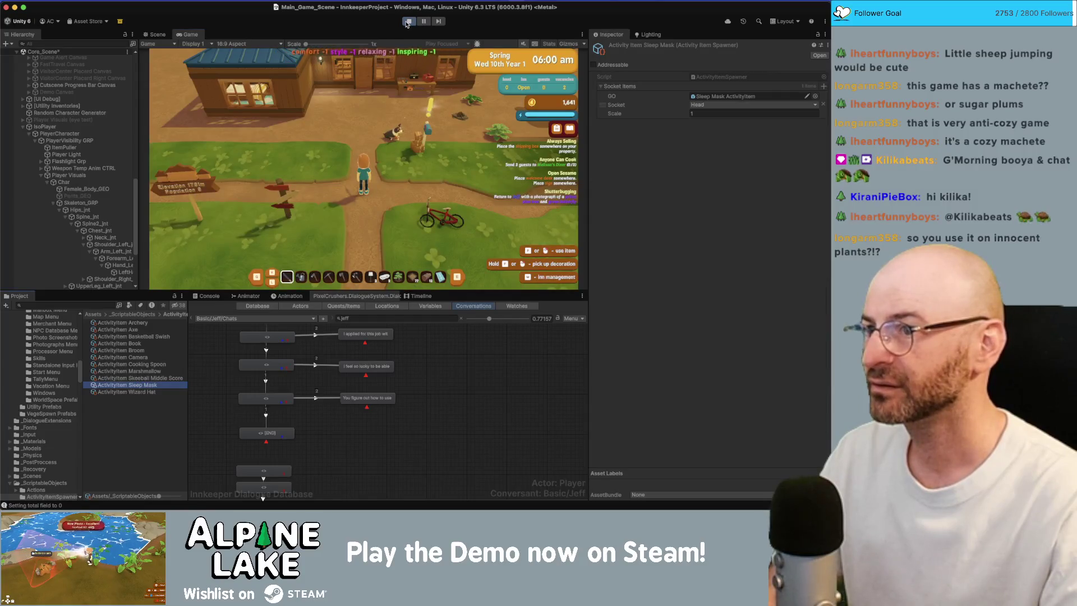
click(407, 23)
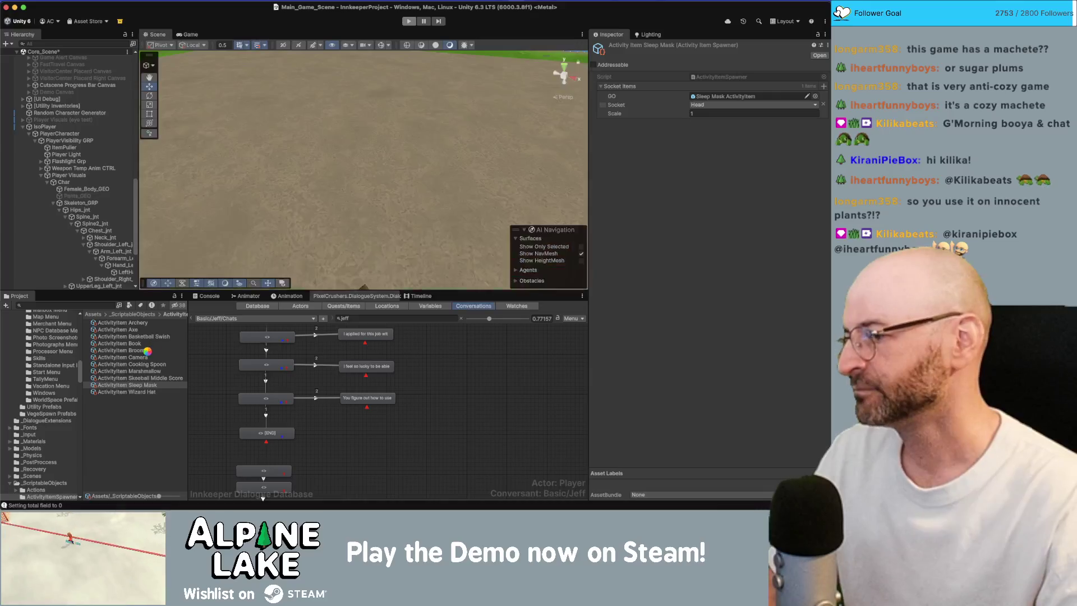
Step: Add a second socket item to ActivityItem Sleep Mask that spawns SleepingZzZ on the Head socket
click(149, 385)
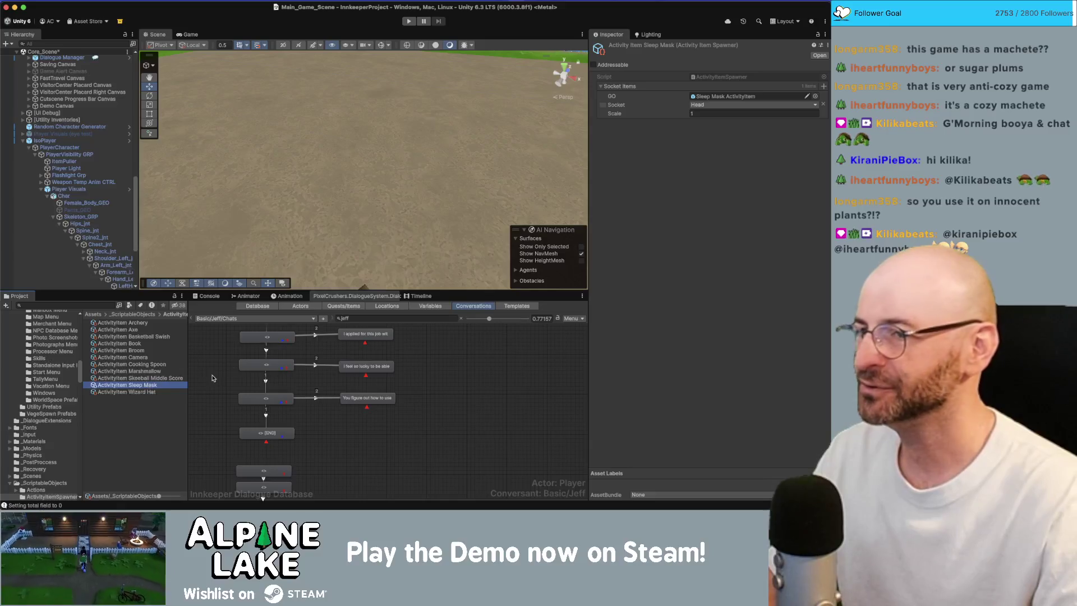
click(824, 87)
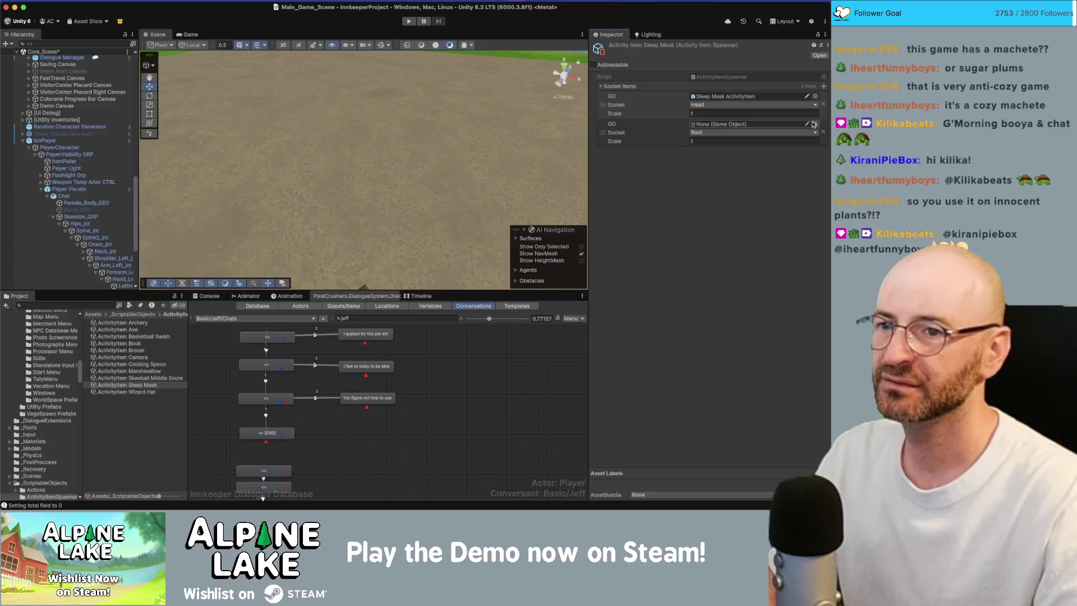
click(797, 133)
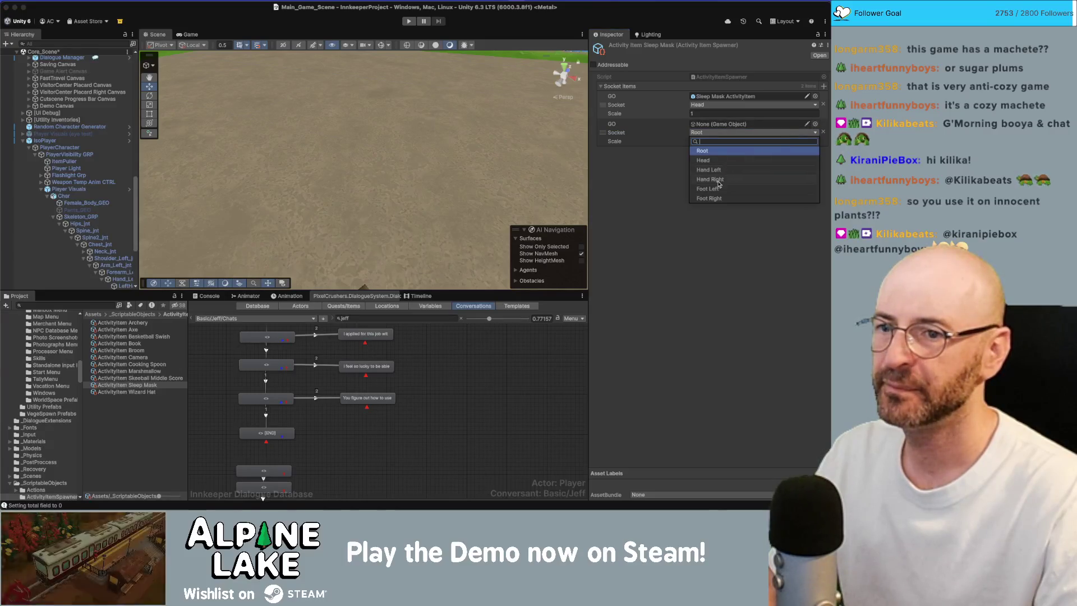
click(716, 161)
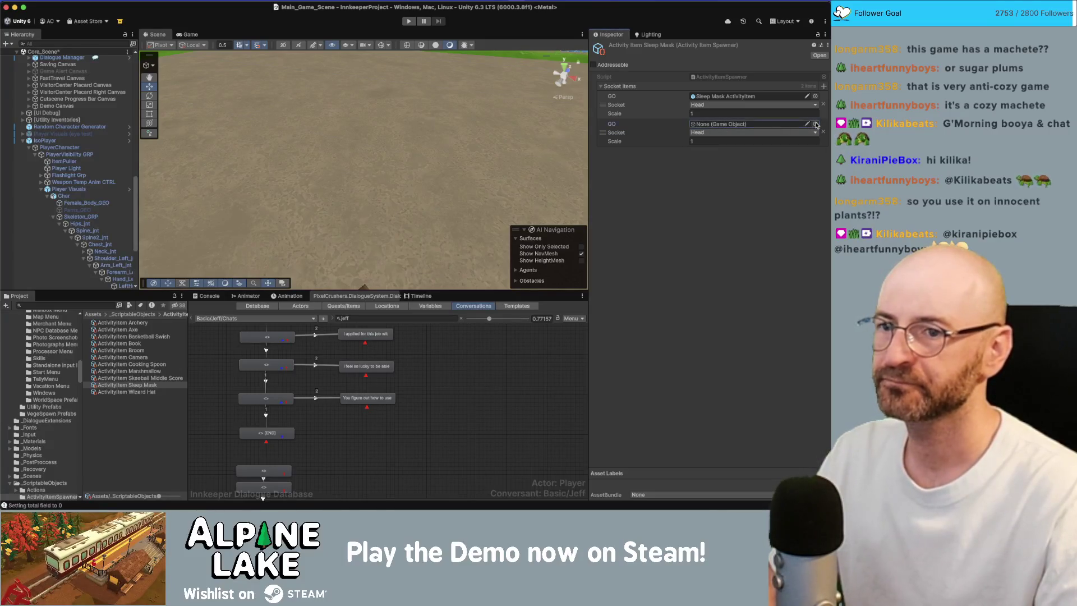
click(816, 124)
text(sleep)
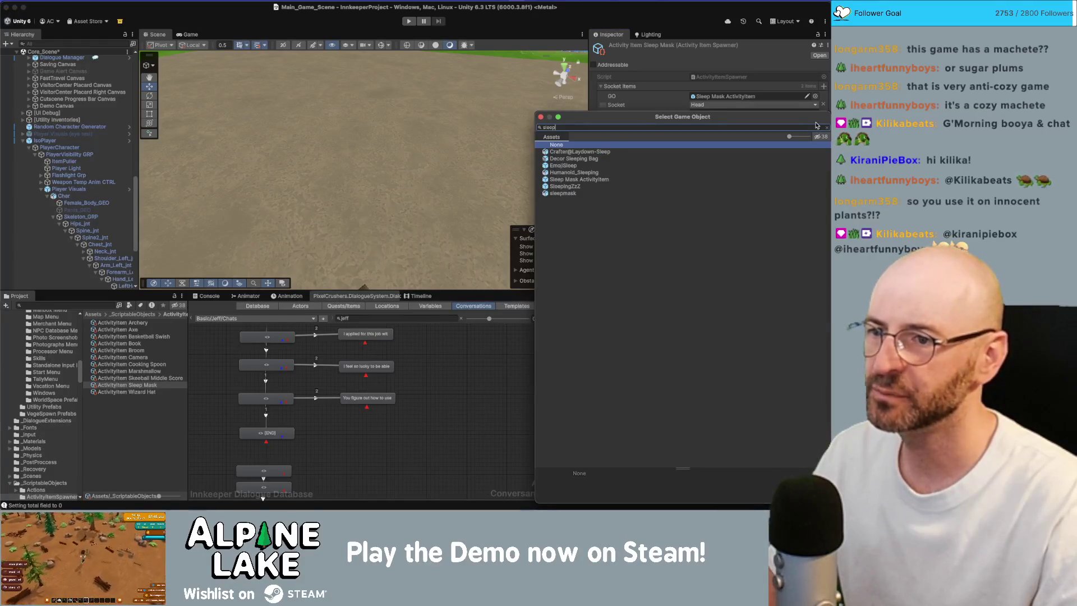
key(Down)
key(Down)
key(Down)
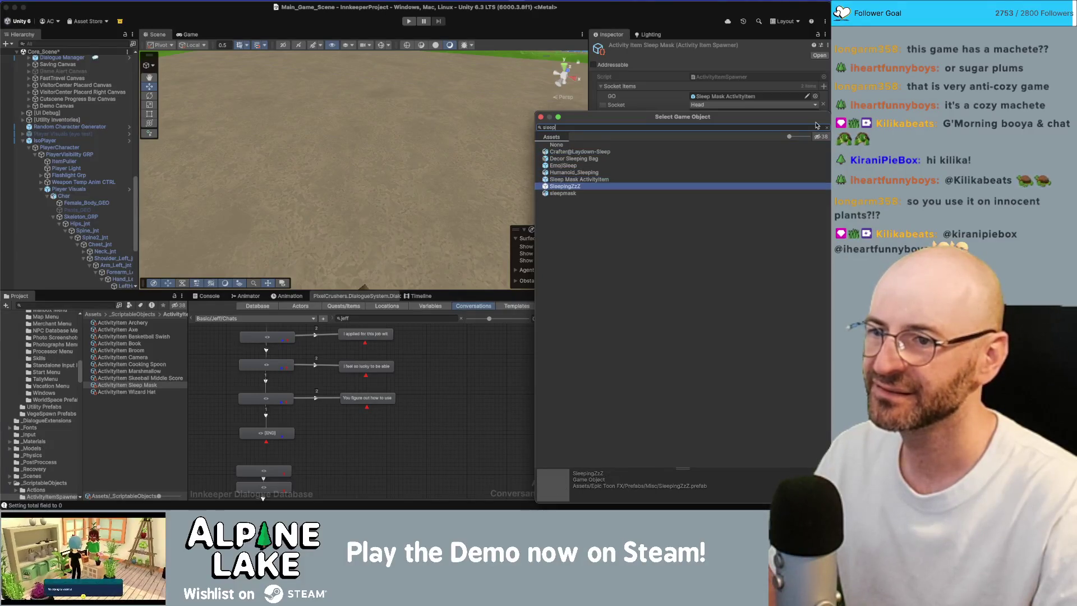
key(Return)
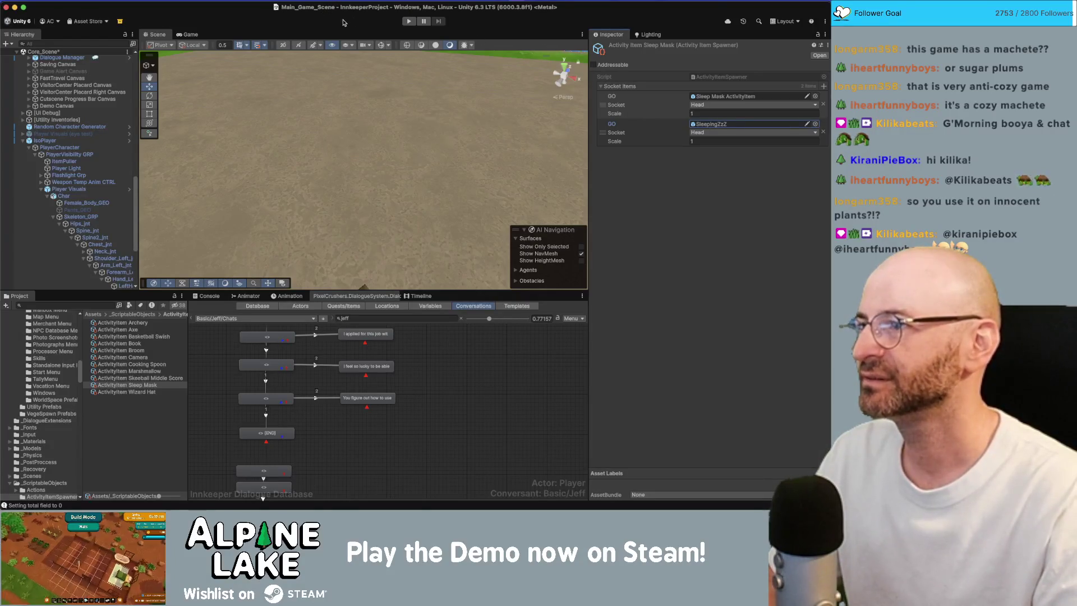
Step: Start play mode and run the character down the path past the Alpine Trail park sign
click(410, 21)
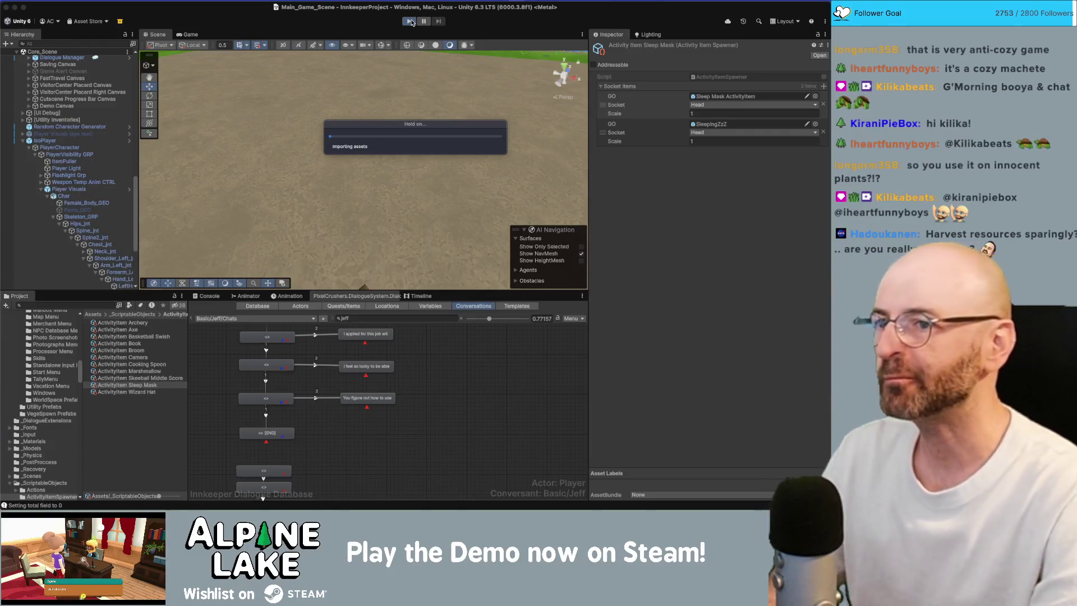
click(411, 22)
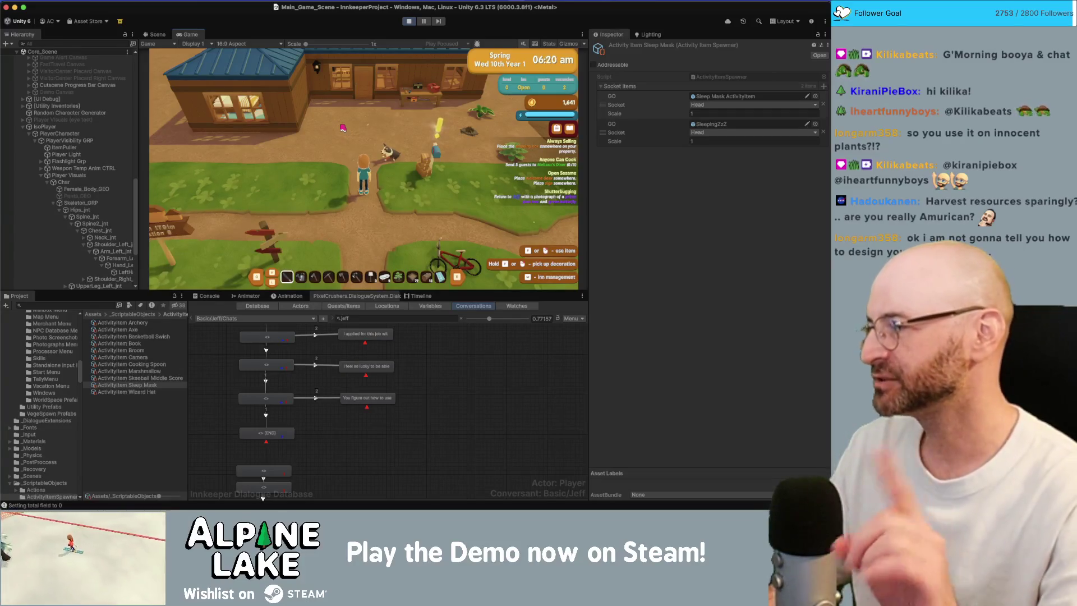
key(s)
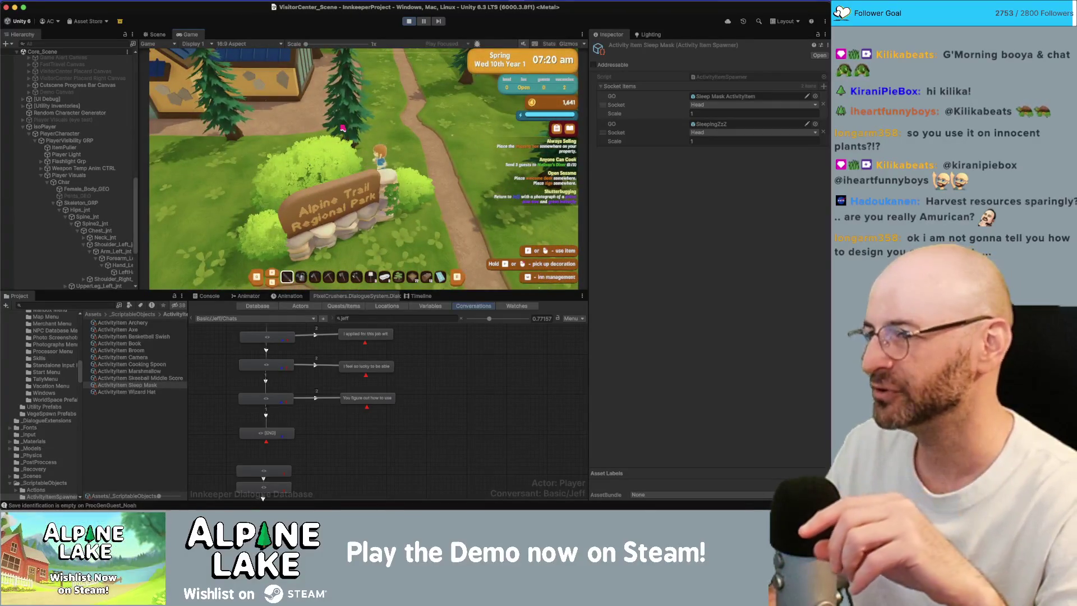
key(s)
key(a)
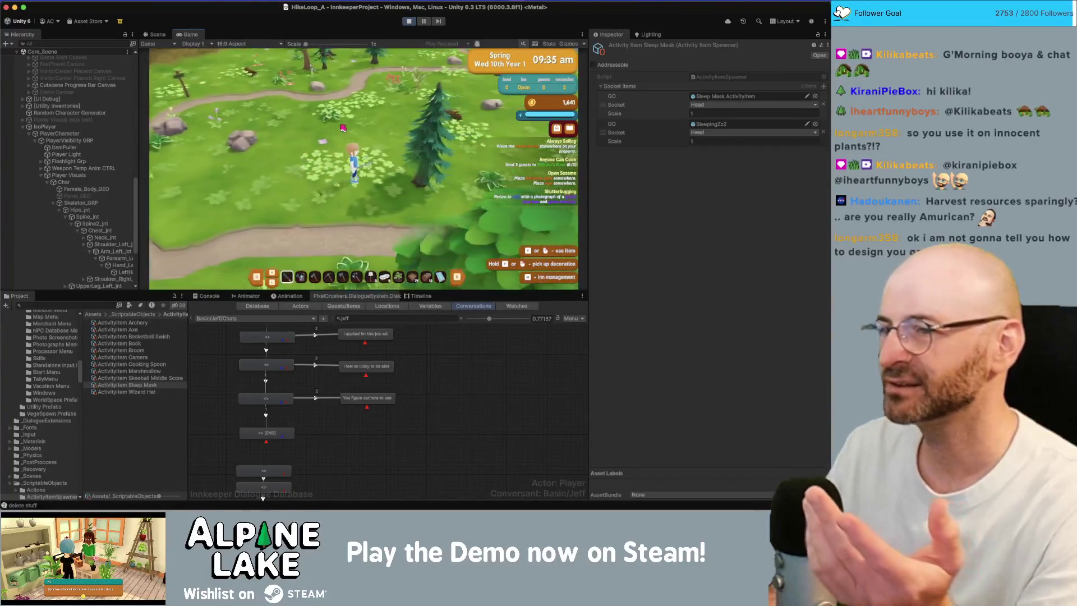
key(w)
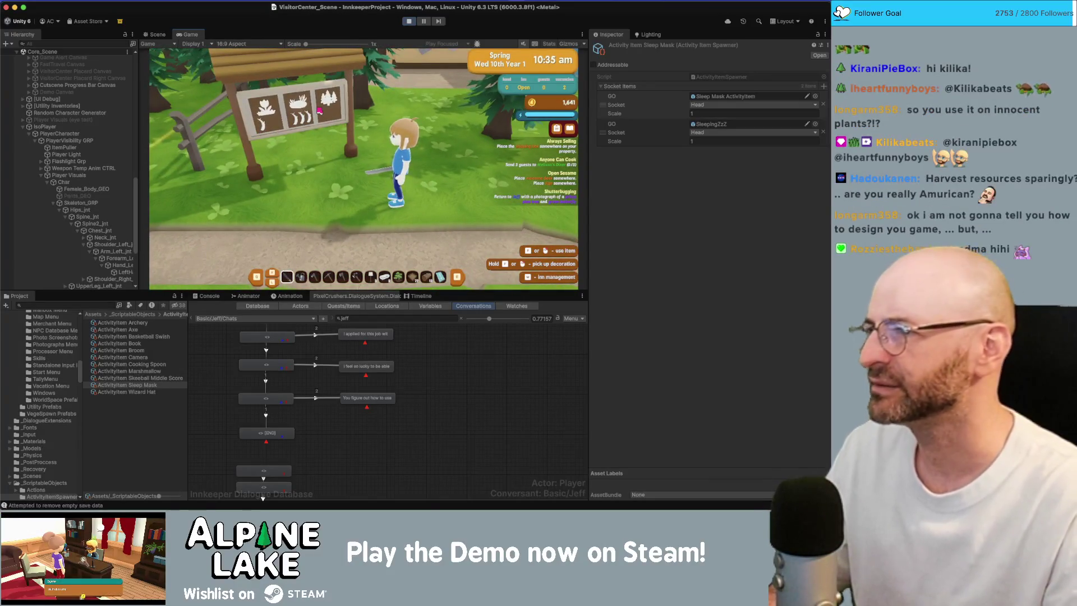
Step: Maximize the Game view and walk around the signboard toward the visitor center, then restore the layout
double_click(188, 35)
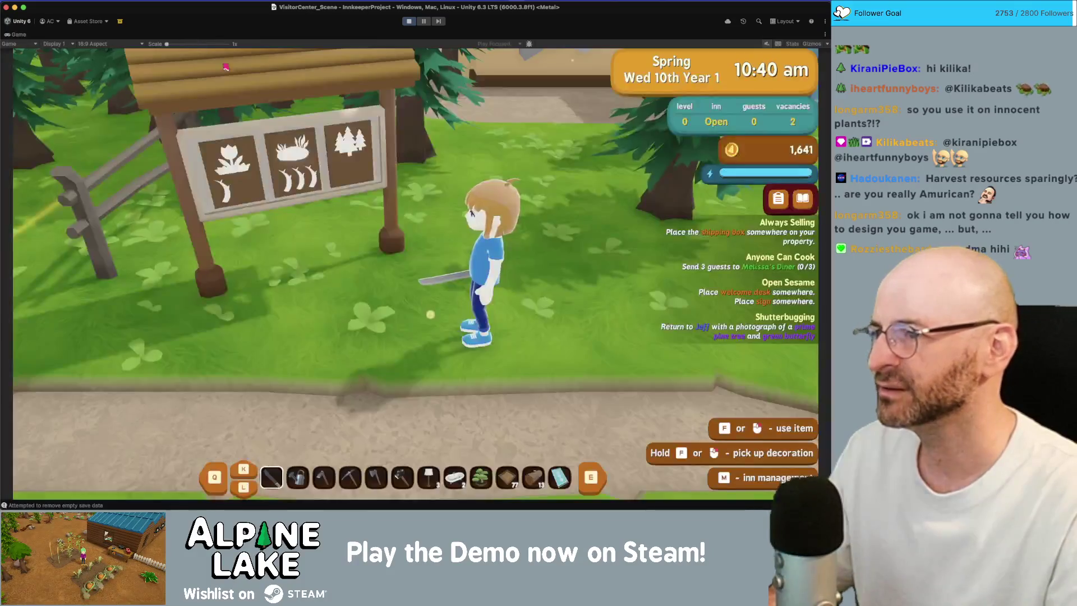
scroll(386, 172, down, 3)
key(a)
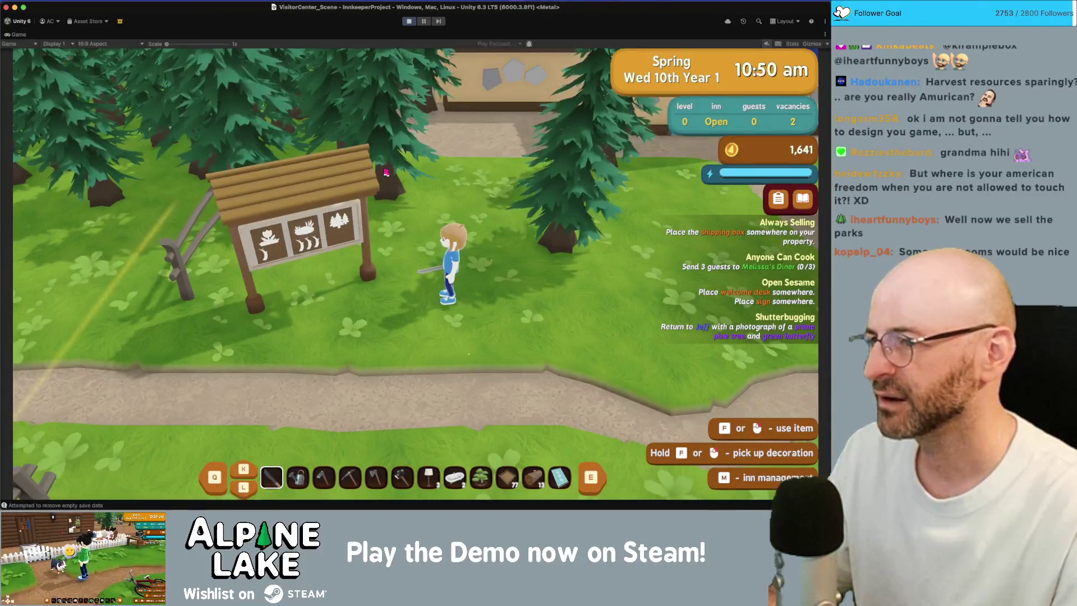
key(a)
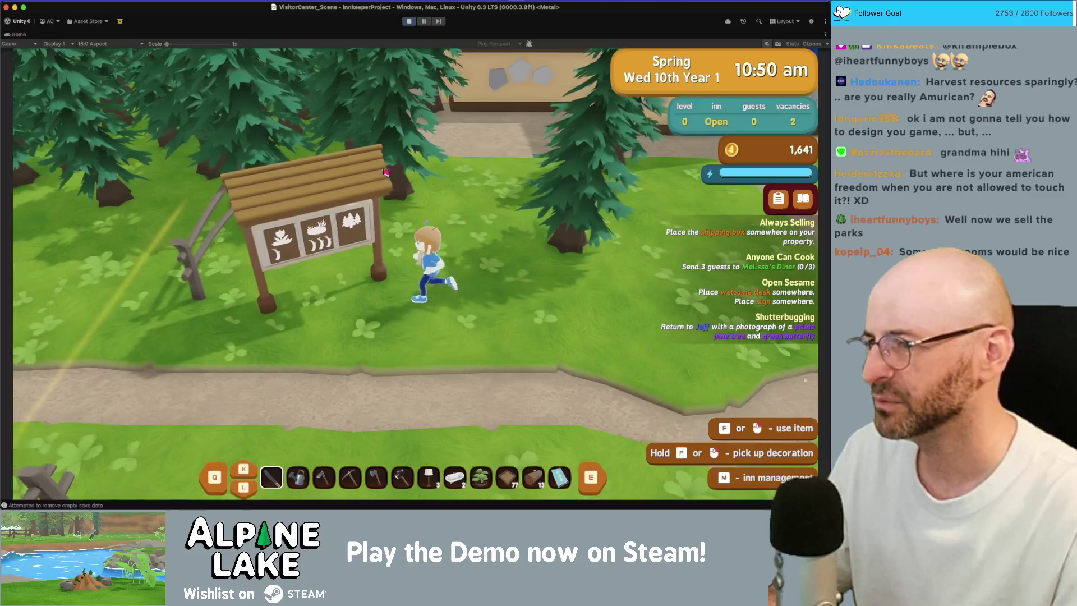
key(s)
key(a)
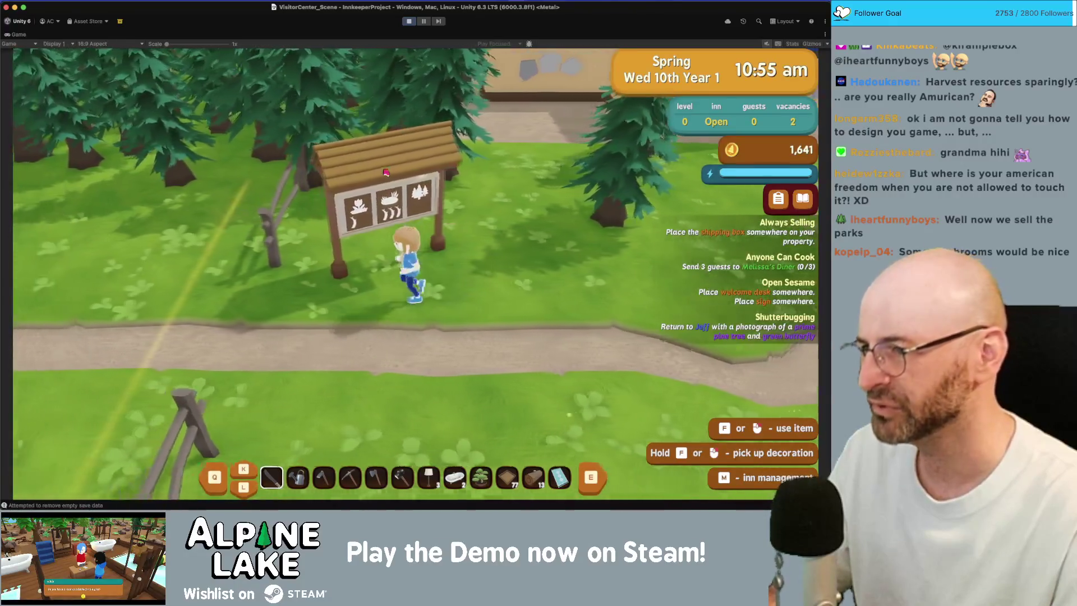
key(d)
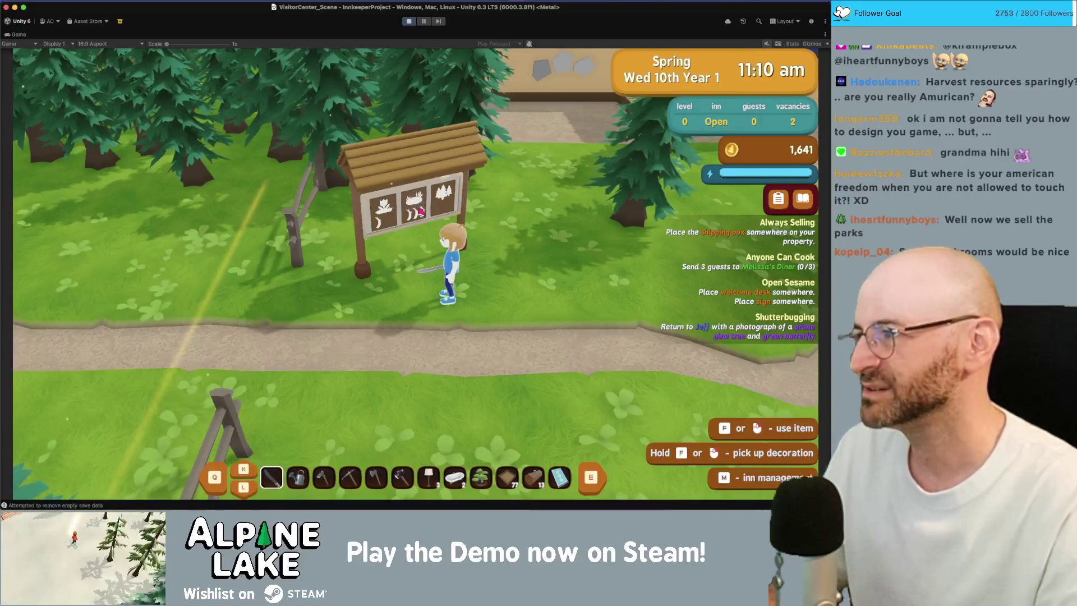
key(w)
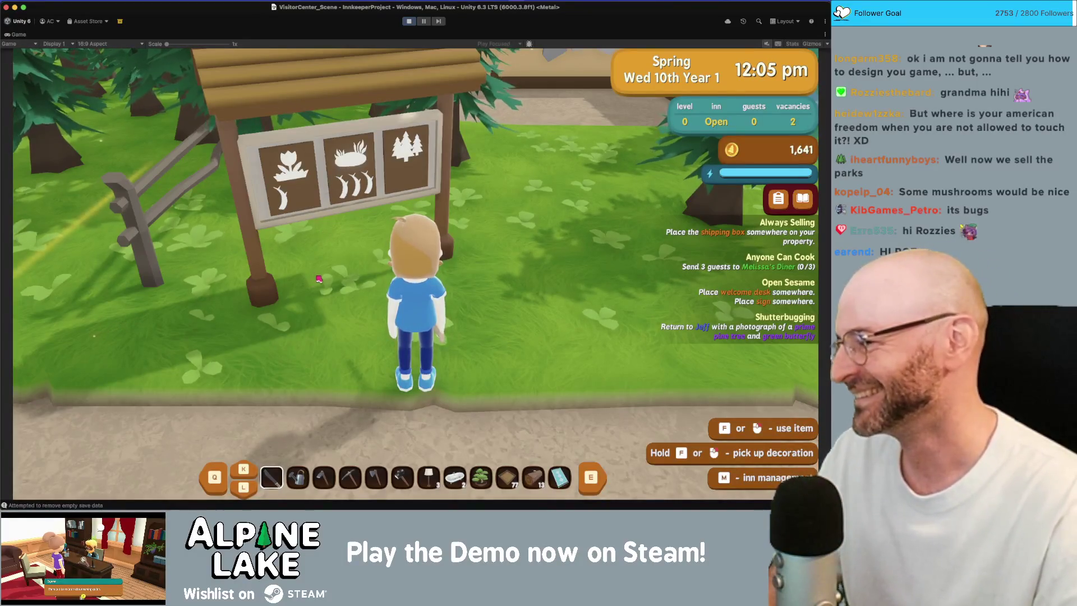
key(s)
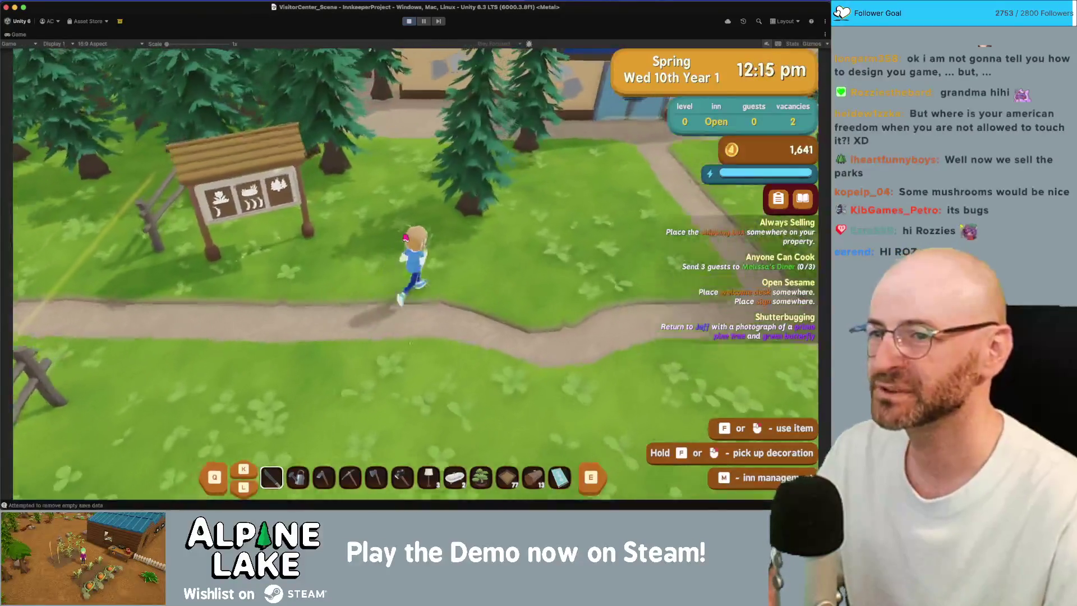
key(w)
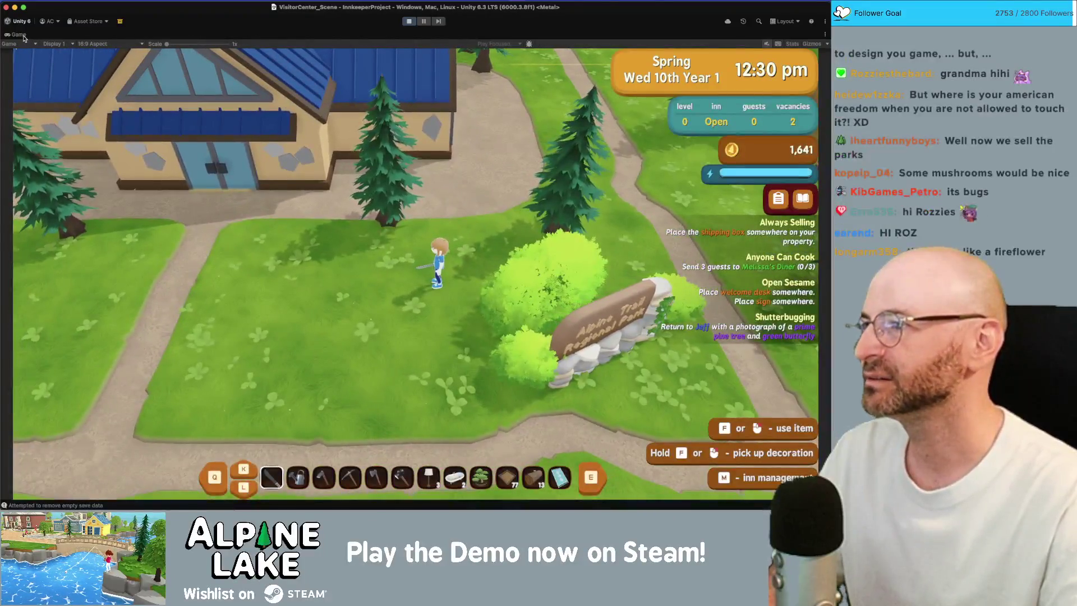
double_click(23, 38)
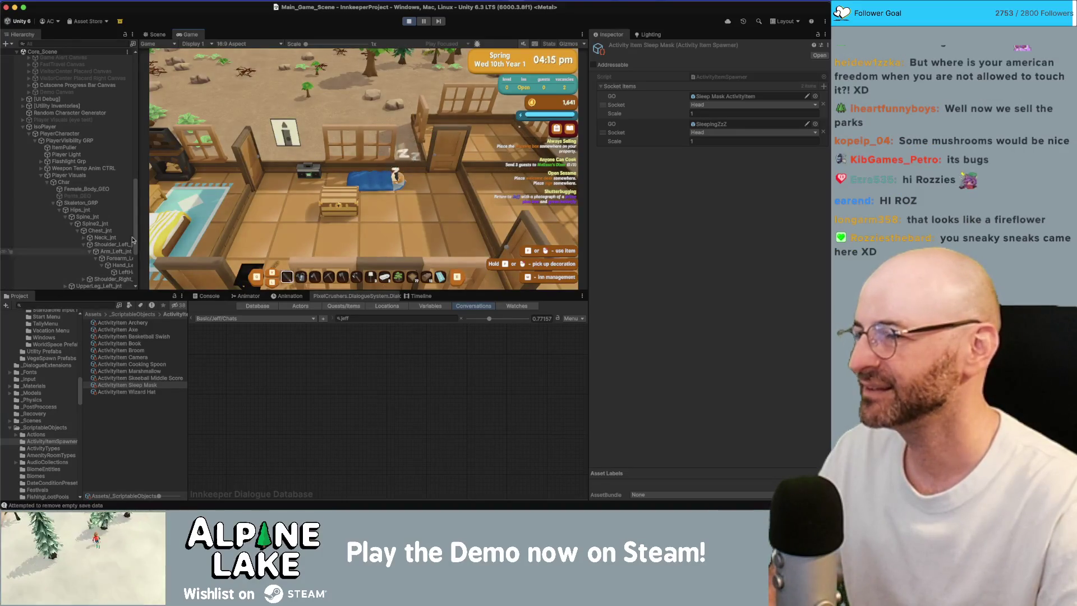
Step: Stop the play test, find SleepingZzZ through a Project search, and open the prefab
click(409, 21)
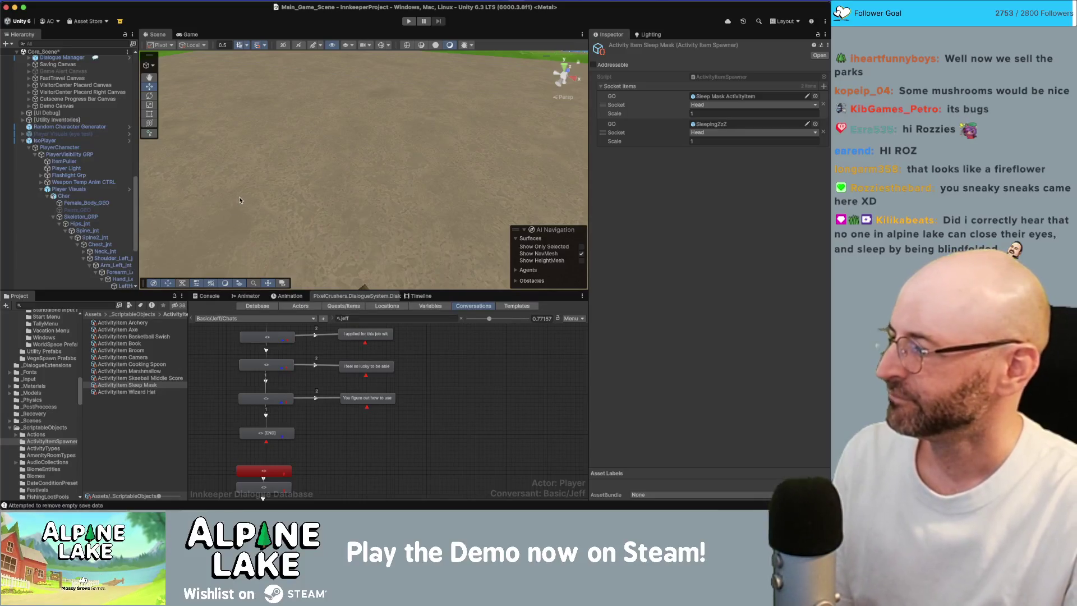
click(96, 305)
text(sleepz)
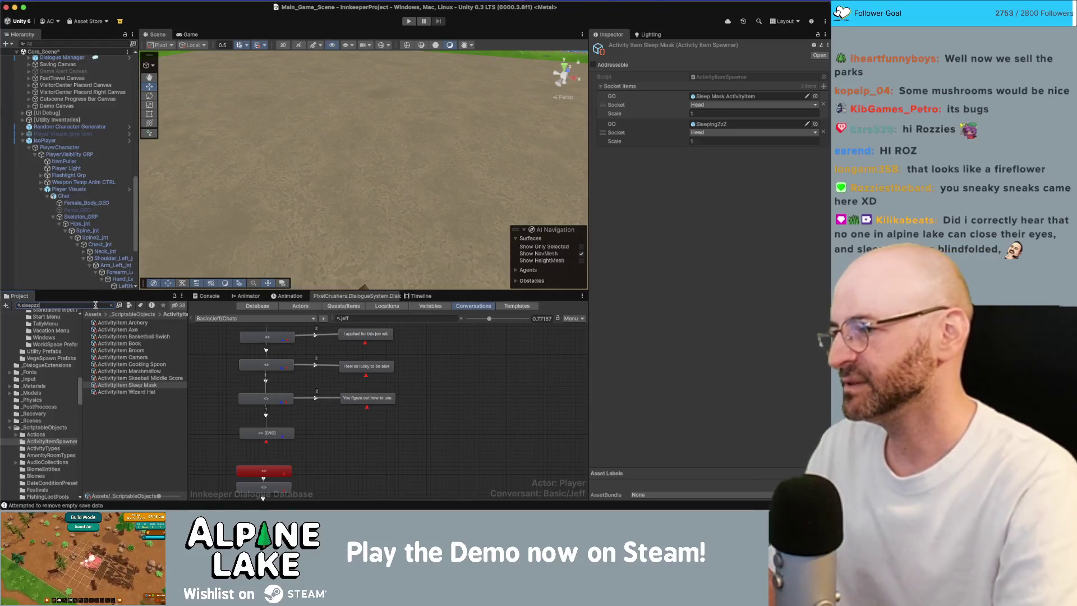
key(BackSpace)
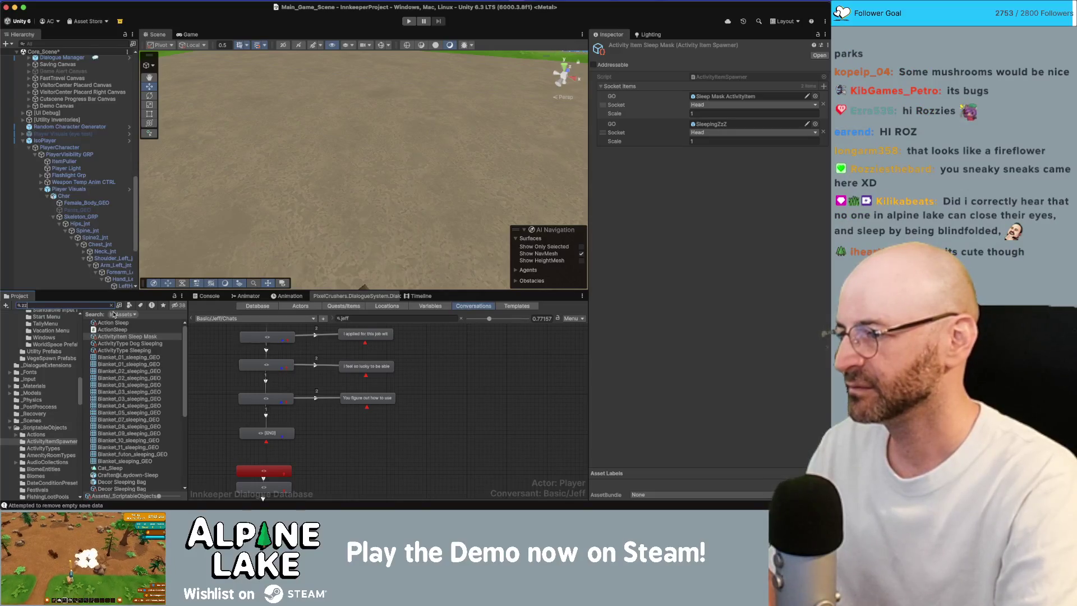
text(z)
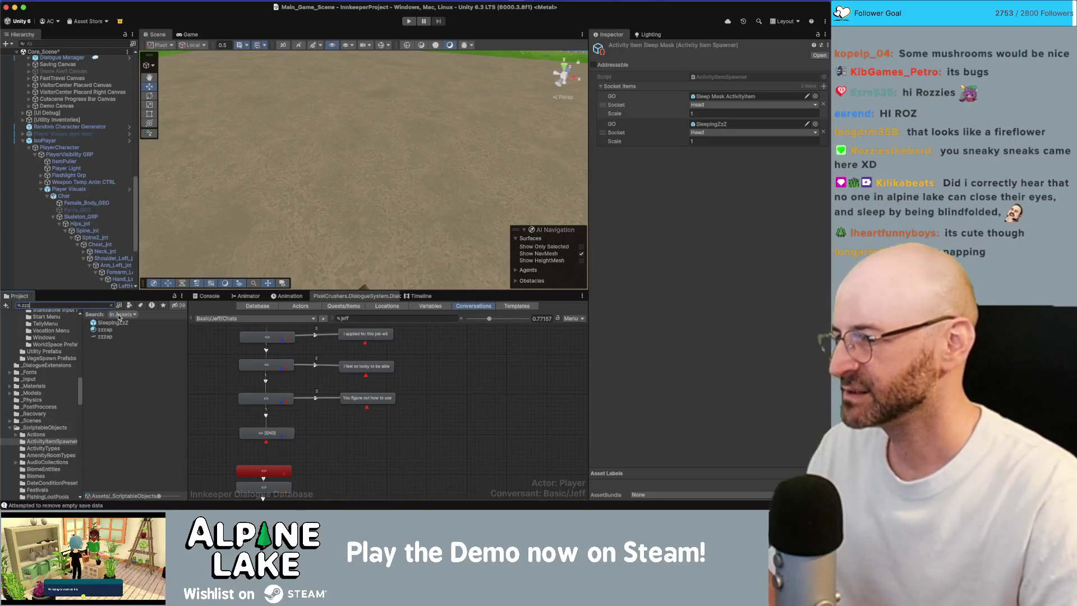
click(117, 324)
double_click(117, 324)
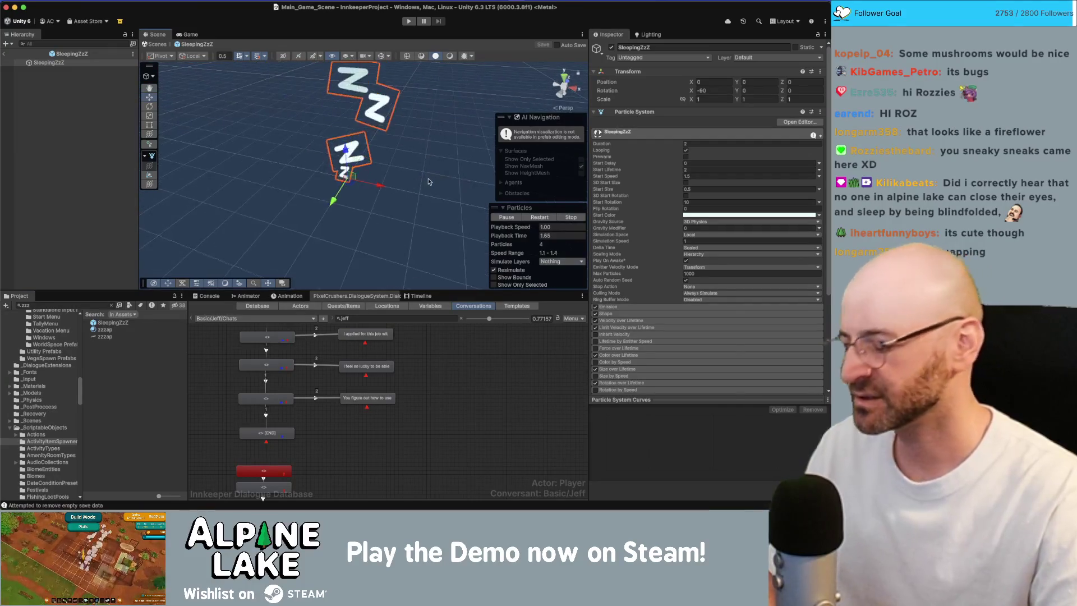
Step: Set the SleepingZzZ particle Duration to 4 and edit the Emission Rate over Time
drag(447, 163, 494, 180)
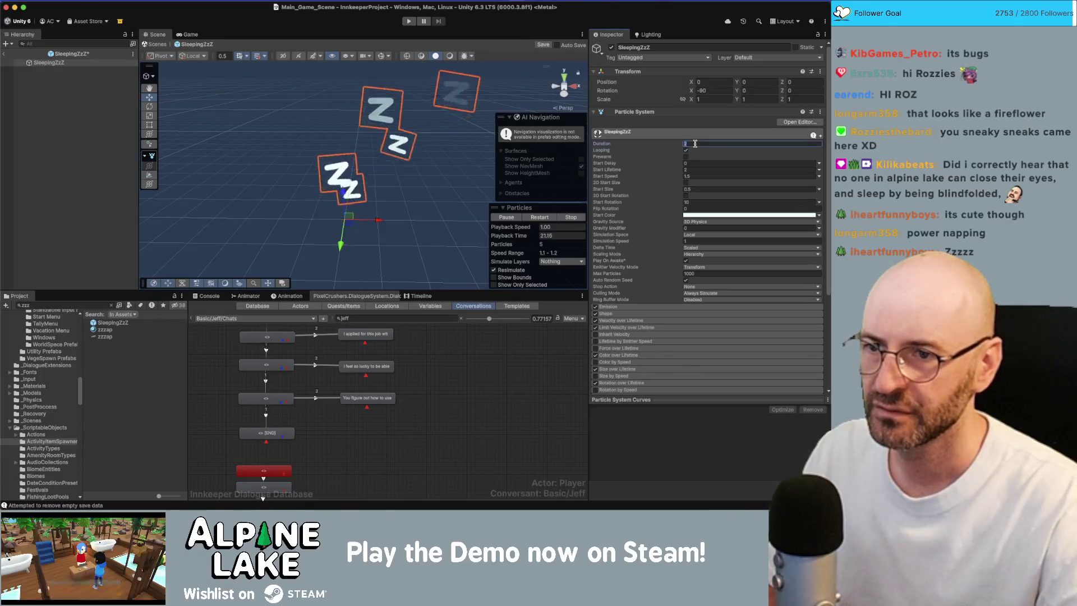
key(Tab)
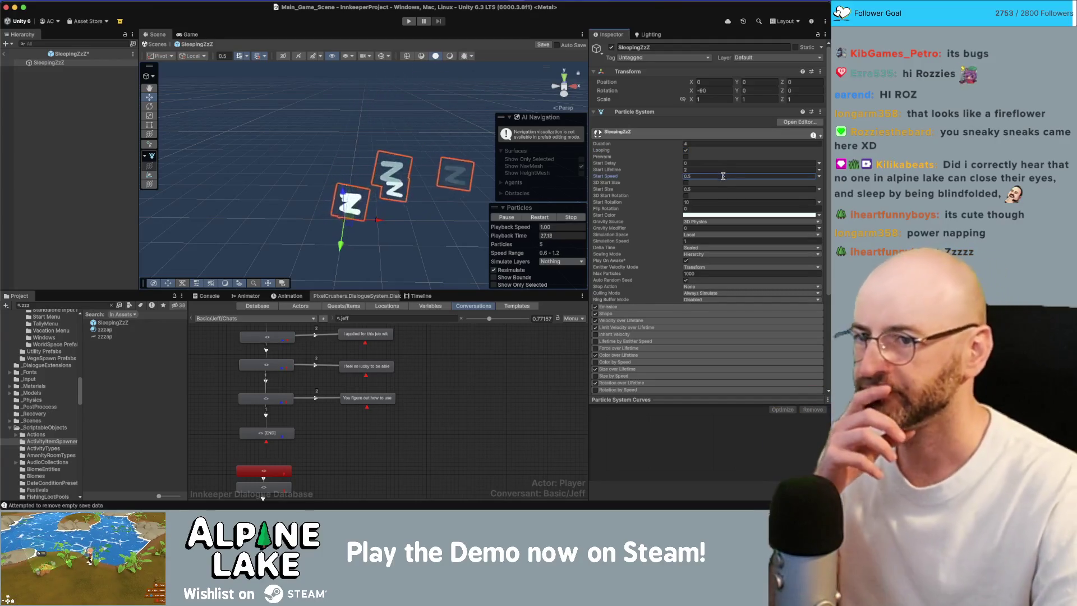
click(607, 307)
click(712, 316)
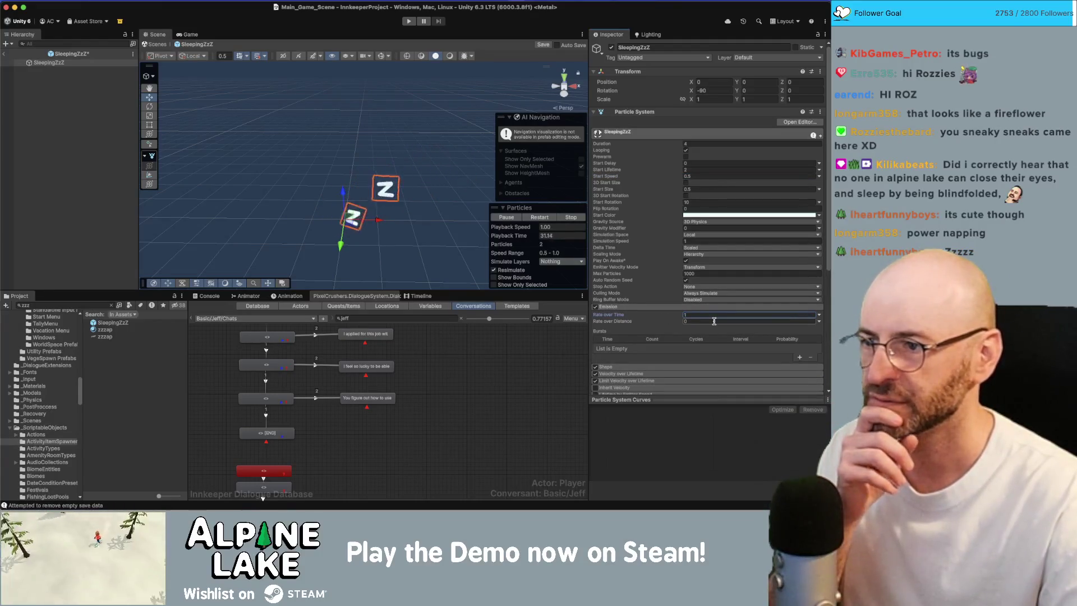
scroll(651, 318, down, 1)
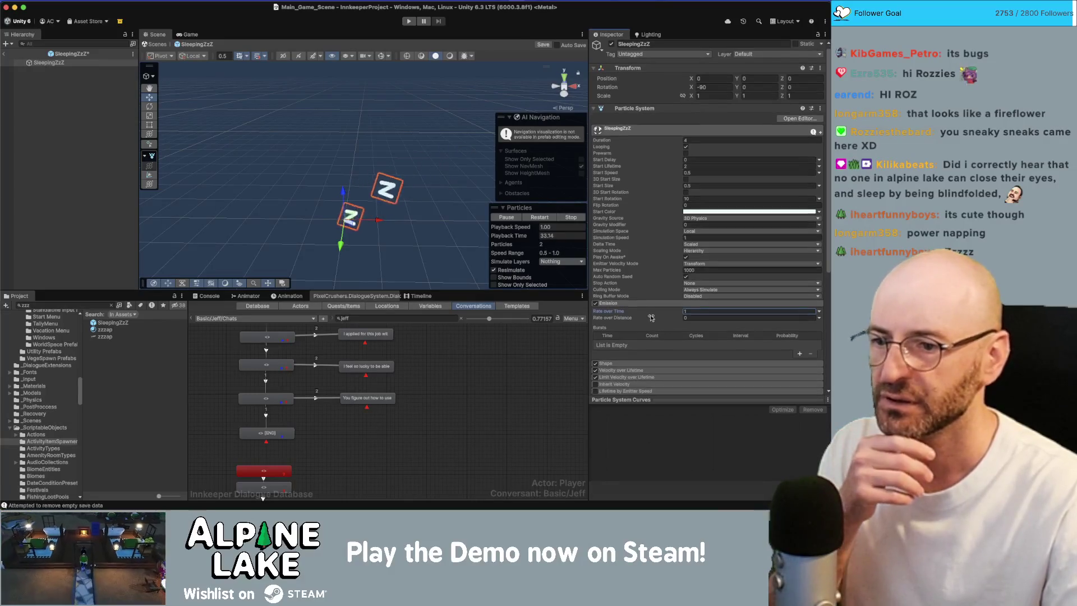
Step: Set the ZzZ particles' Start Lifetime to 4
scroll(637, 368, down, 5)
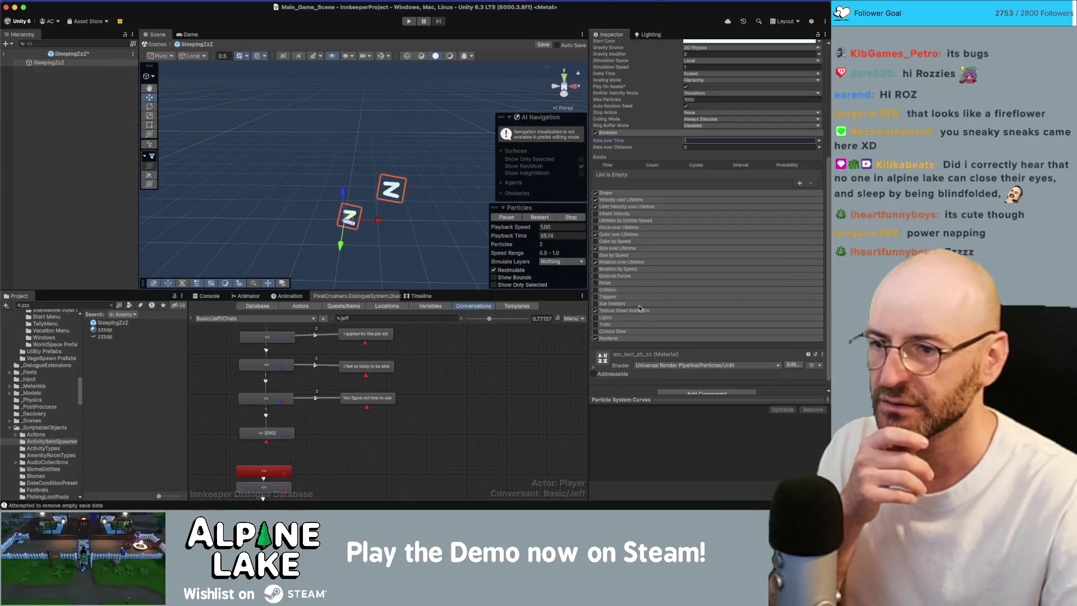
click(644, 263)
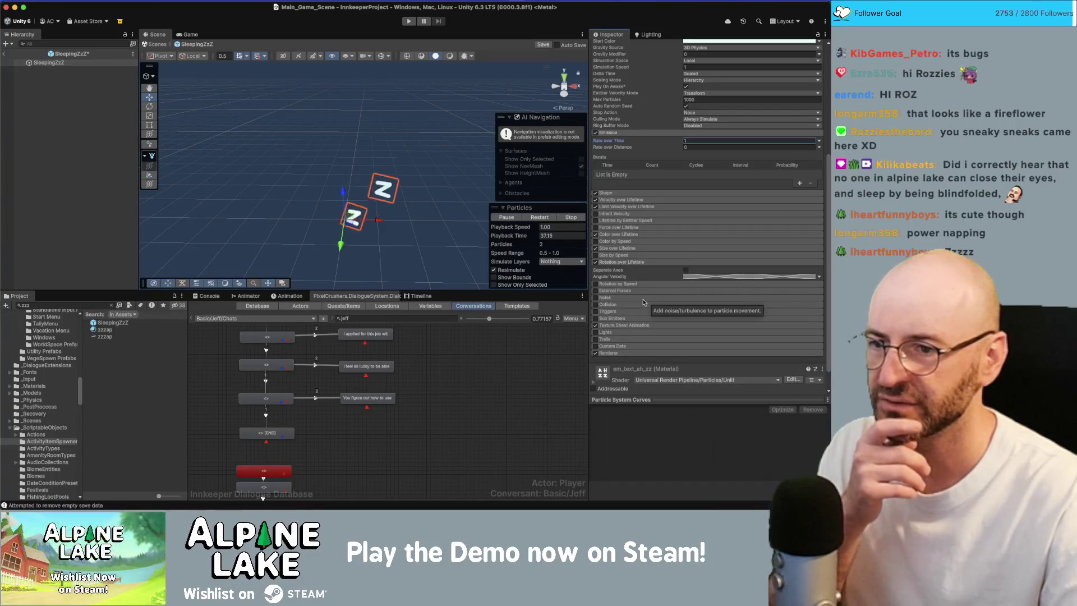
scroll(638, 264, up, 1)
scroll(668, 196, up, 1)
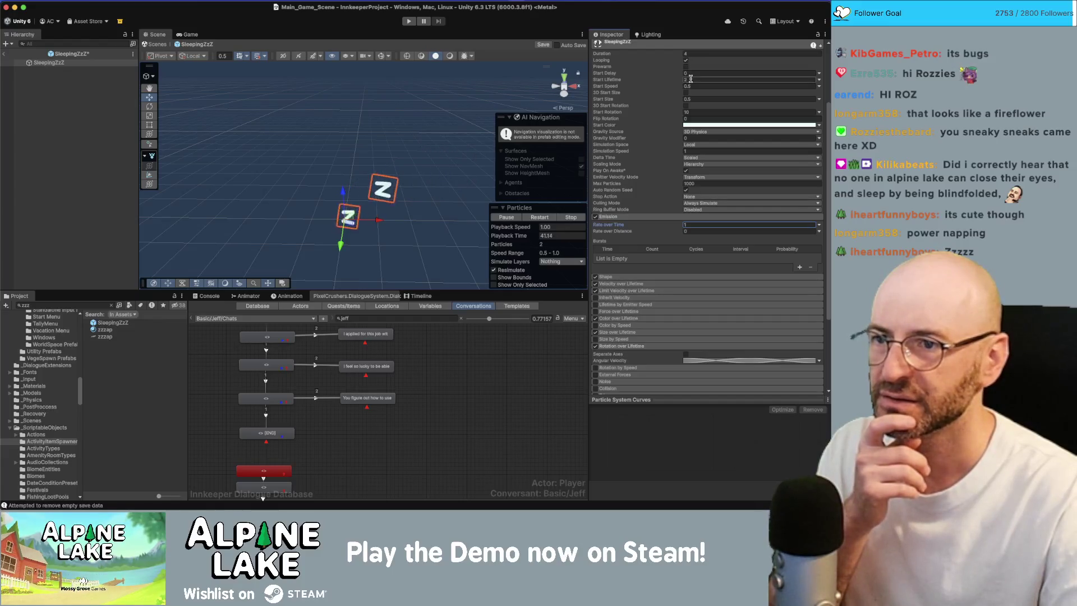
click(691, 80)
text(4)
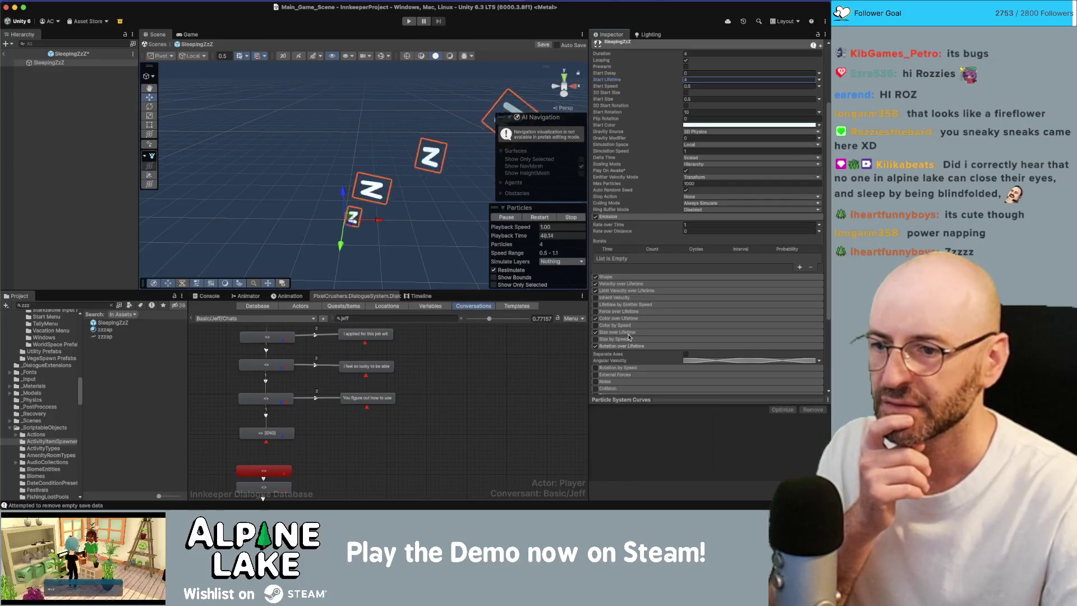
Step: Disable Rotation over Lifetime and compare Size over Lifetime on and off, leaving it enabled
click(628, 284)
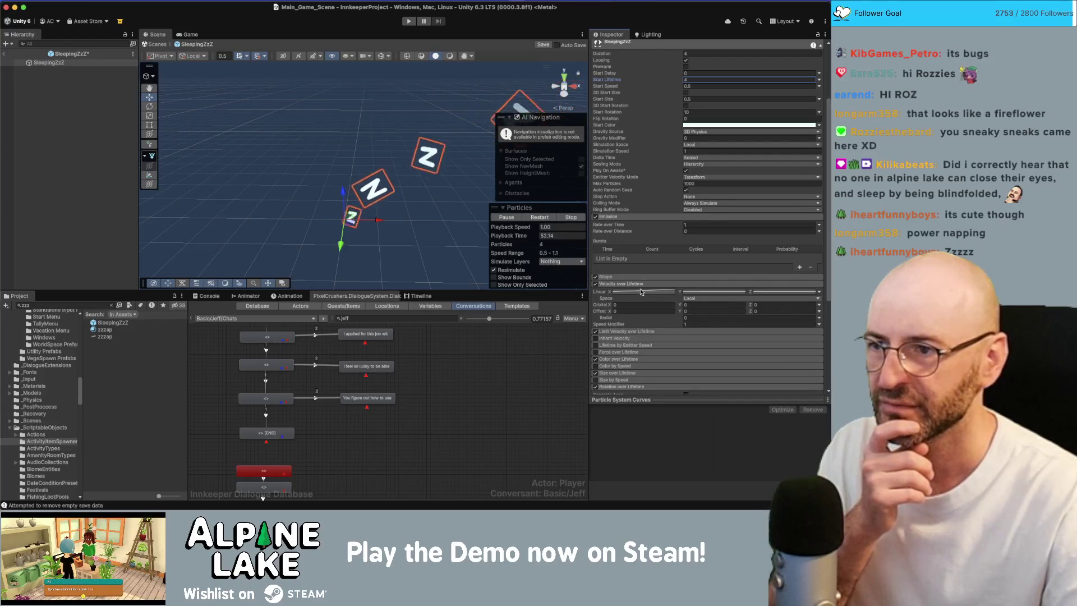
scroll(424, 216, down, 3)
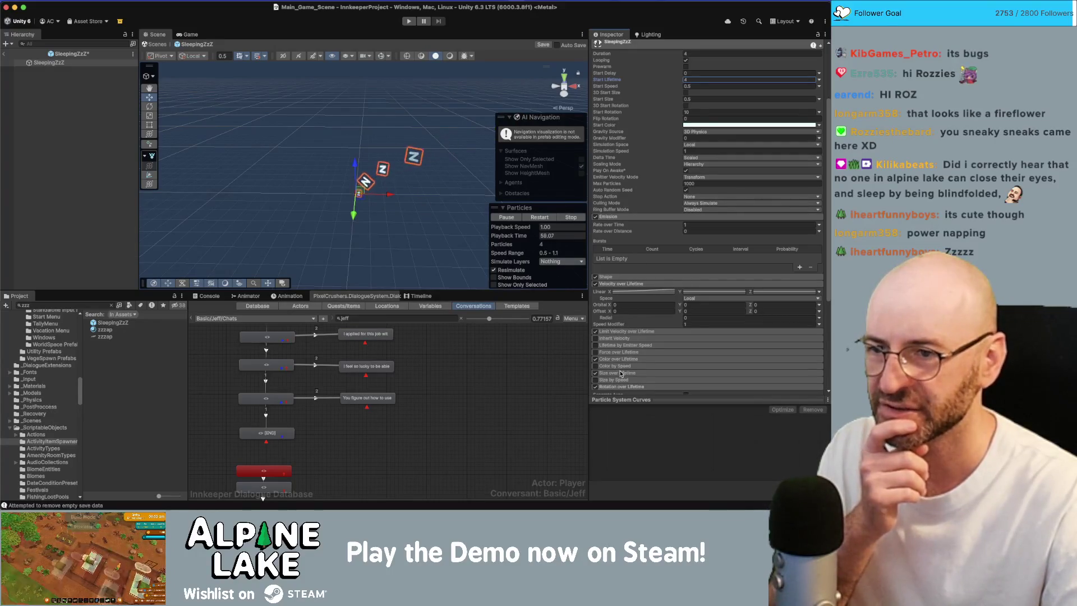
scroll(621, 355, down, 2)
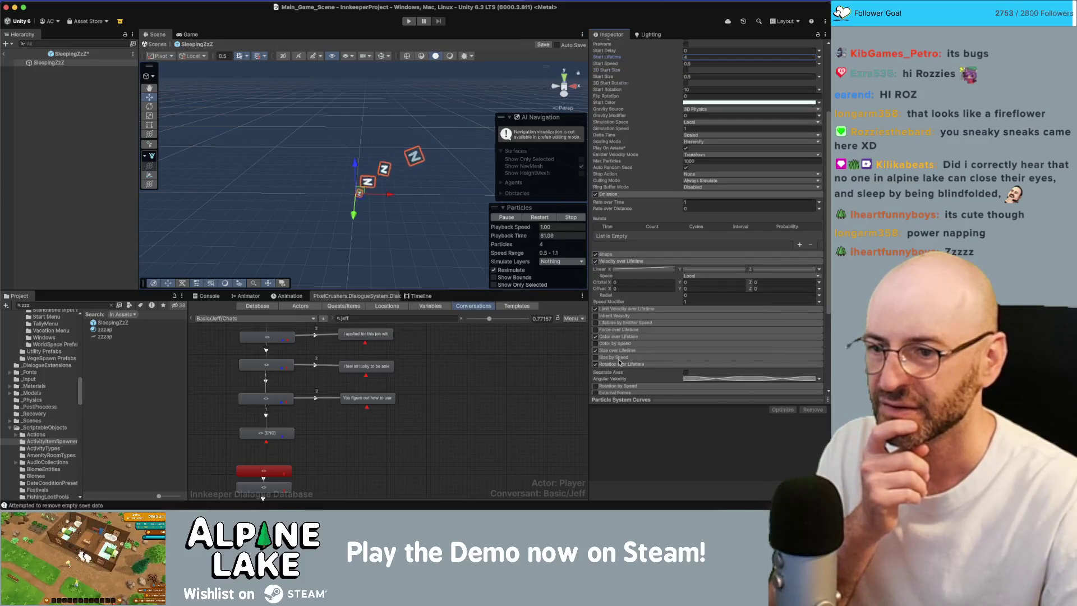
click(702, 380)
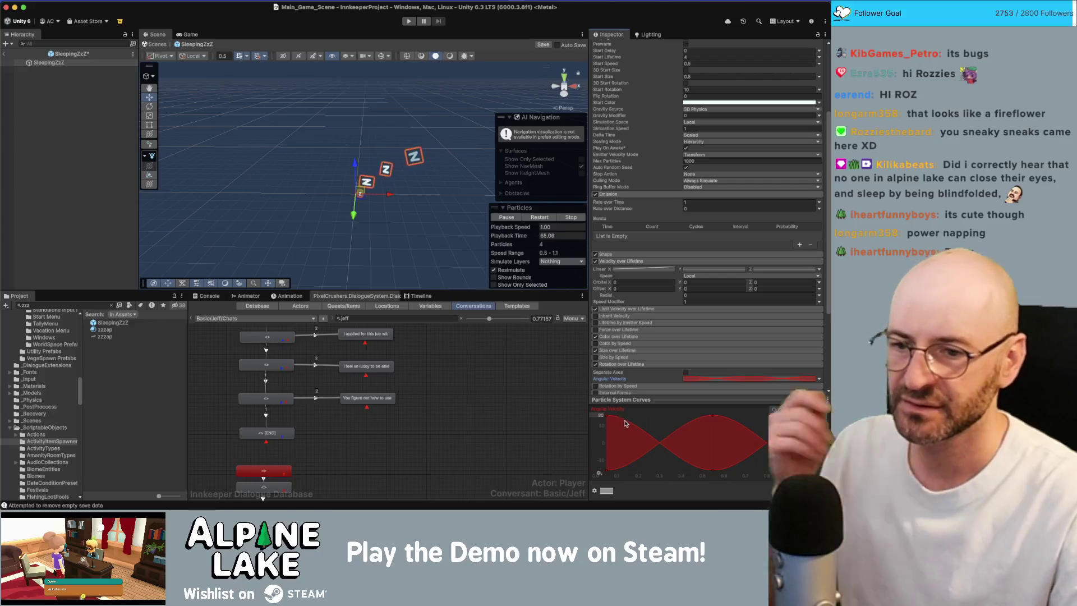
click(596, 365)
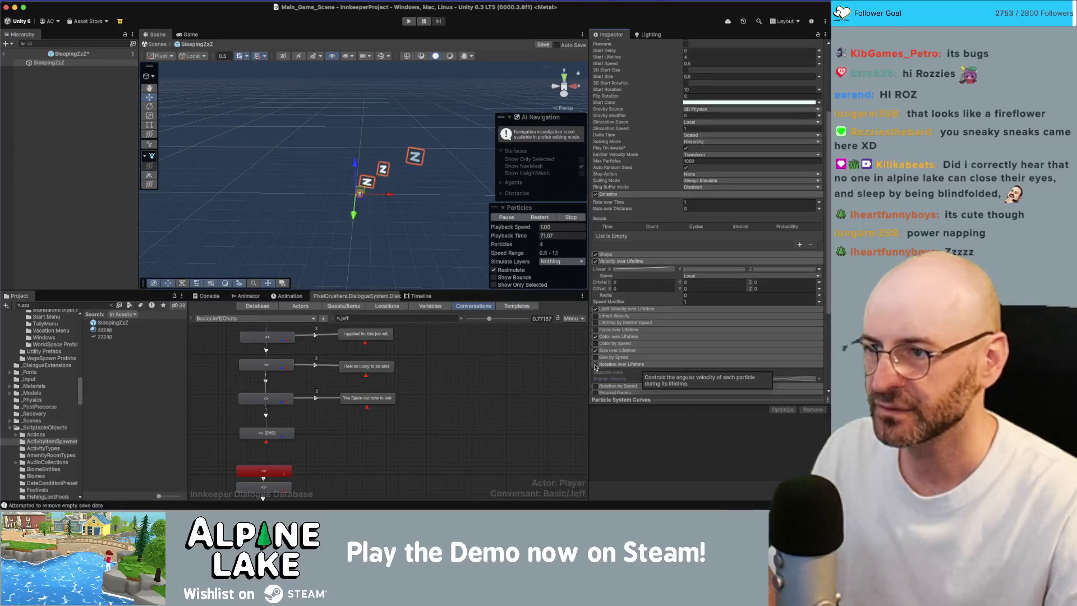
click(620, 350)
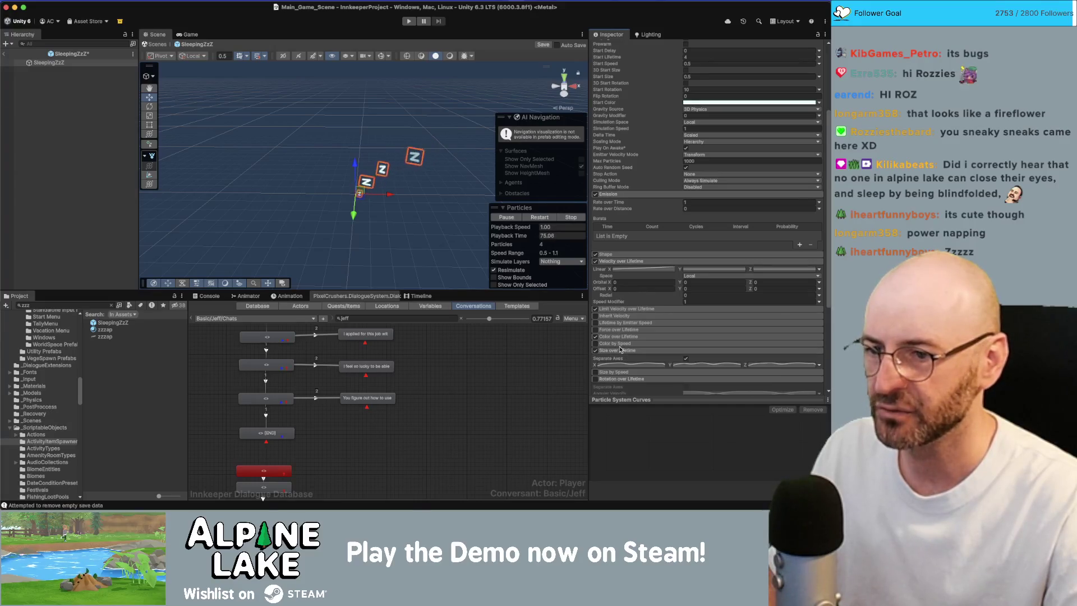
click(596, 351)
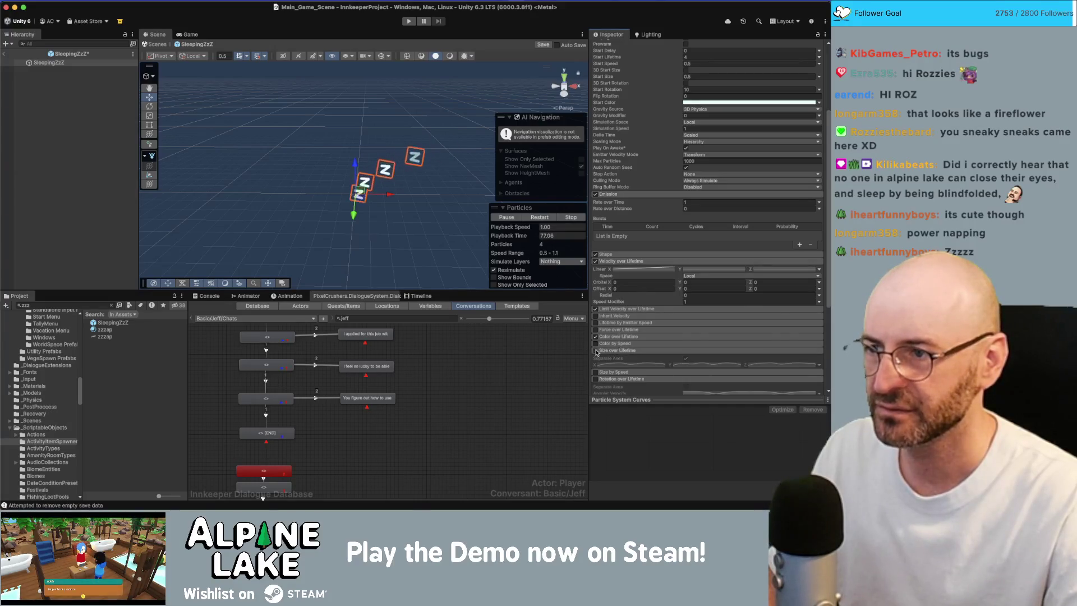
click(596, 351)
click(596, 351)
click(597, 352)
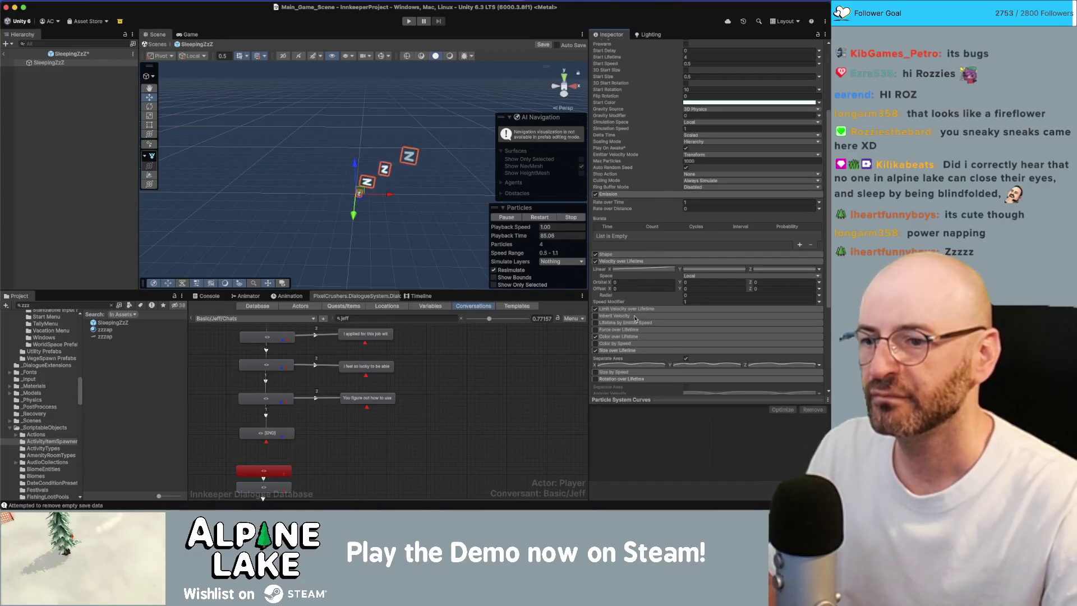
Step: Enable Color over Lifetime and bring up its gradient in the Gradient Editor
click(648, 337)
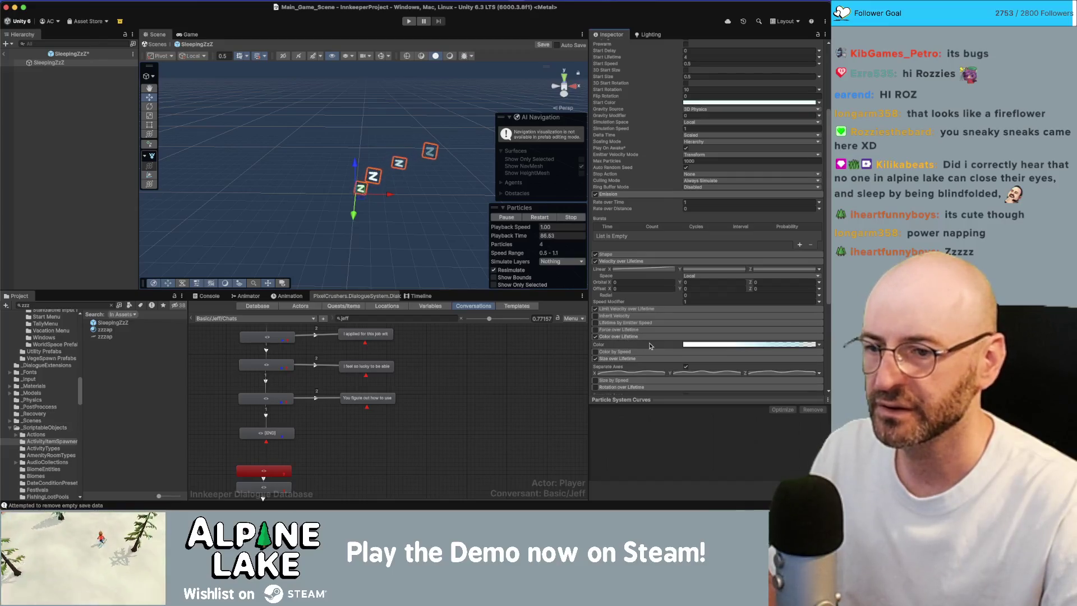
click(698, 345)
drag(428, 124, 628, 119)
Step: Replace the middle white colour key with an alpha key at about 18% and set the gradient to Blend (Perceptual)
drag(571, 168, 572, 182)
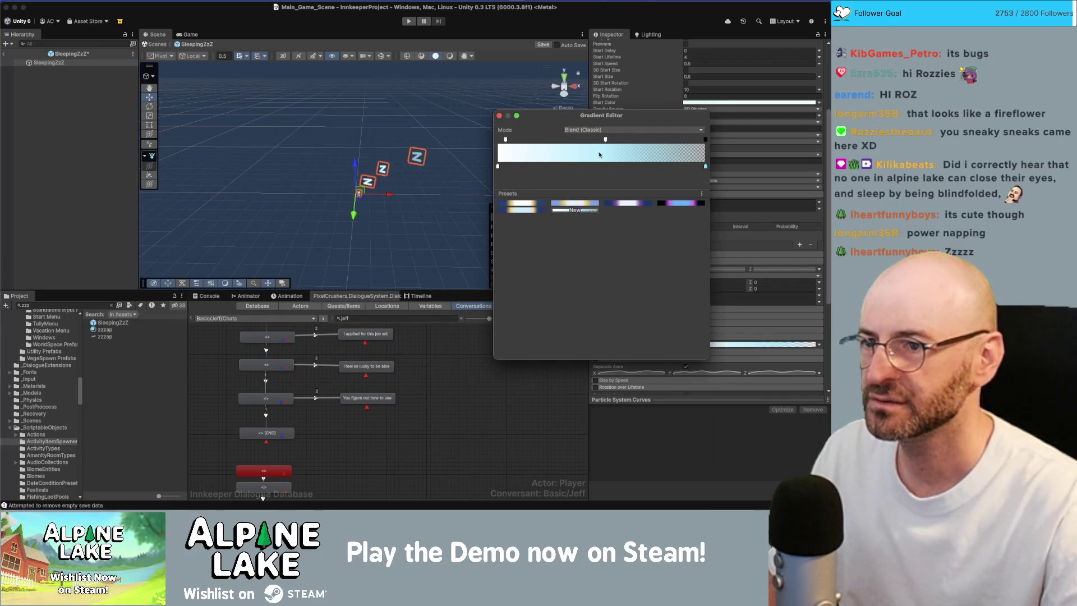
click(604, 138)
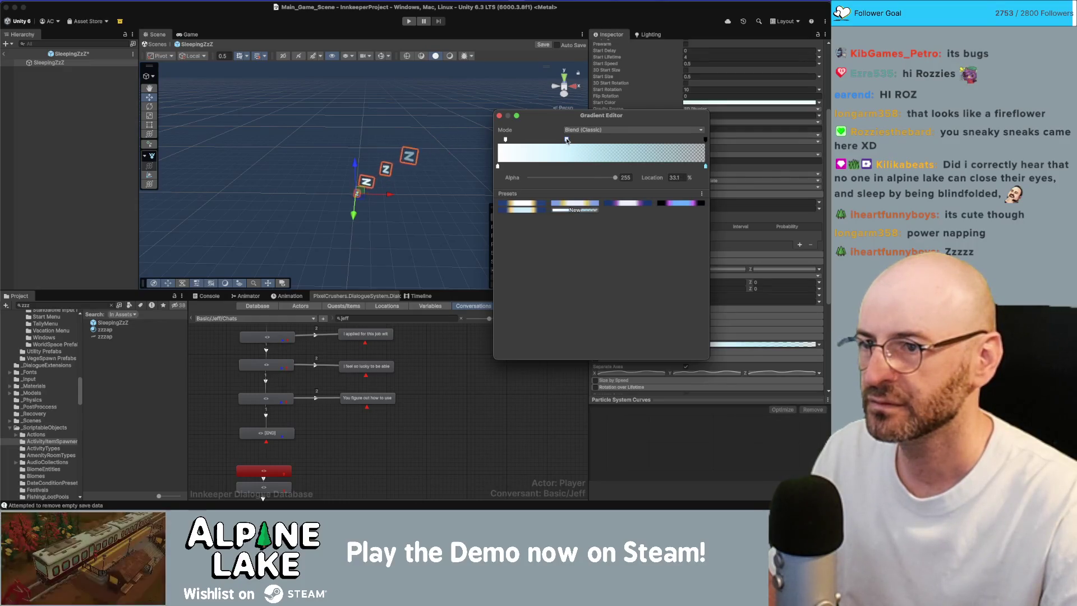
drag(557, 141, 534, 139)
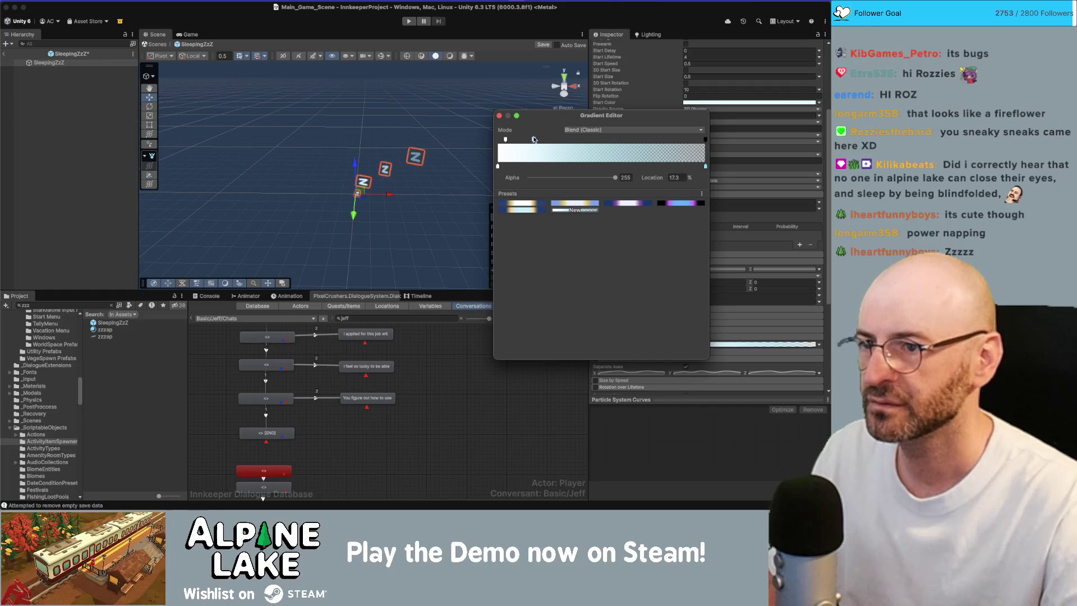
click(568, 132)
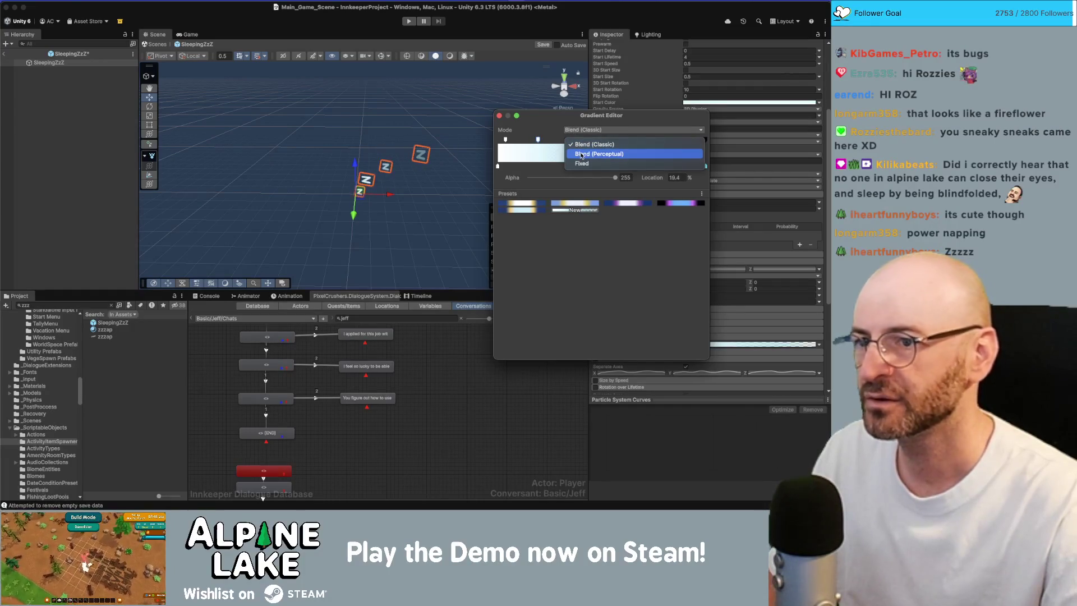
click(581, 153)
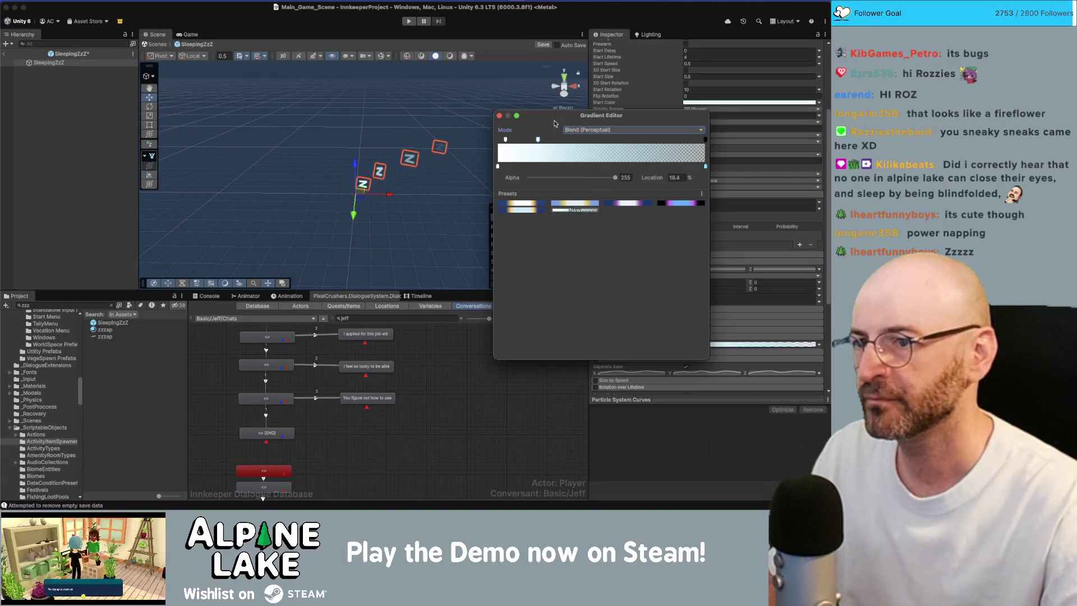
click(499, 116)
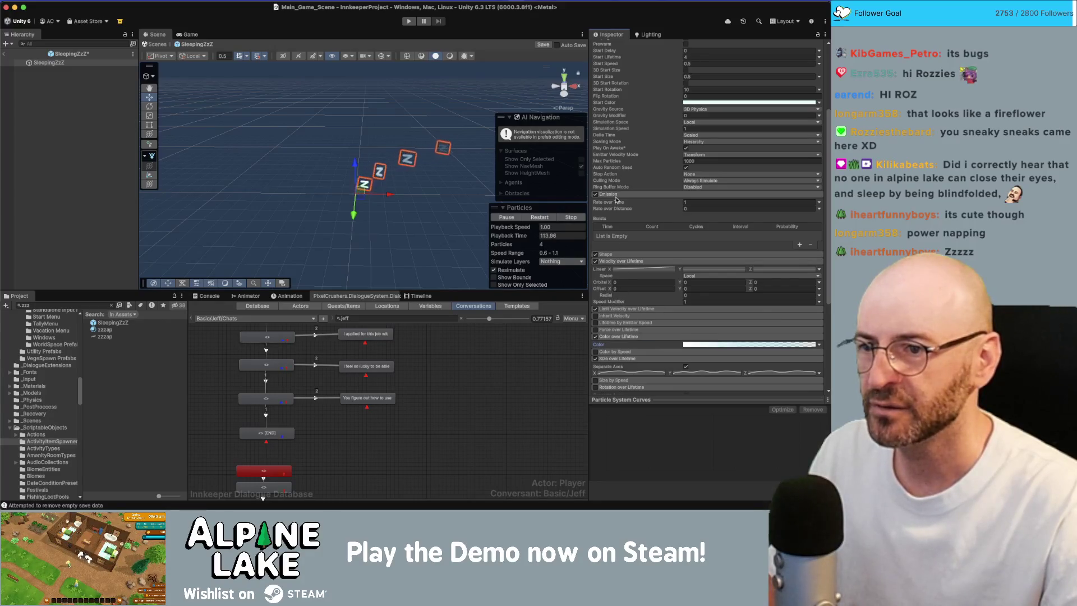
Step: Adjust the Arc Speed in the ZzZ particles' emission Shape settings
click(623, 255)
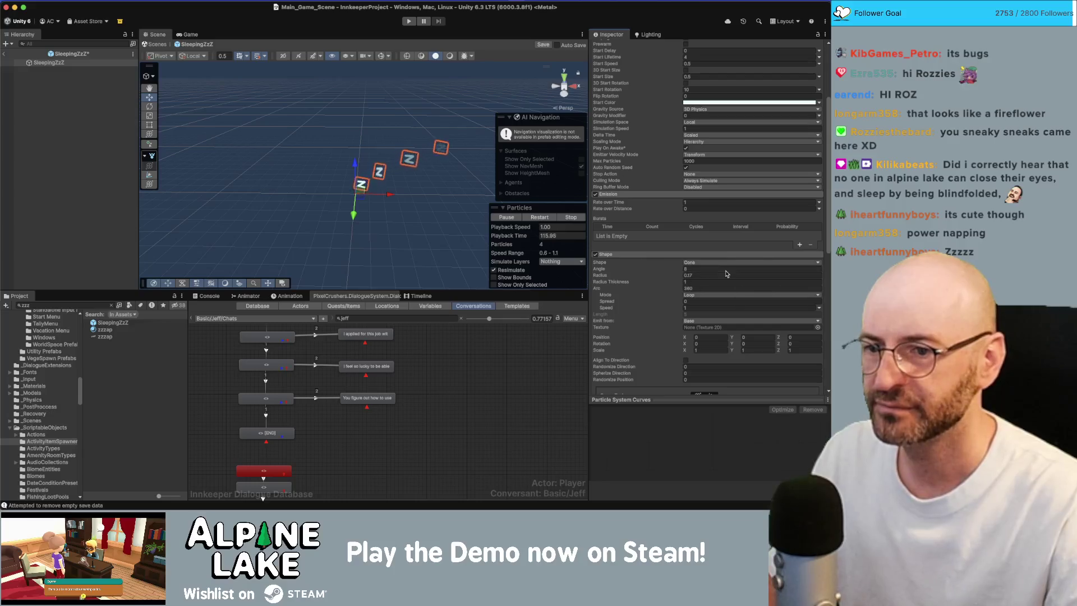
scroll(667, 331, down, 2)
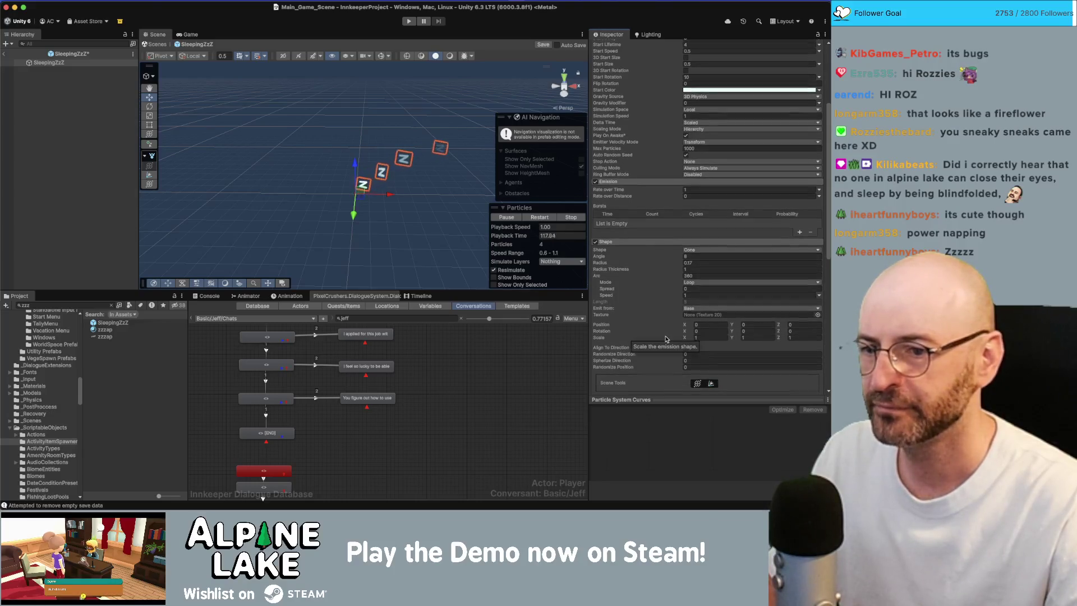
click(726, 287)
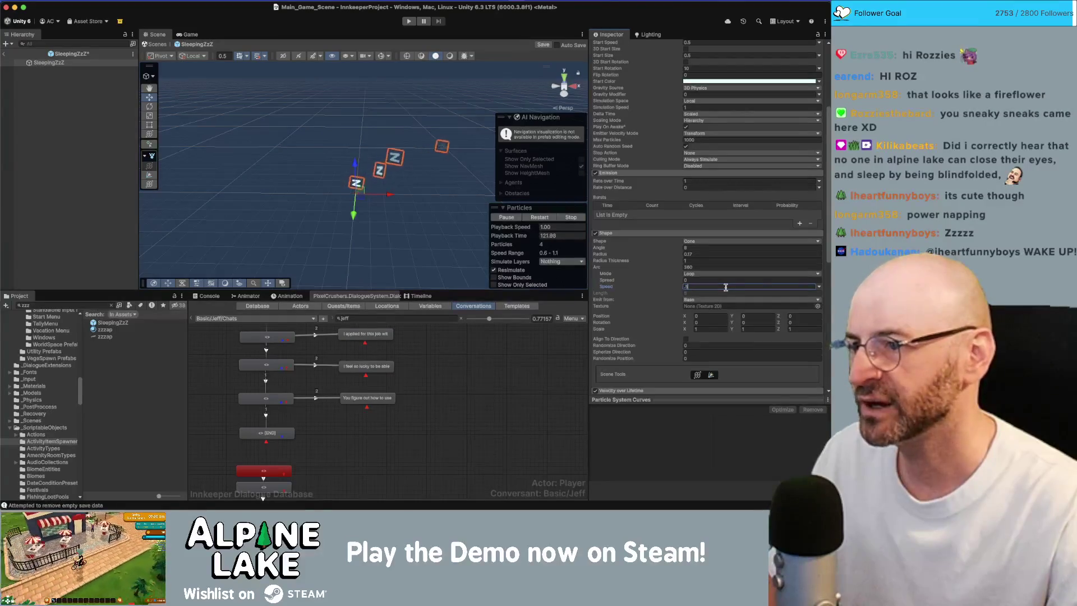
click(636, 233)
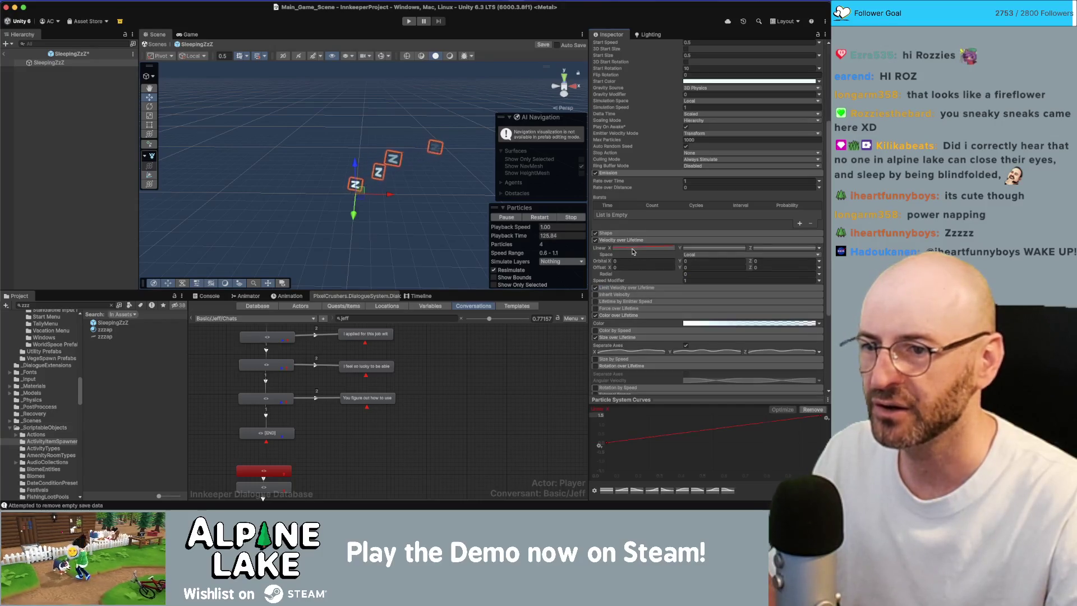
Step: Lower the end key of the Velocity over Lifetime Linear X curve to 0.61
click(632, 249)
drag(824, 418, 824, 432)
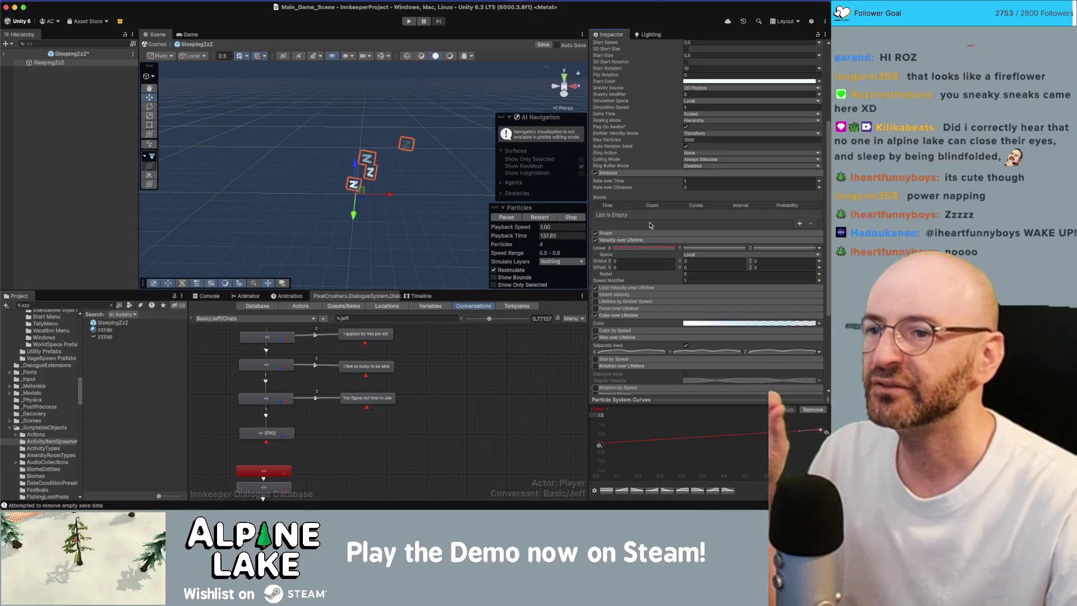
scroll(654, 231, up, 5)
mouse_move(676, 225)
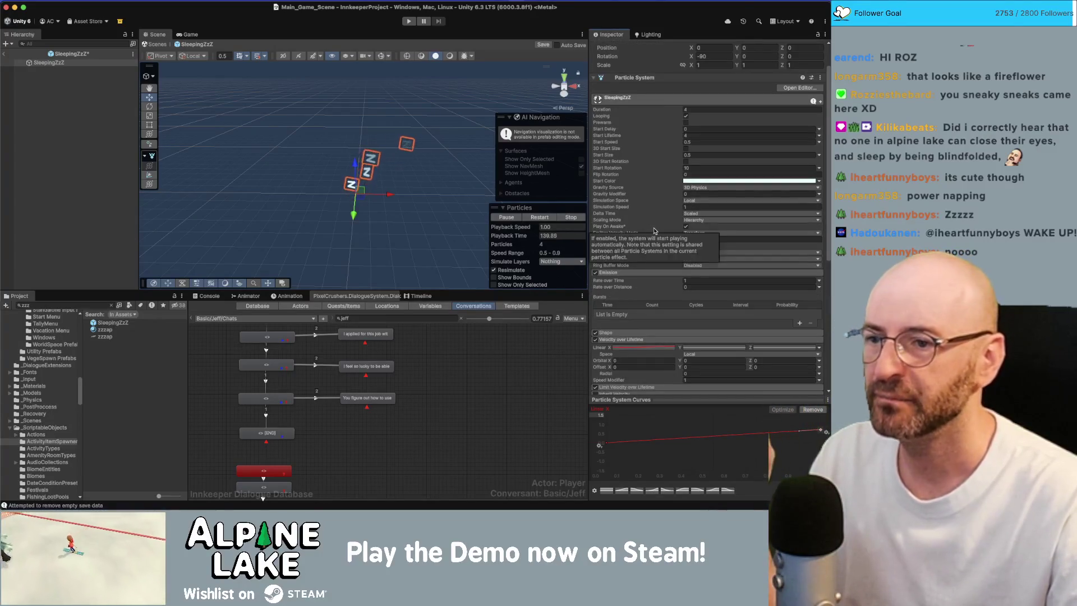
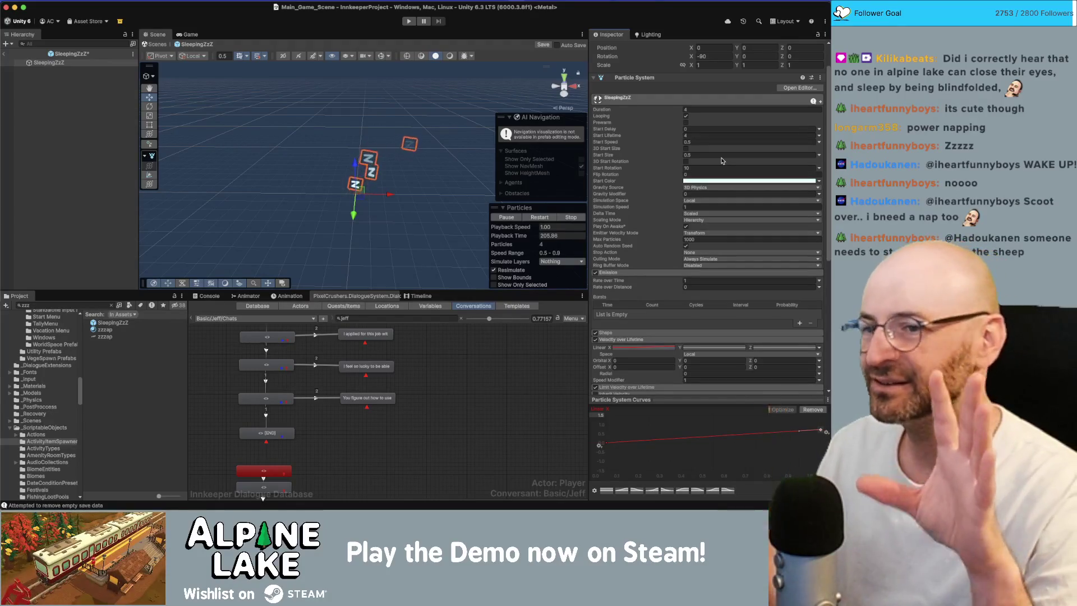
Step: Set SleepingZzZ Simulation Space to World and Delta Time to Unscaled, then reselect it to restart the preview
click(702, 200)
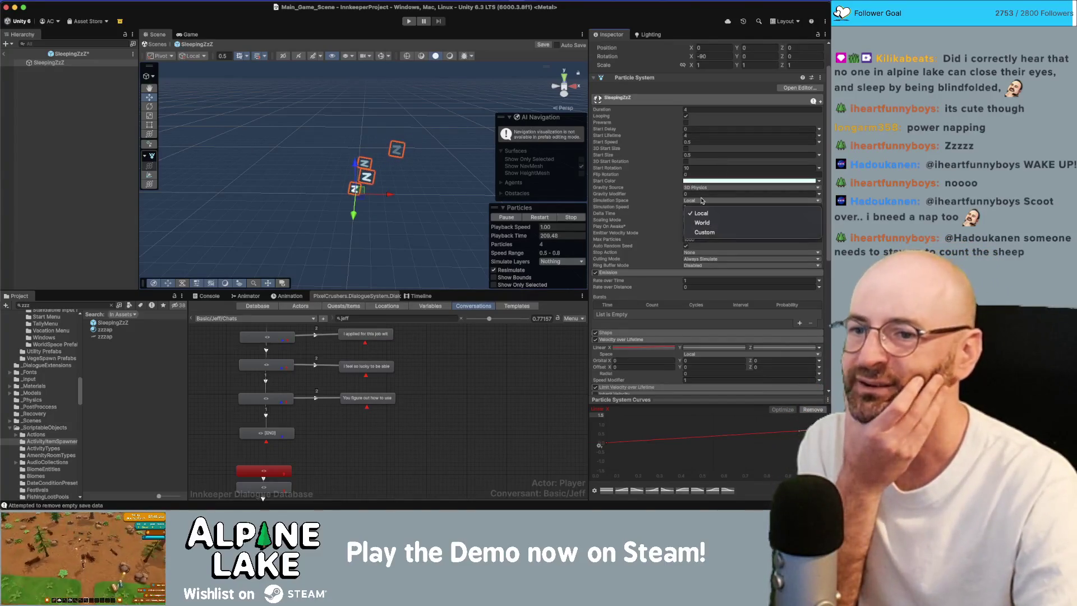
click(702, 201)
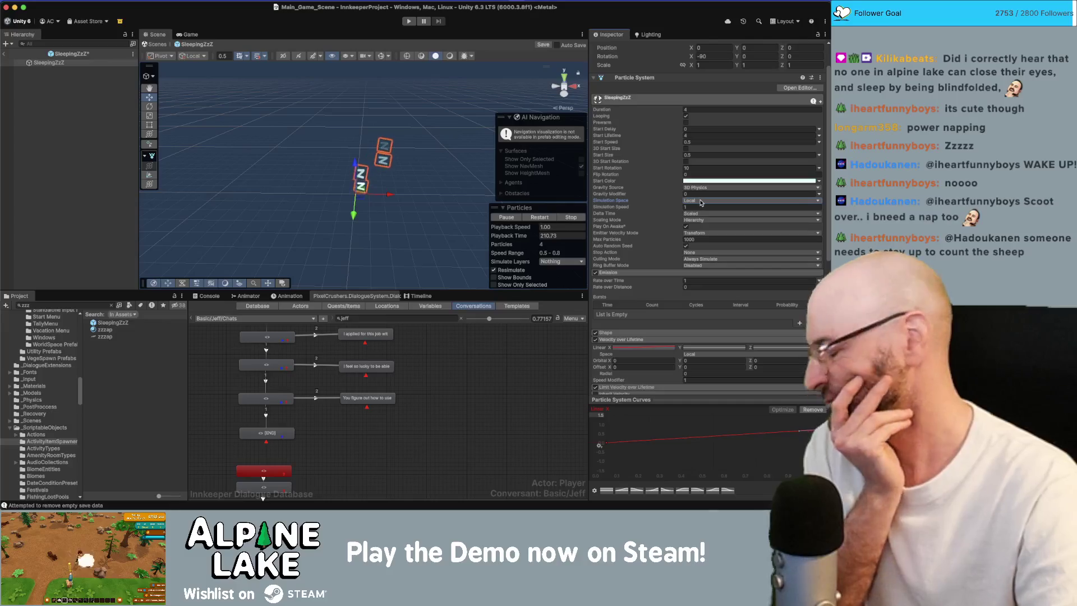
click(701, 201)
click(704, 222)
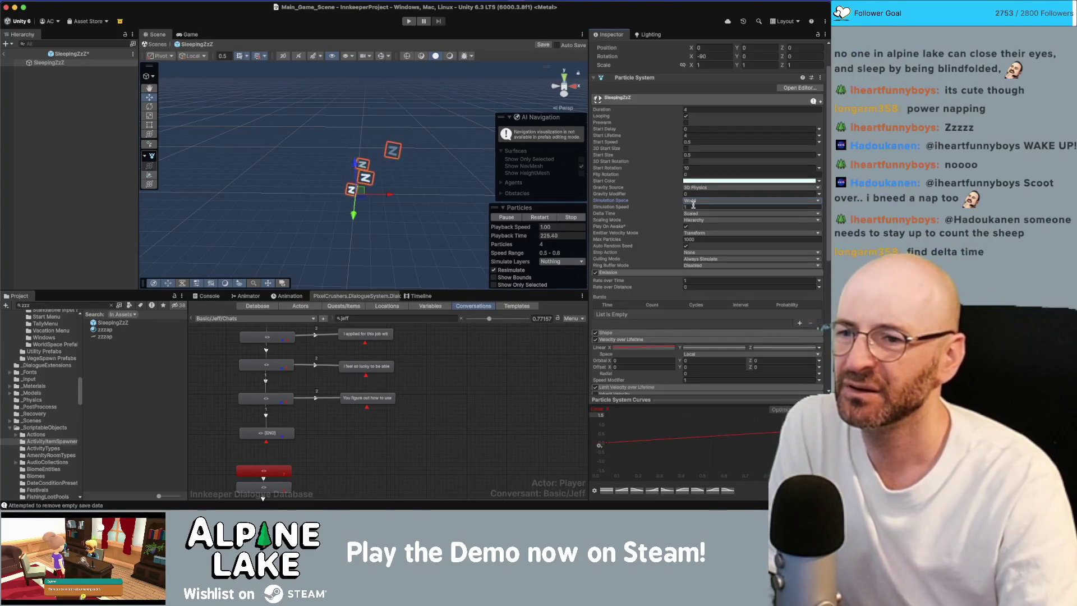
click(701, 233)
click(706, 243)
click(695, 213)
click(687, 223)
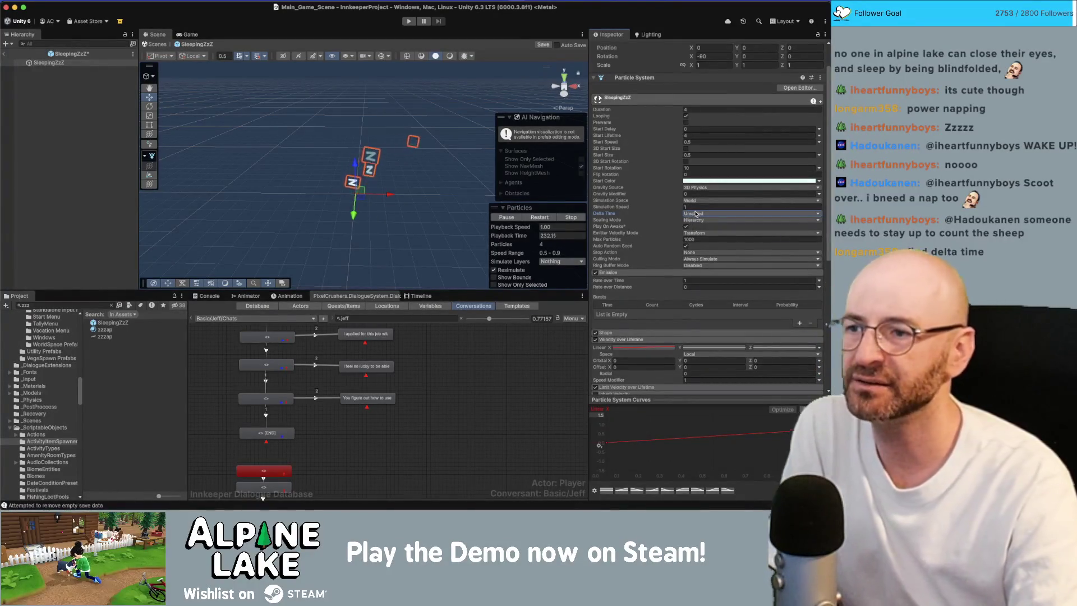
click(102, 124)
click(51, 62)
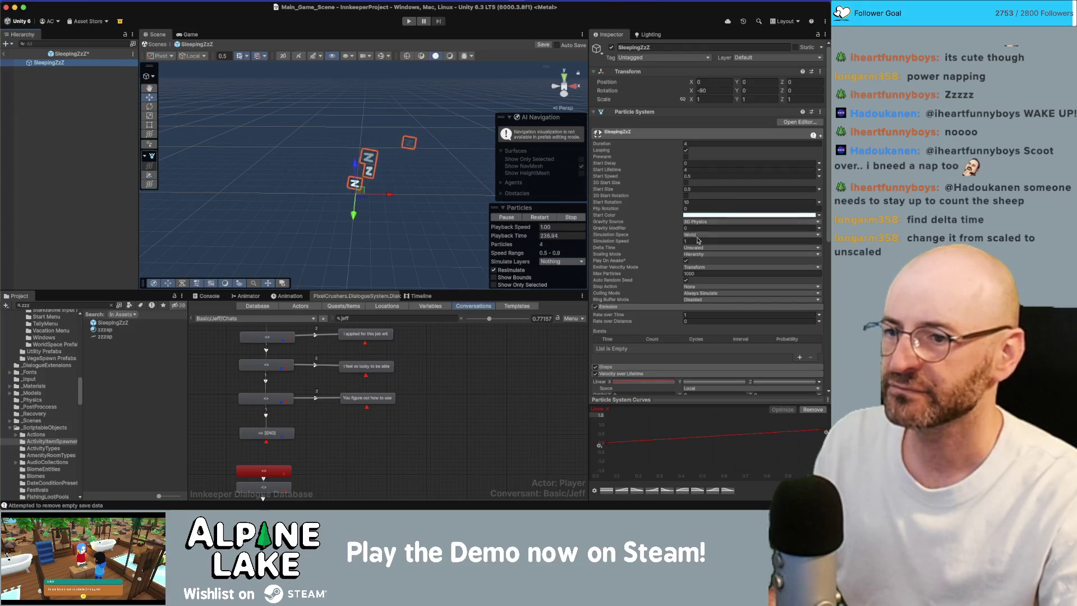
scroll(669, 286, down, 5)
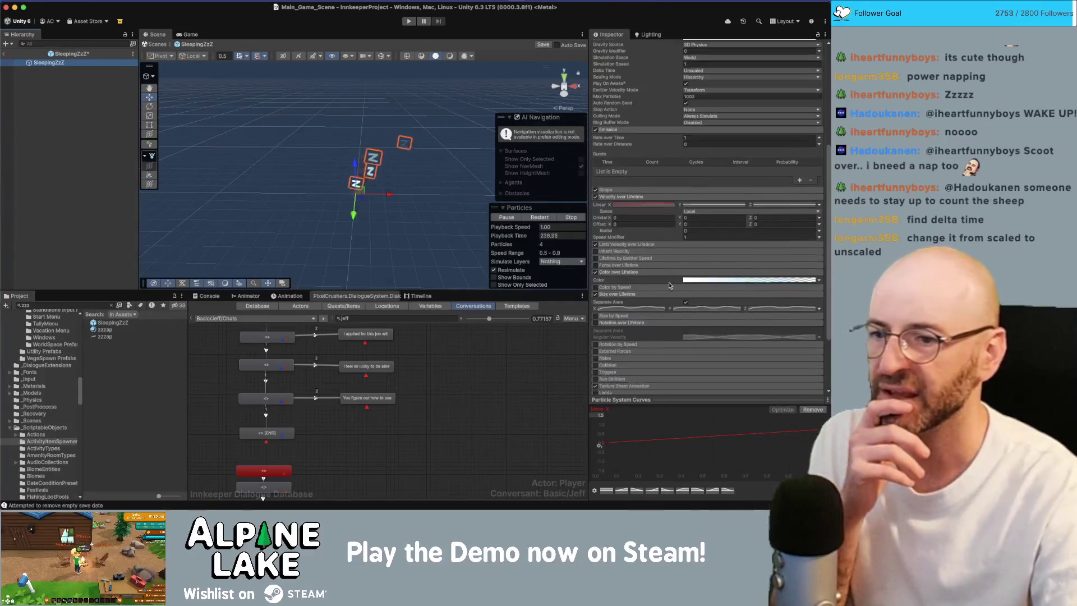
Step: Adjust the Shape module's Position Y offset to change the Zs' spawn height
click(636, 191)
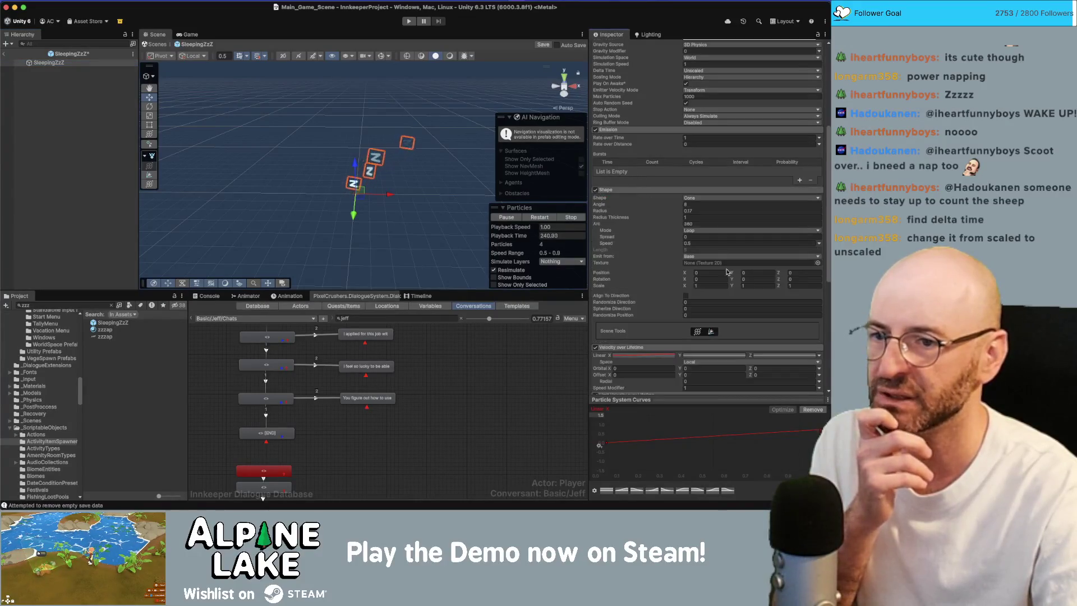
mouse_move(732, 274)
mouse_down()
mouse_move(758, 273)
mouse_move(718, 272)
mouse_up()
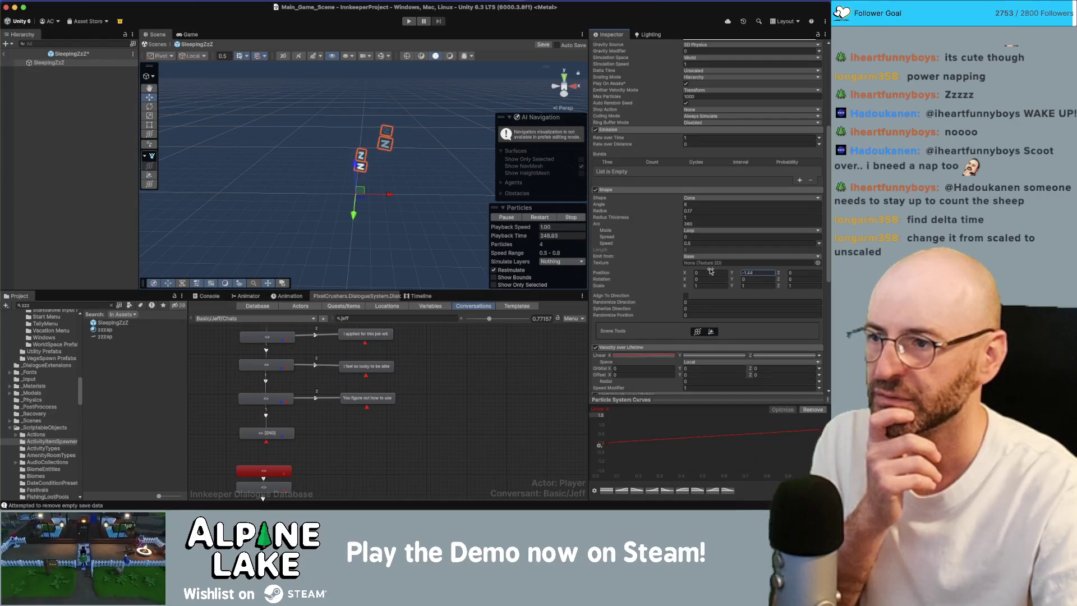
drag(709, 271, 711, 271)
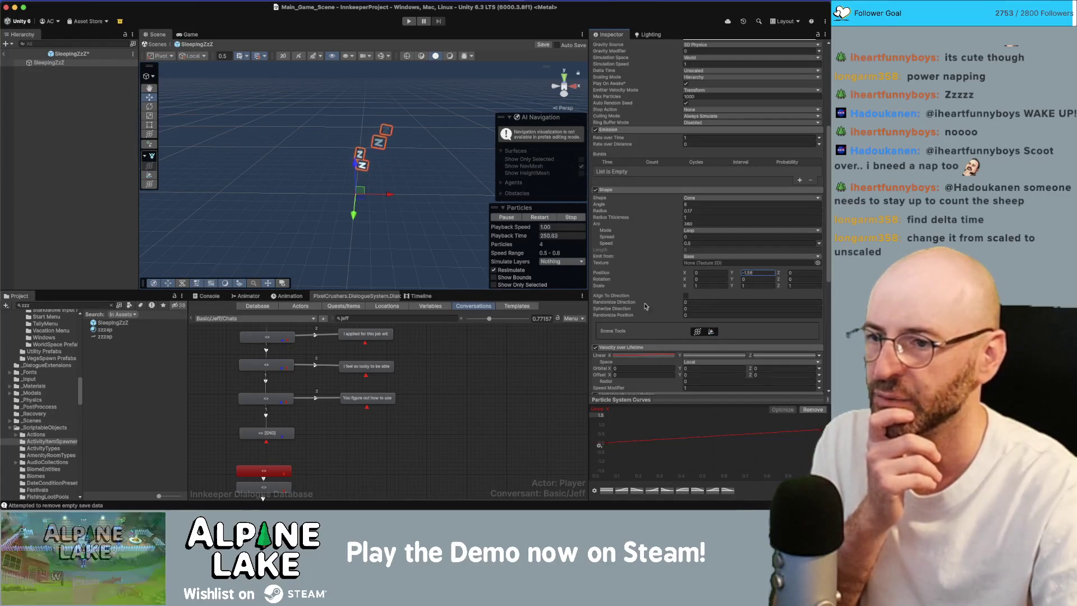
click(622, 189)
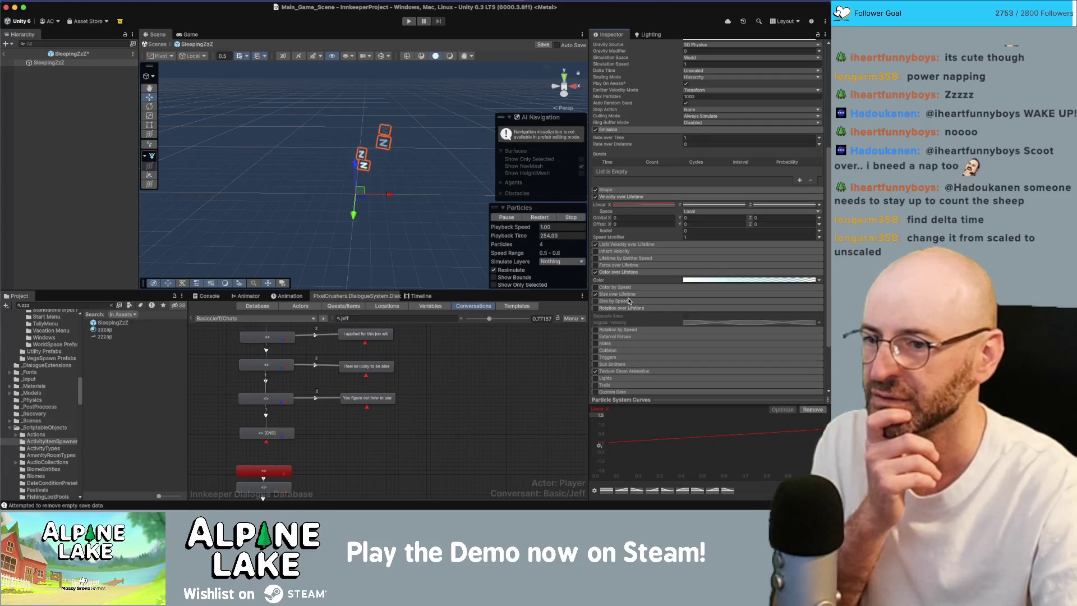
Step: Drop the start of the Size over Lifetime X and Y curves from 0.24 to 0.05
click(628, 308)
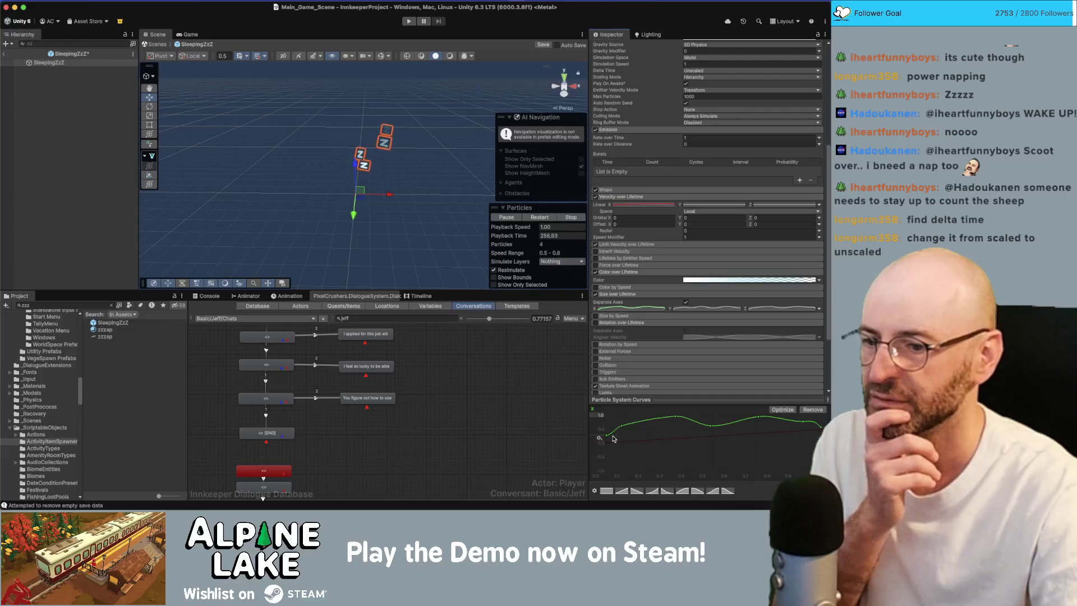
drag(623, 428, 643, 425)
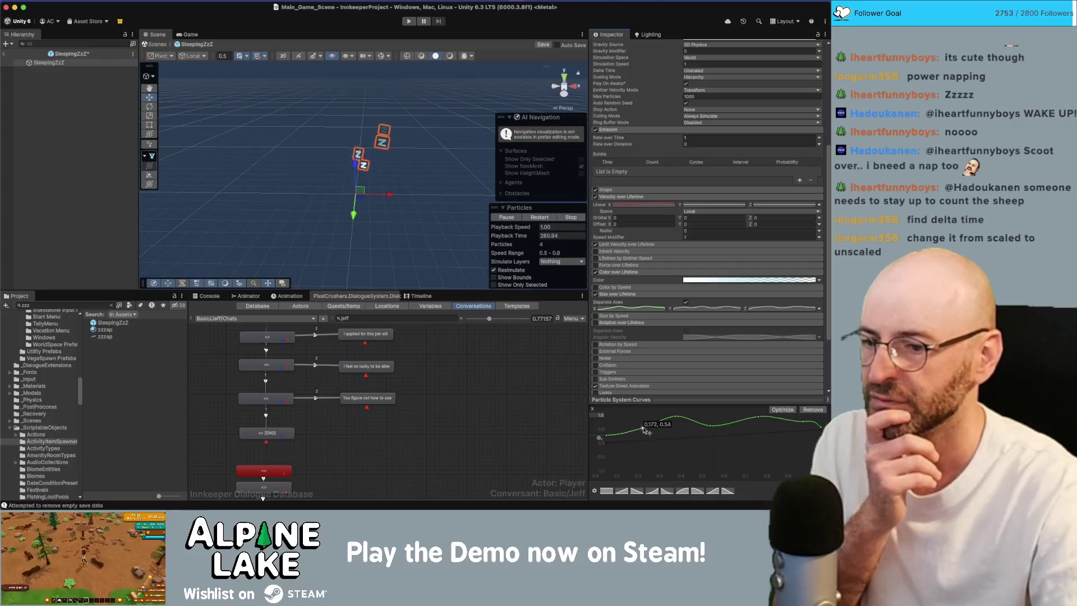
click(702, 308)
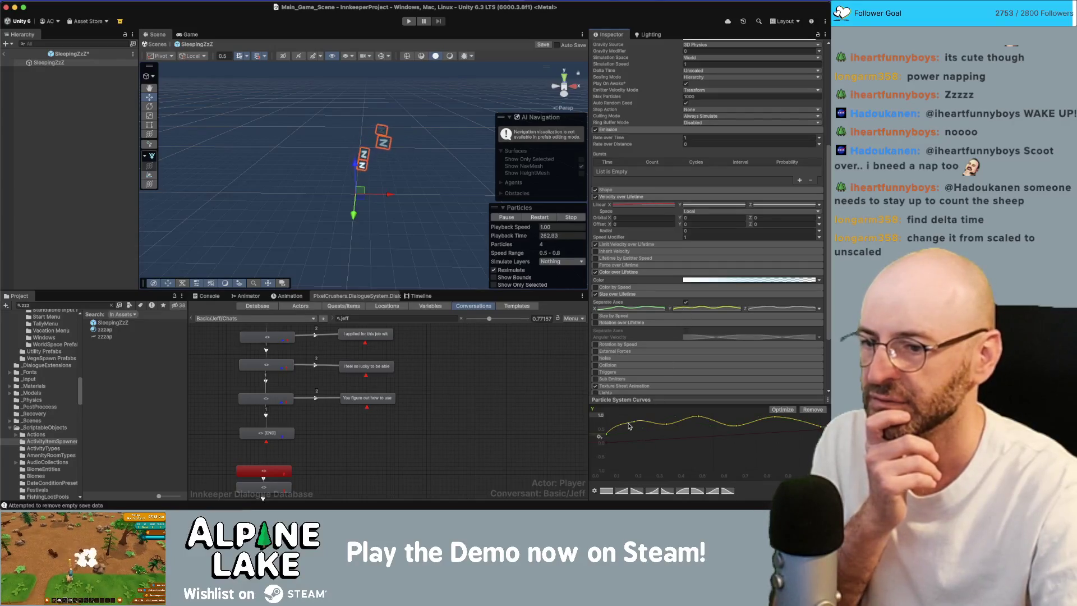
click(610, 436)
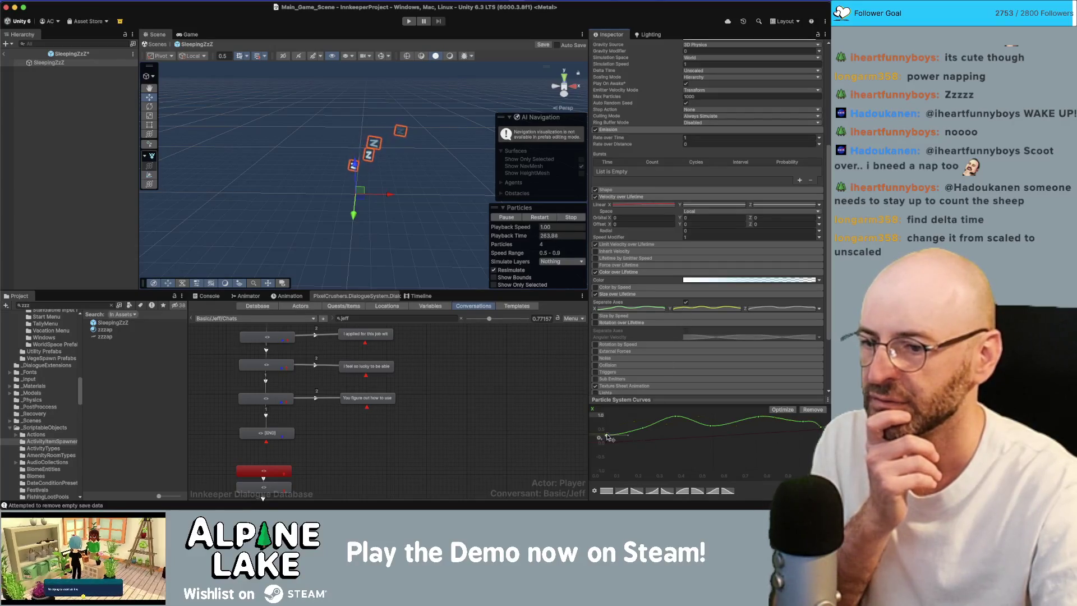
click(694, 311)
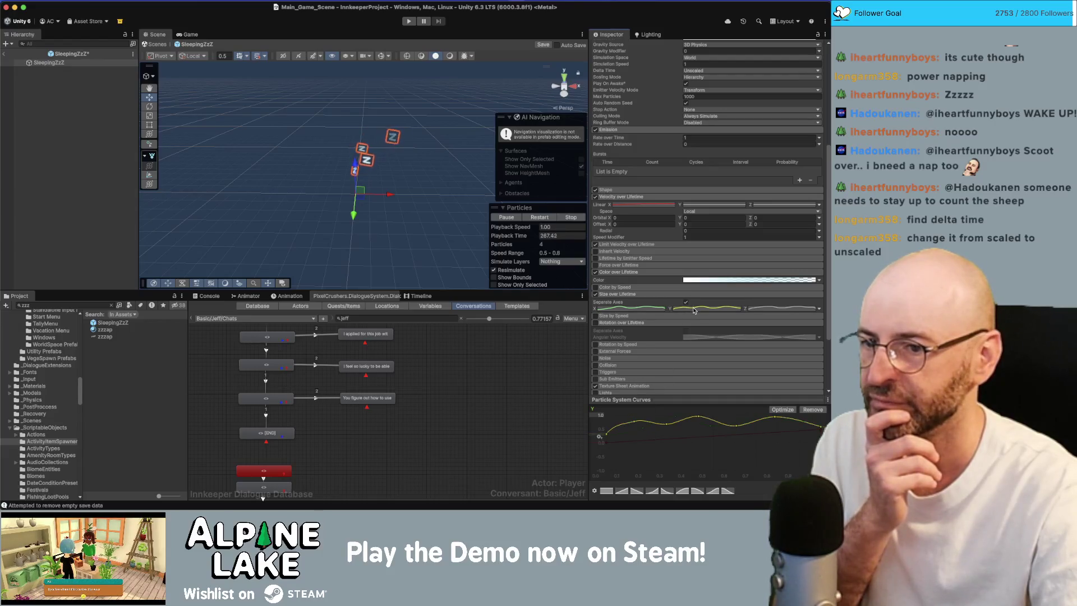
click(632, 419)
drag(632, 420, 638, 418)
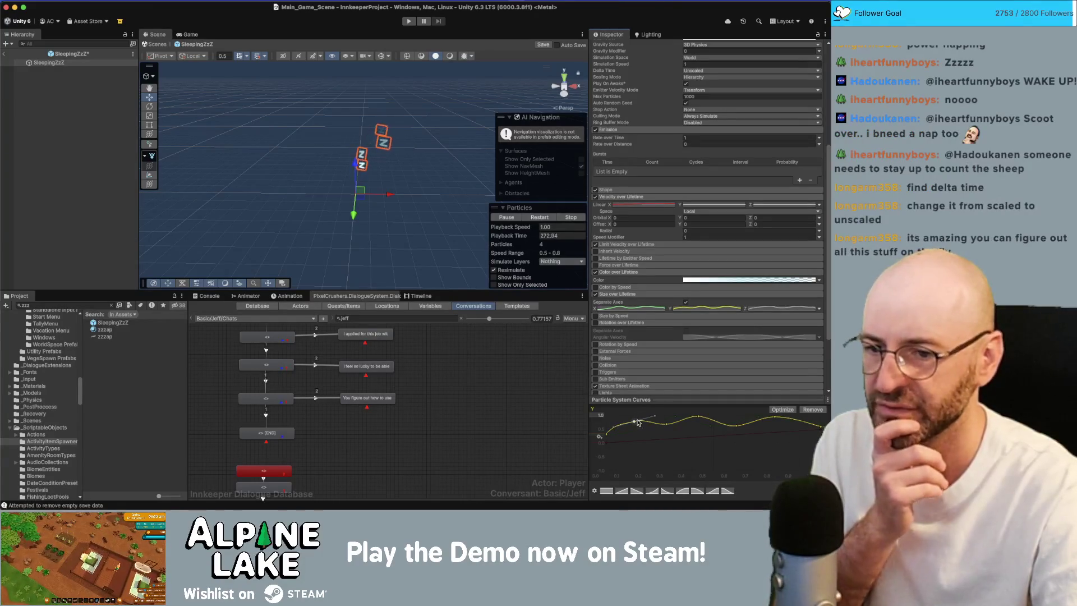
mouse_move(634, 421)
mouse_down()
mouse_move(617, 424)
mouse_move(638, 426)
mouse_up()
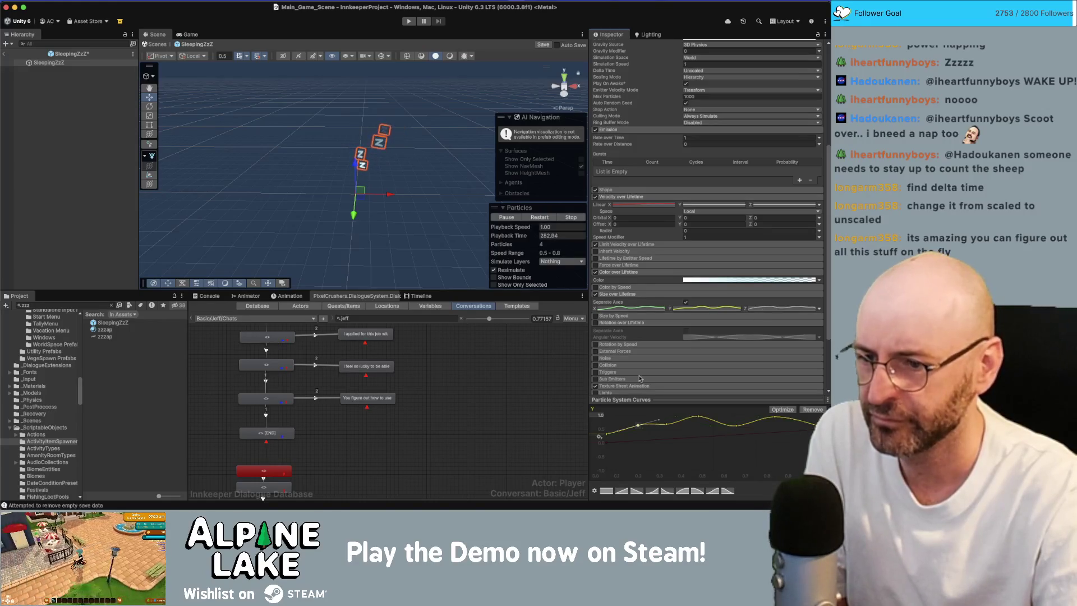
drag(608, 437, 609, 441)
click(606, 442)
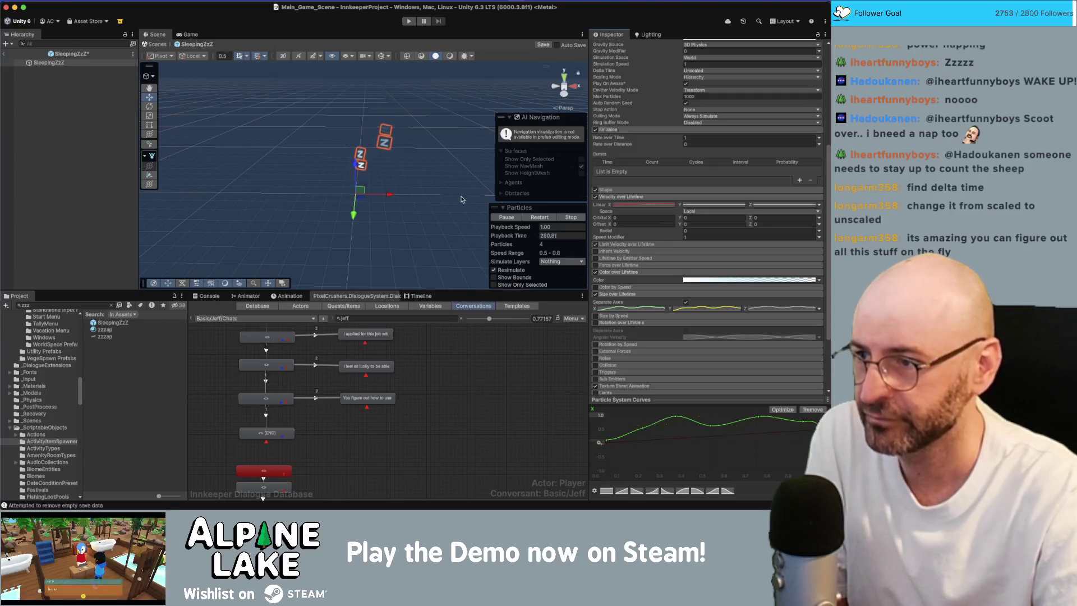
Step: Save the SleepingZzZ prefab with Cmd+S, return to the scene and enter Play mode
click(98, 67)
key(super+s)
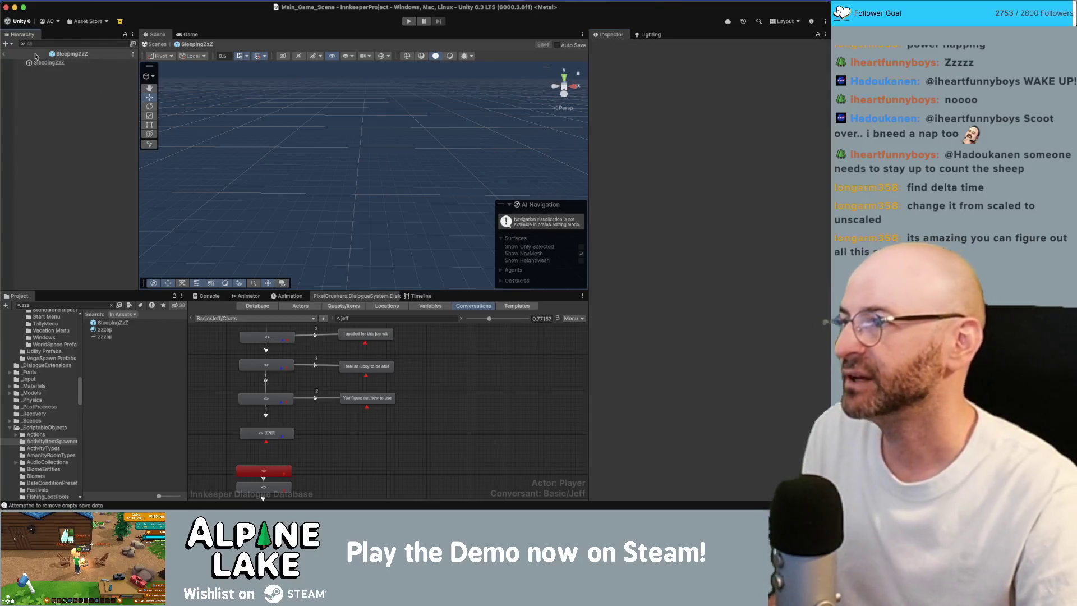
click(3, 54)
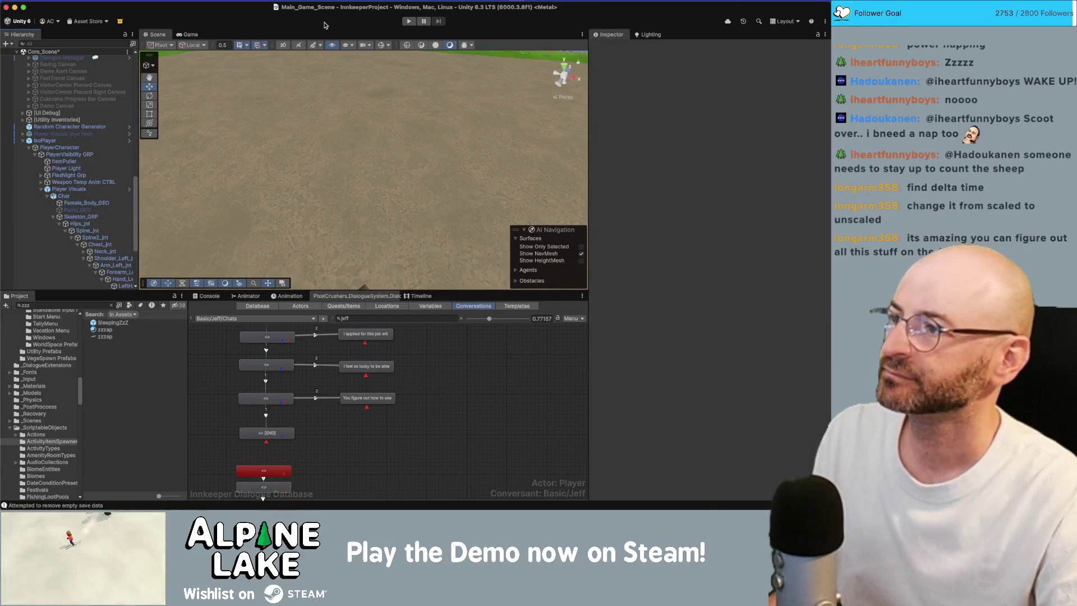
click(406, 23)
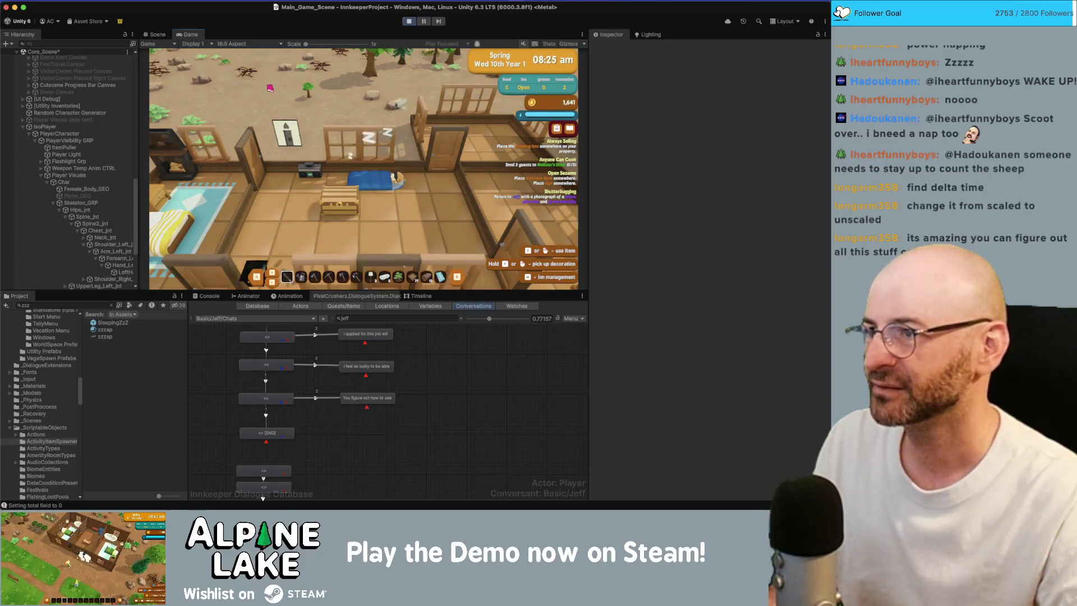
Step: Orbit the Scene view out over the lakeside, then return to the Game view
click(153, 35)
drag(392, 191, 586, 177)
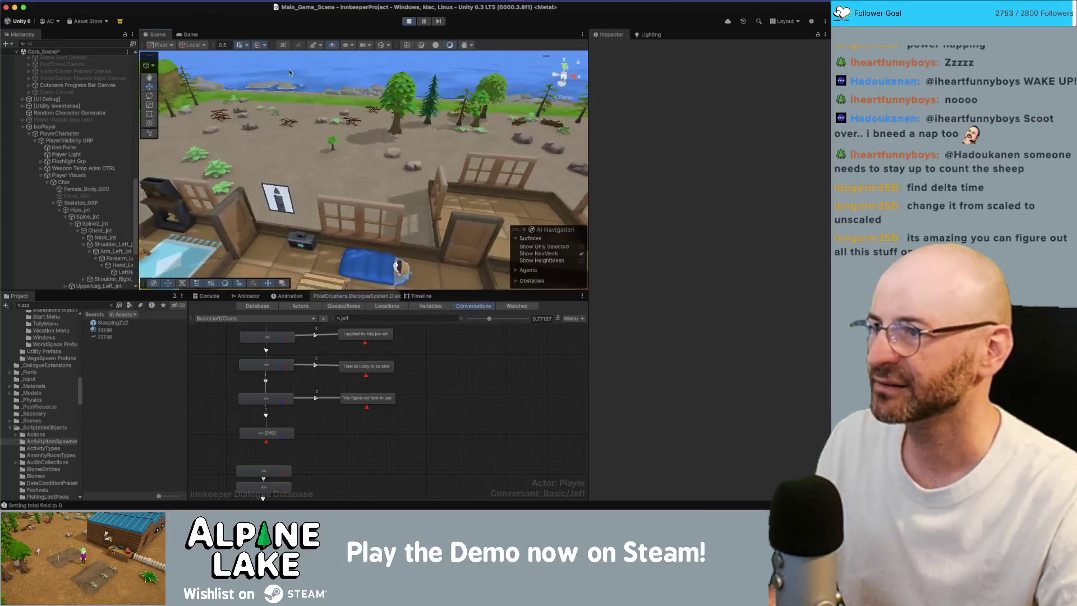
click(191, 35)
Step: Expand Neck_jnt, Head_jnt and HeadSocket in the Hierarchy and select SleepingZzZ(Clone)
scroll(118, 214, down, 5)
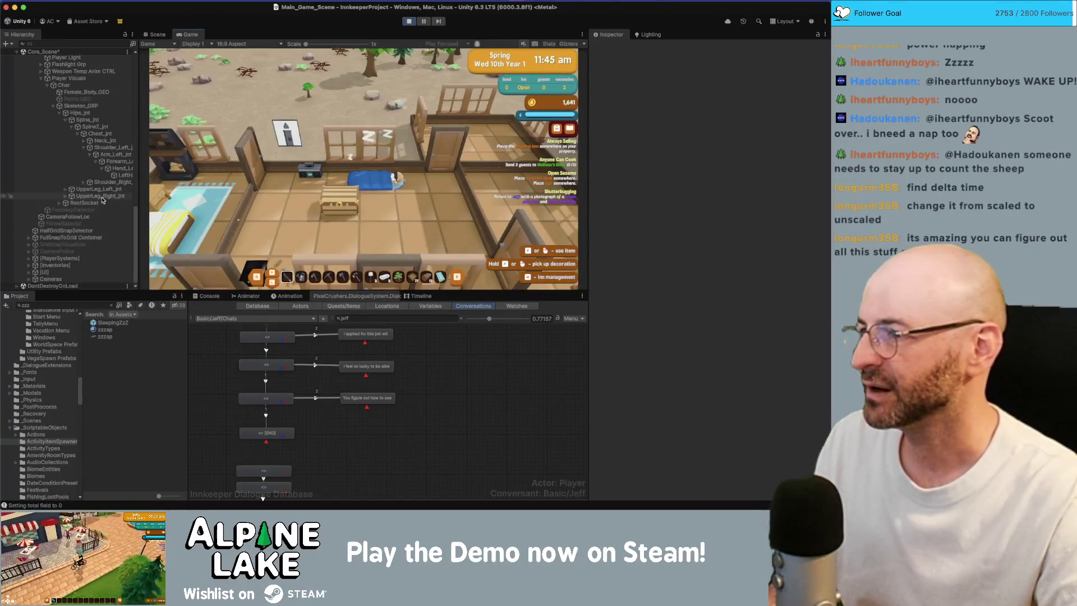
drag(142, 186, 161, 183)
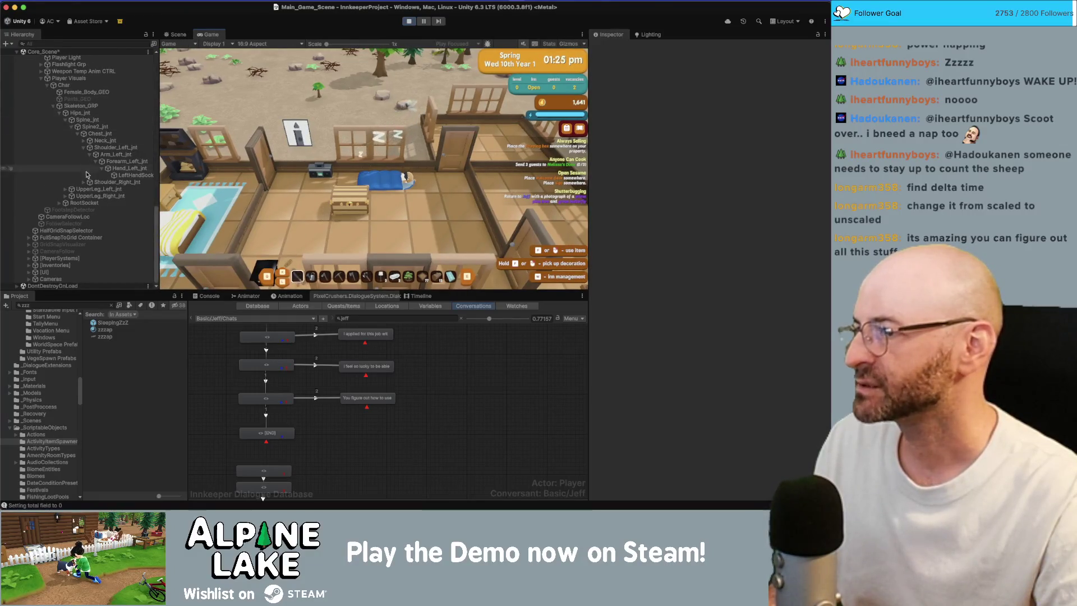
click(84, 141)
click(90, 148)
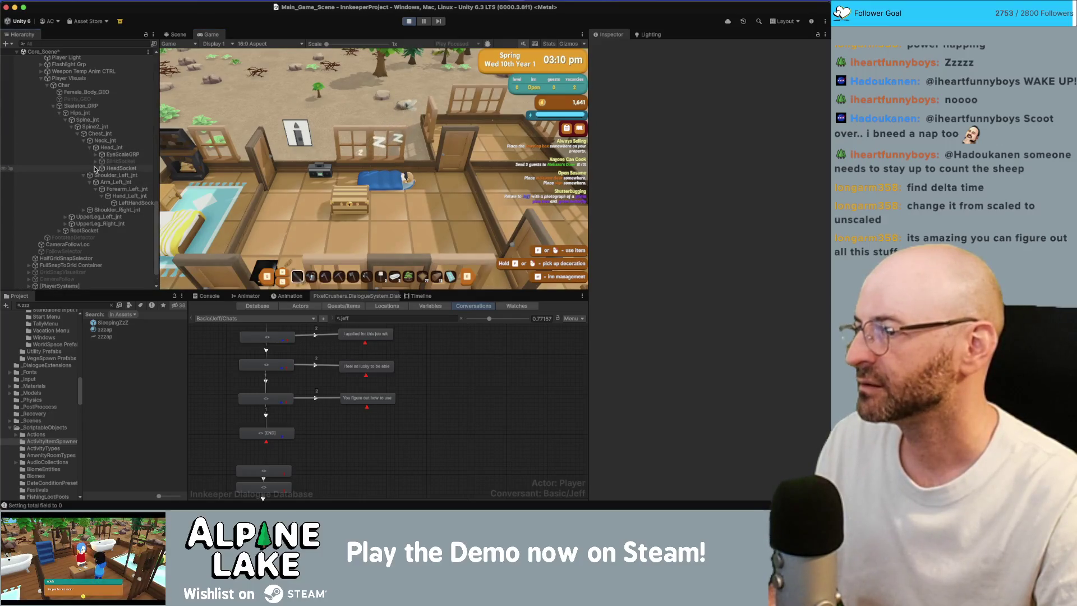
click(95, 169)
click(128, 217)
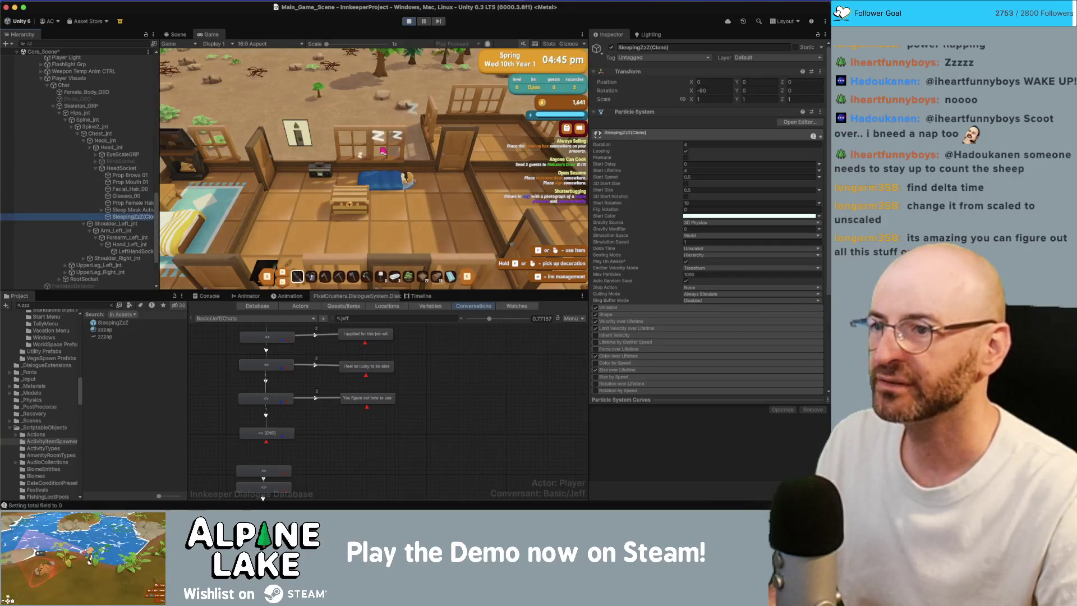
Step: Inspect the Zs over the bed in the Scene view, stop play and open the SleepingZzZ prefab
click(171, 36)
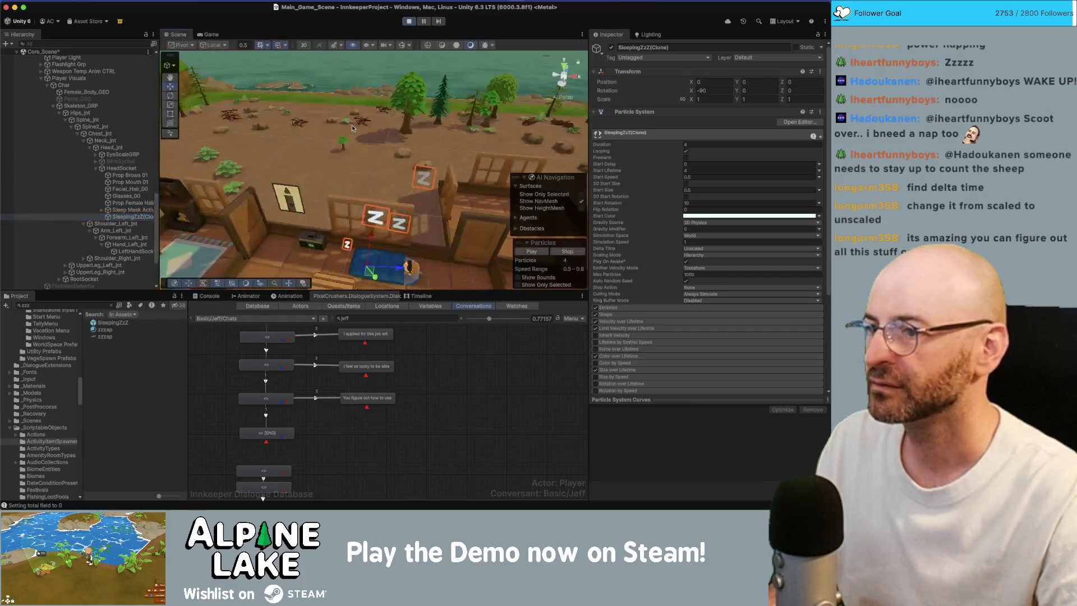
scroll(402, 238, up, 2)
drag(402, 238, 362, 181)
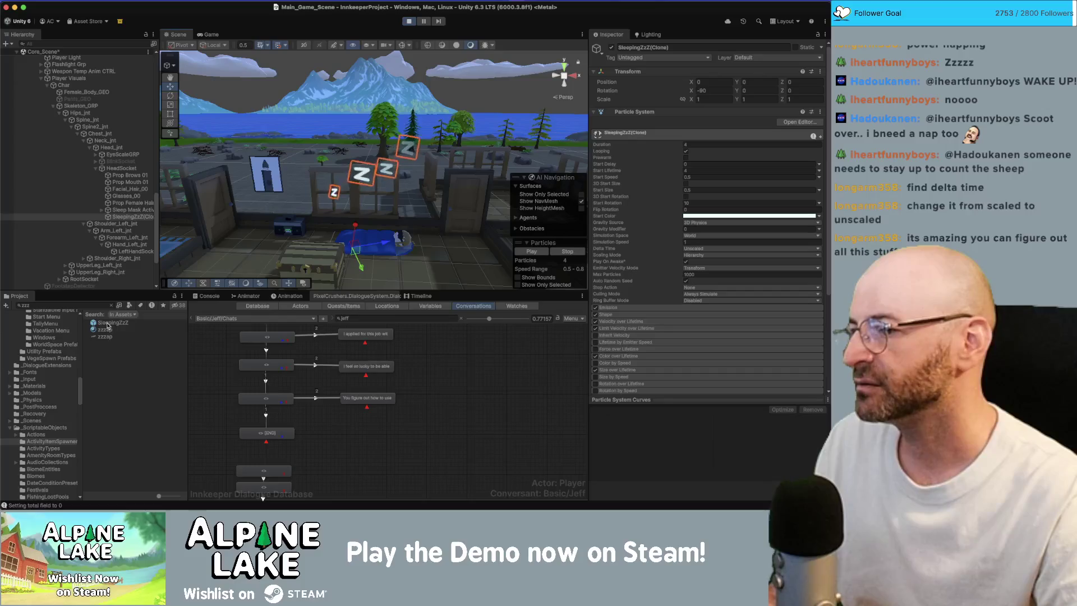
click(409, 21)
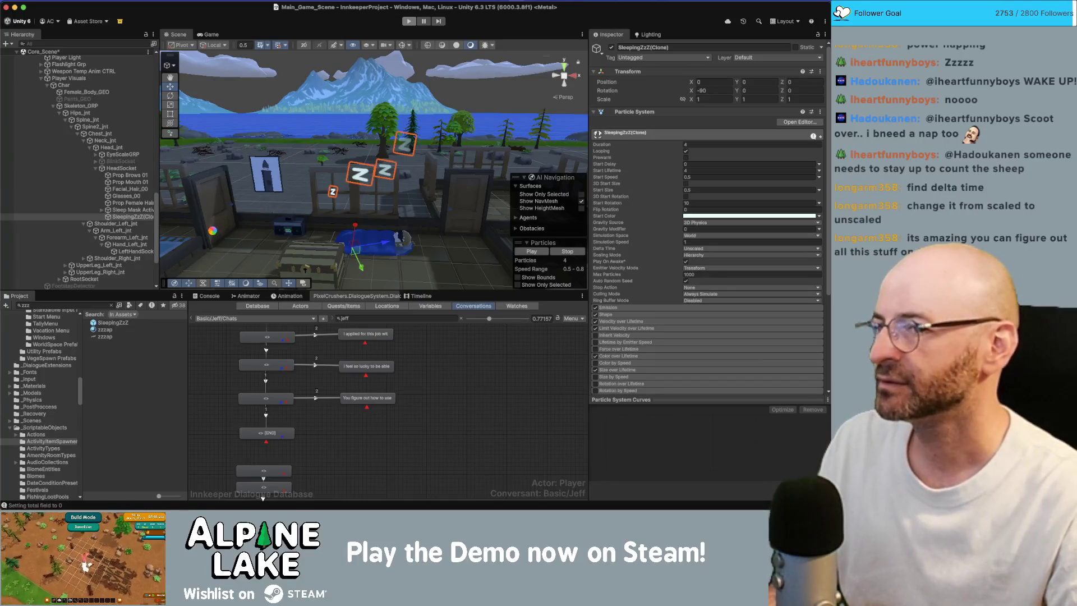
double_click(112, 322)
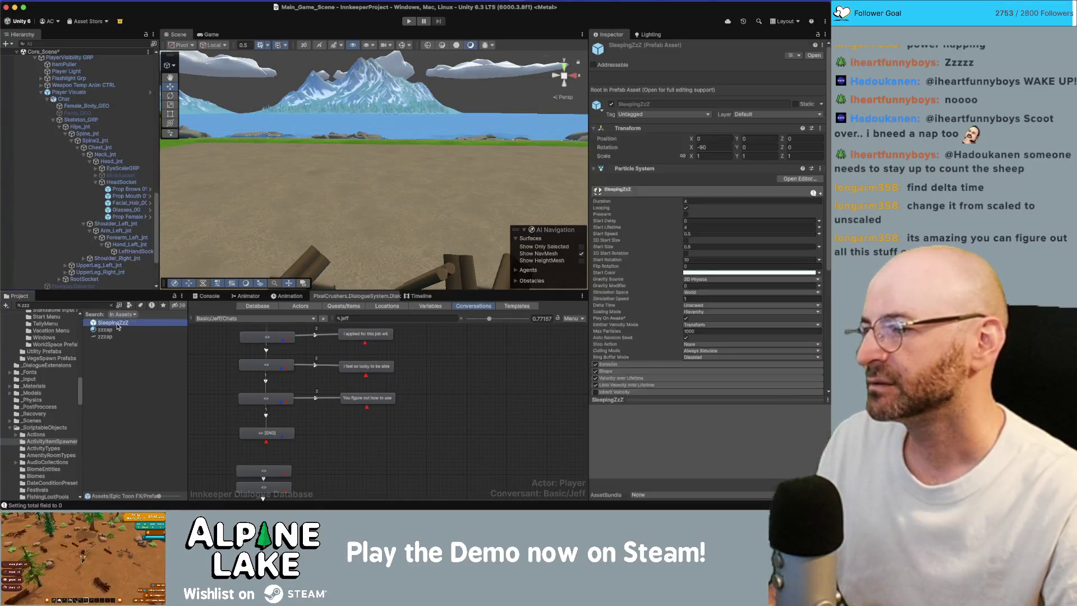
Step: Expand the Shape module and set its Position Y offset to 0
mouse_move(397, 159)
mouse_down()
mouse_move(362, 167)
mouse_move(363, 127)
mouse_move(555, 143)
mouse_up()
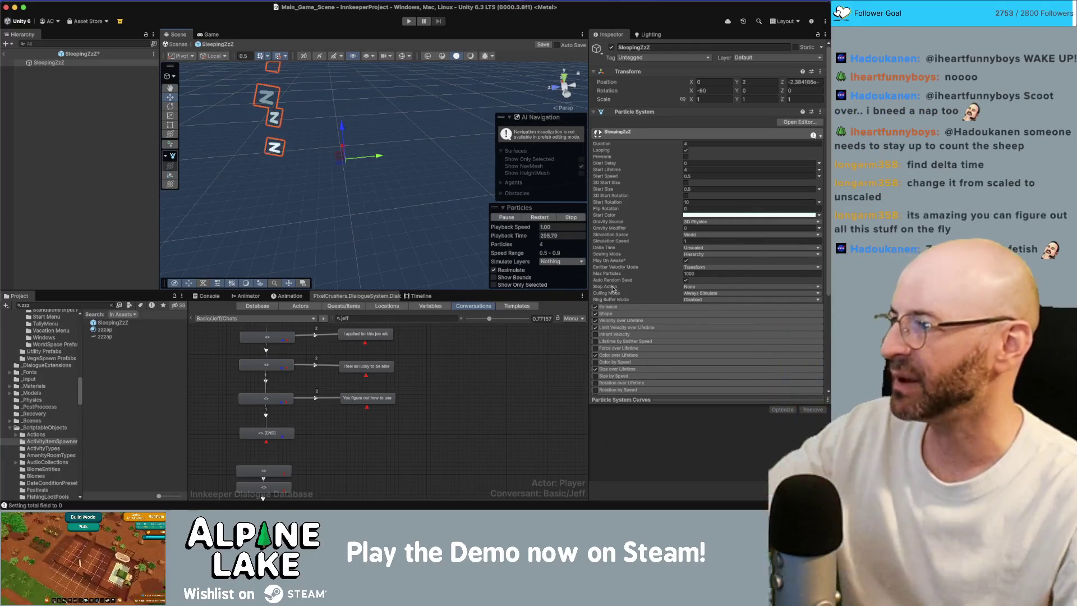
click(623, 314)
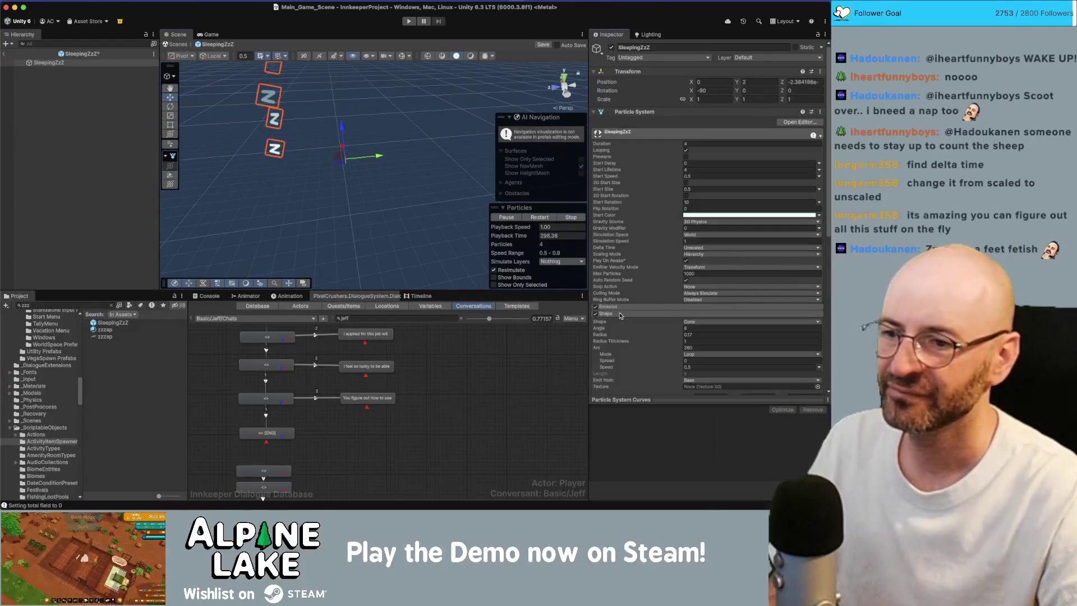
scroll(628, 330, down, 2)
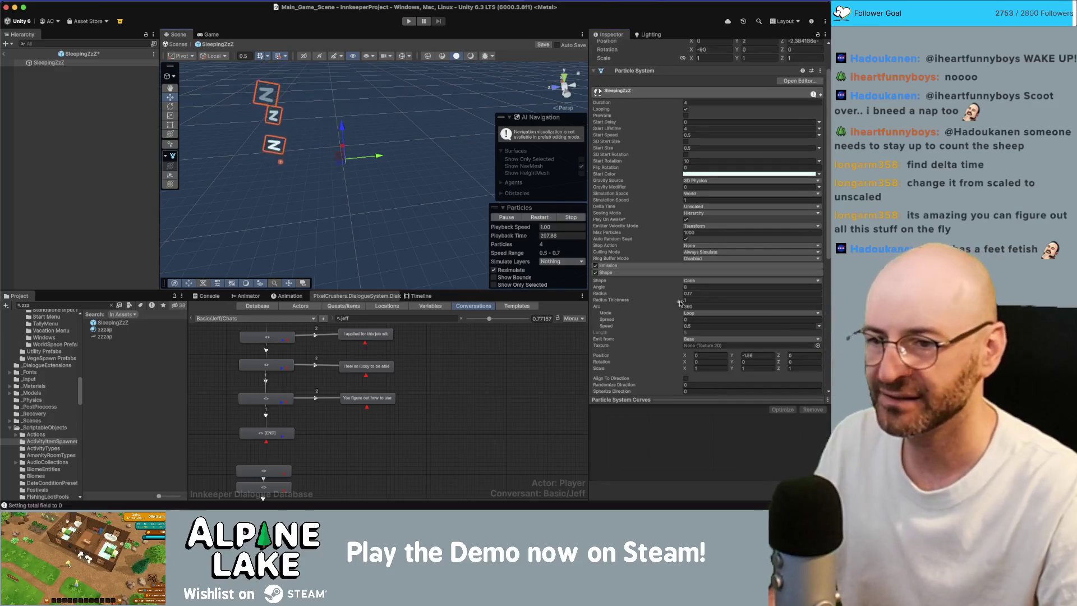
click(772, 359)
text(0)
Step: Raise the SleepingZzZ object, entering 1.8 for its Transform Position Y
drag(314, 135, 257, 125)
drag(358, 119, 358, 93)
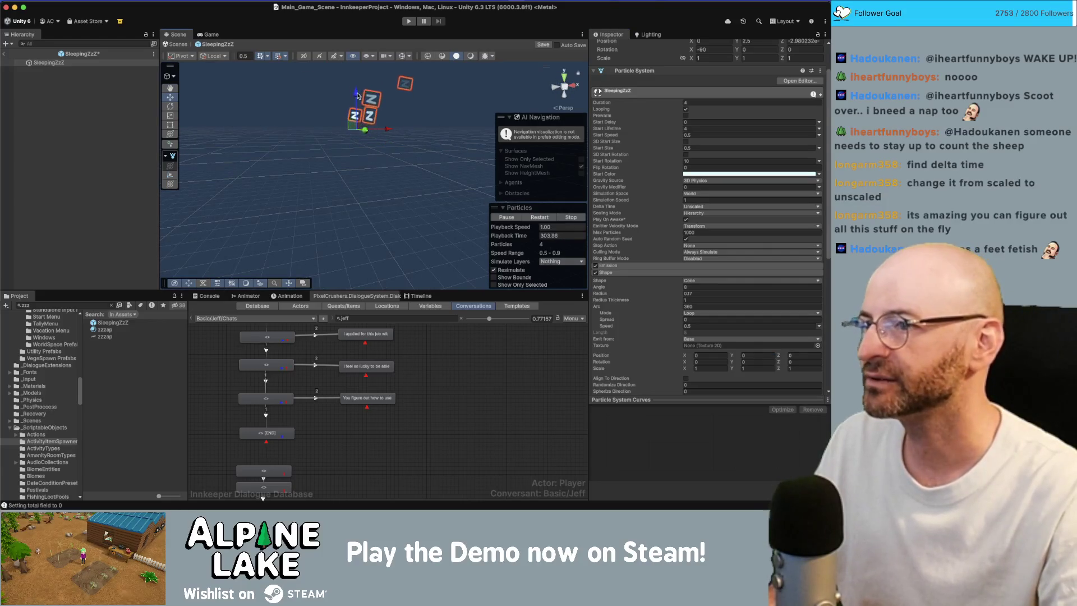
scroll(637, 202, up, 2)
click(759, 82)
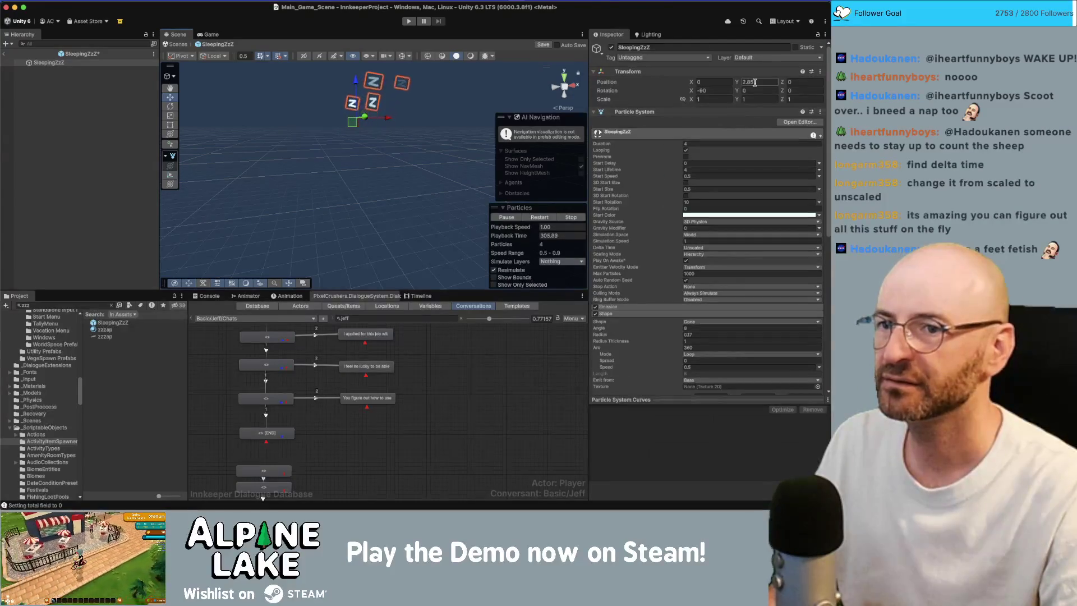
text(1.6)
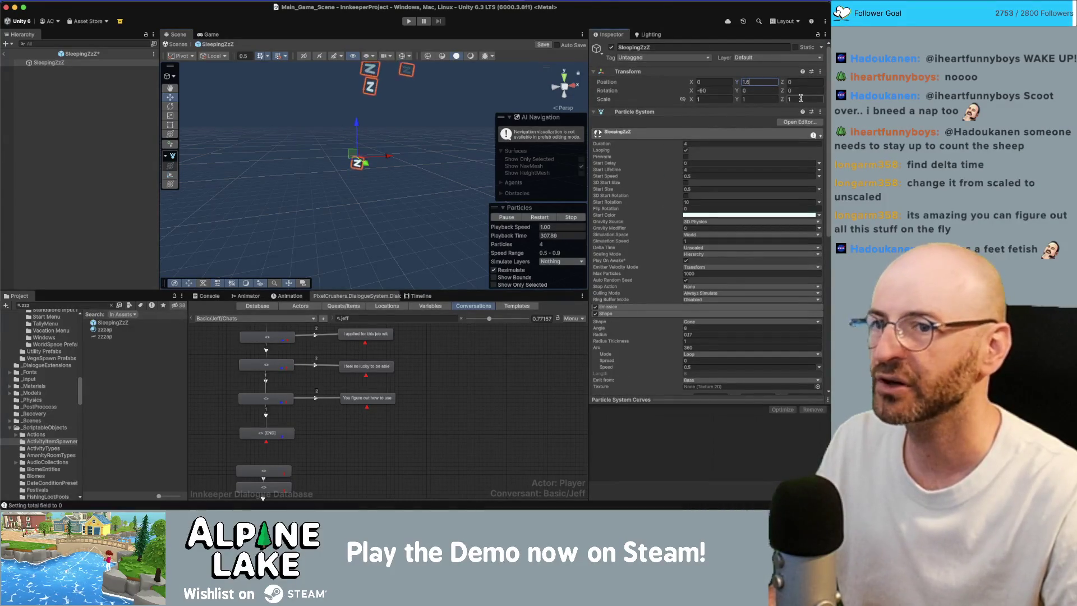
text(.8)
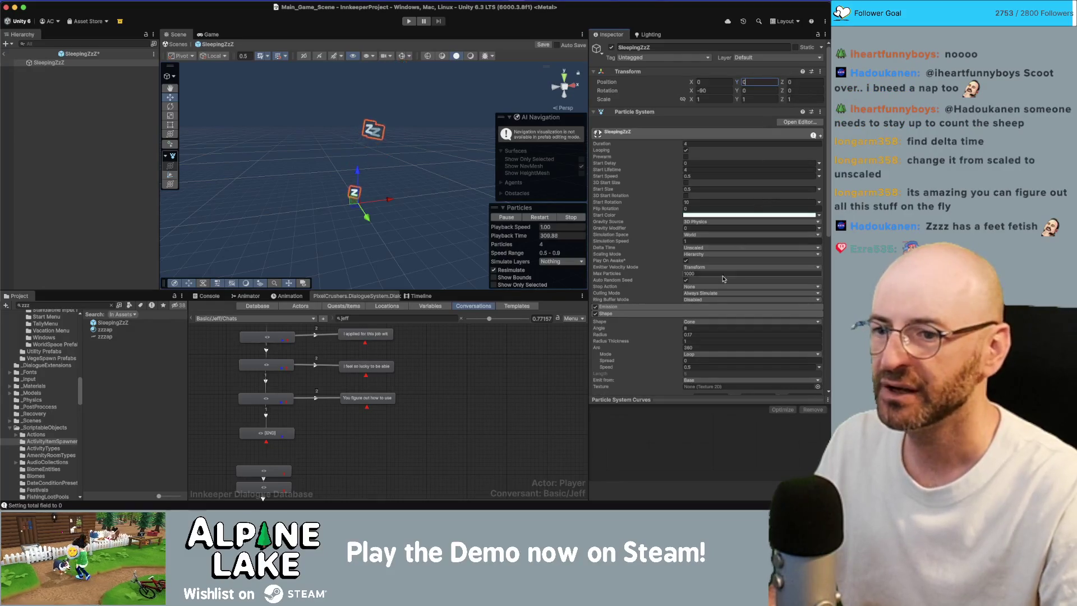
Step: Keep the Shape Position X offset at 0 and set Position Z to 1.85
scroll(727, 305, down, 3)
click(710, 306)
text(1.12)
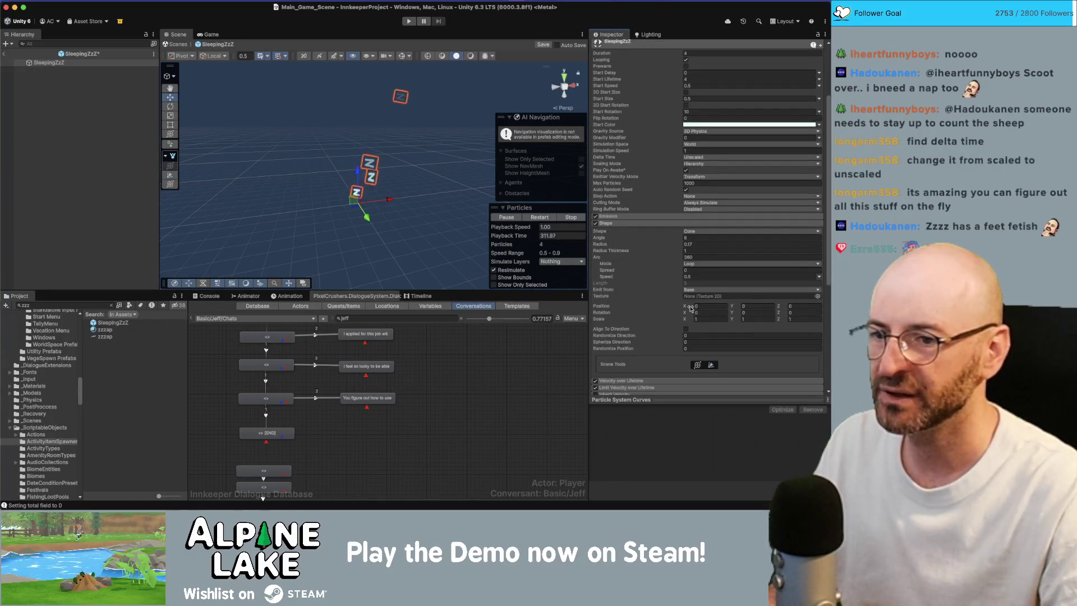
key(Escape)
click(806, 305)
text(1.85)
text(1)
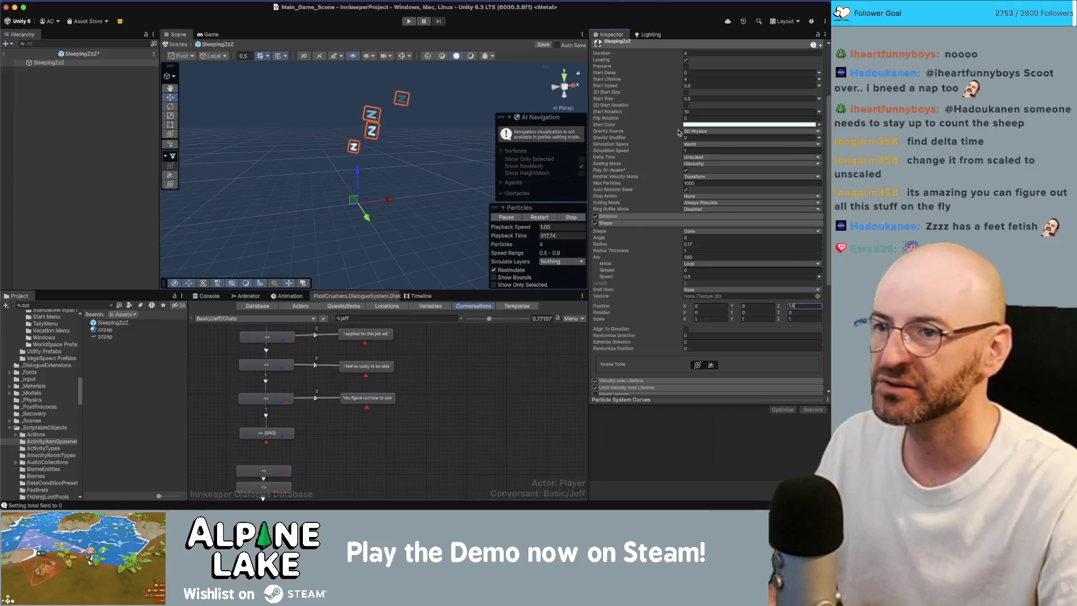
Step: Set the particles' Start Size to 0.2
scroll(694, 176, up, 5)
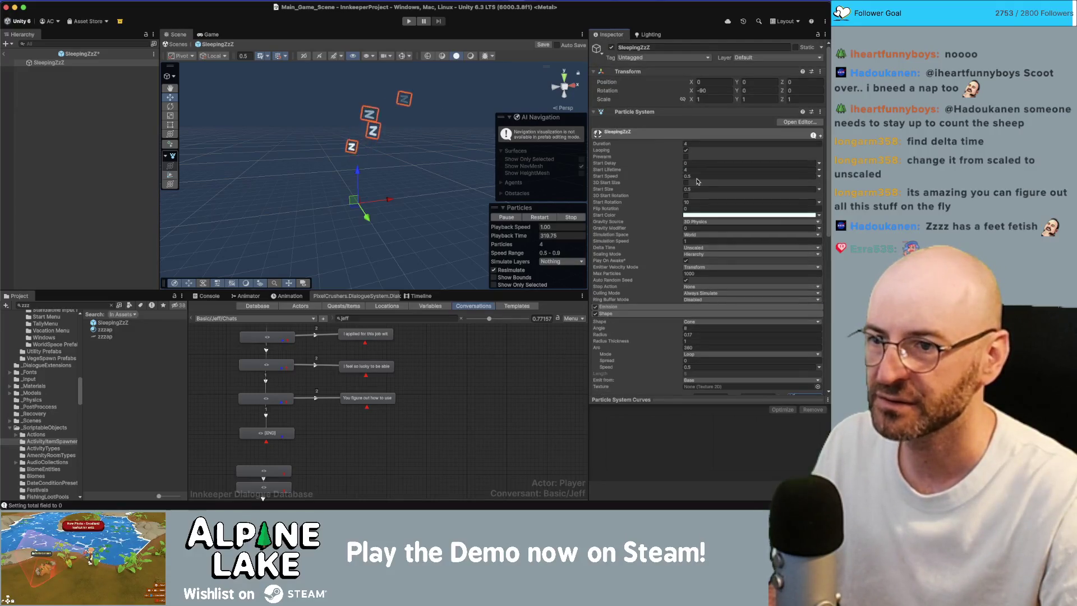
click(727, 186)
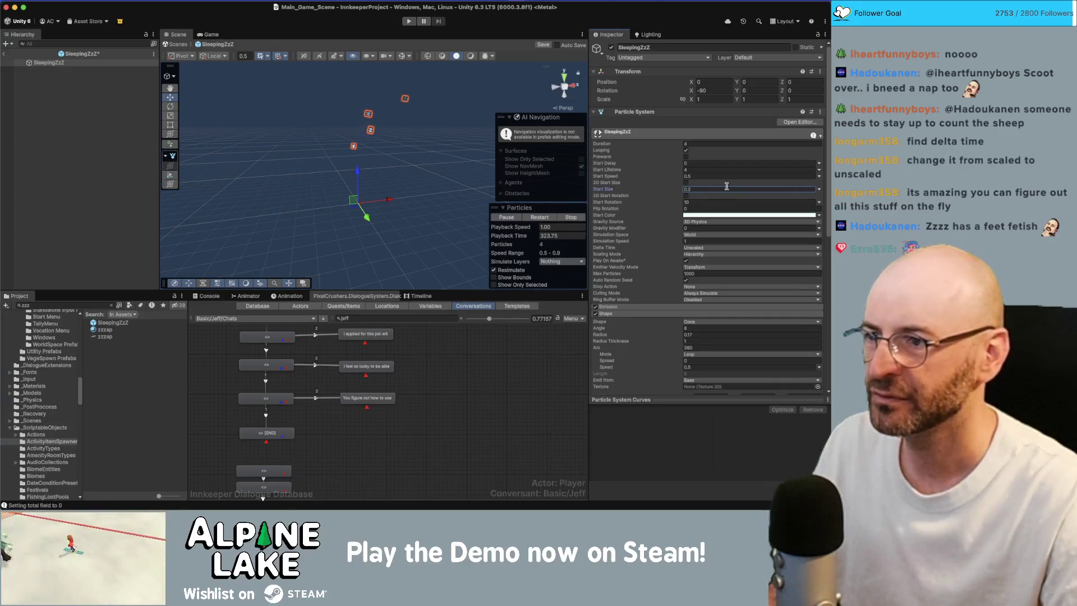
key(Return)
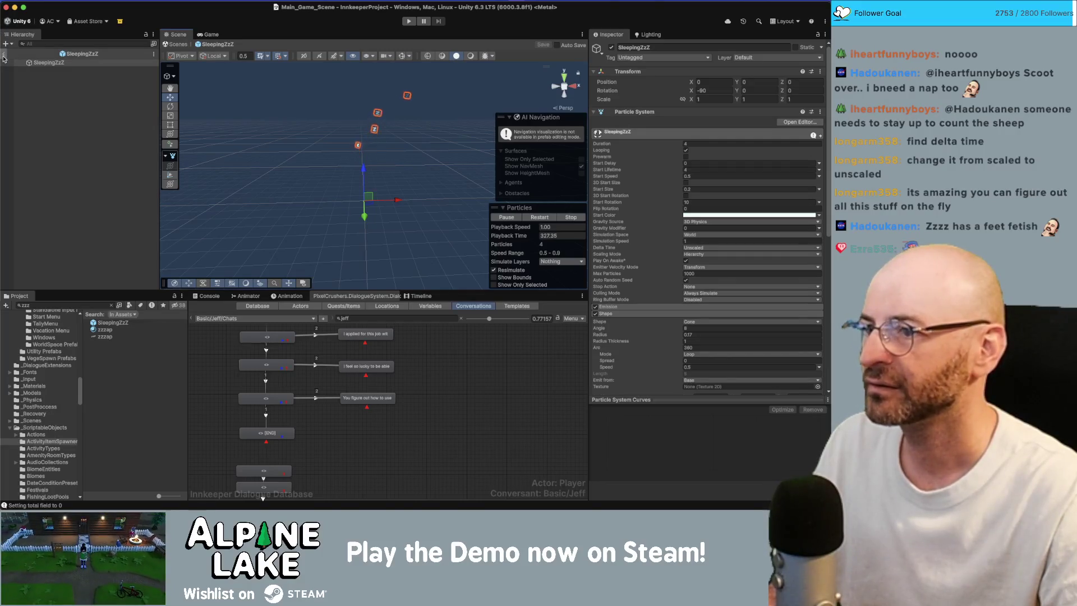
Step: Exit Prefab mode to the main scene and start Play mode
click(3, 55)
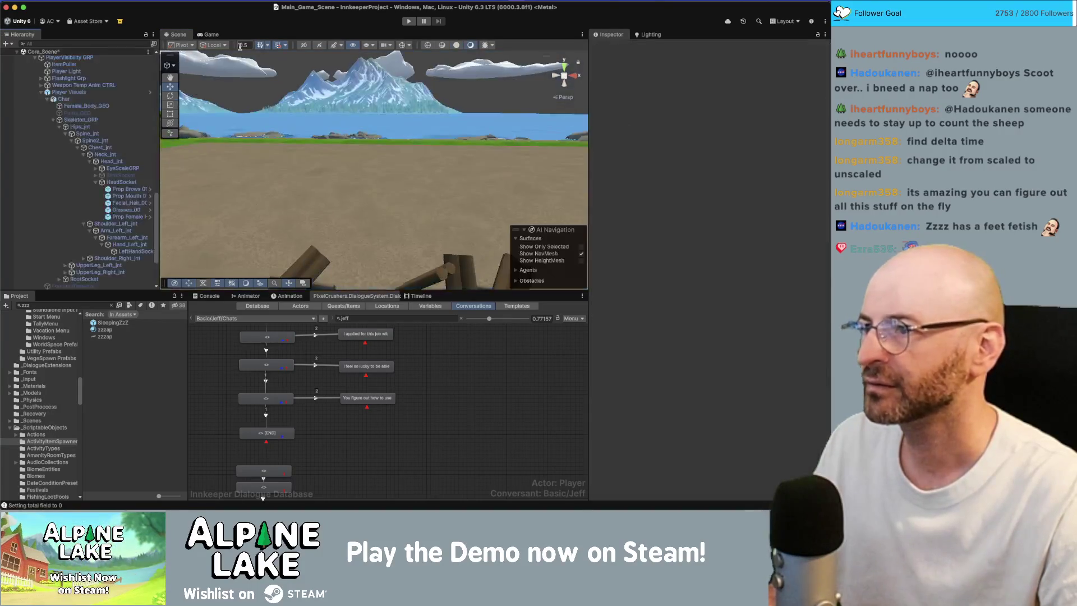
click(409, 21)
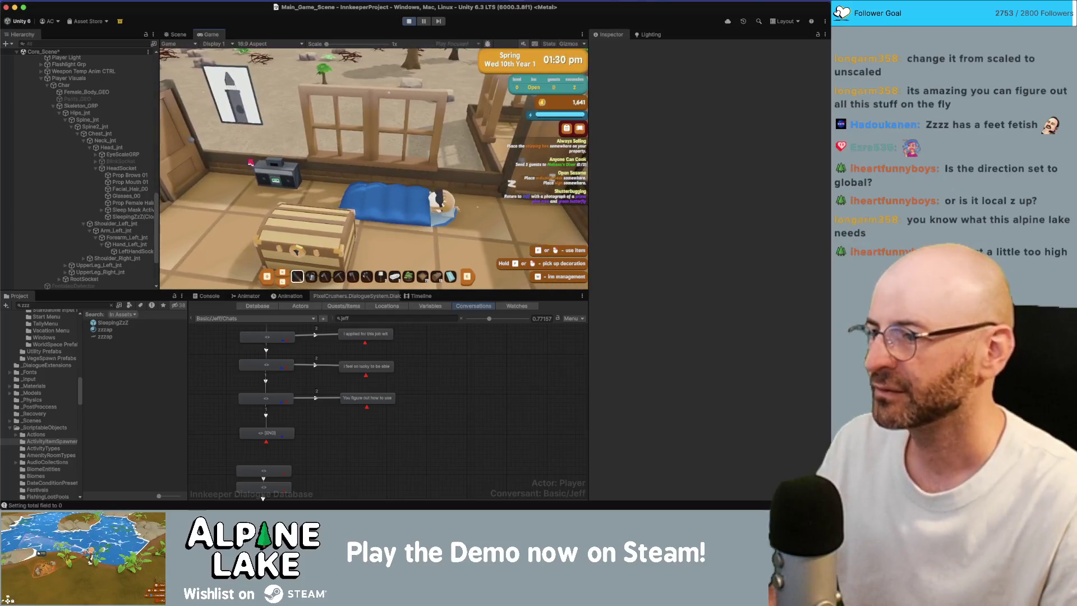
Step: Review the SleepingZzZ prefab's Shape settings during play, keeping Emitter Velocity Mode on Transform
double_click(115, 324)
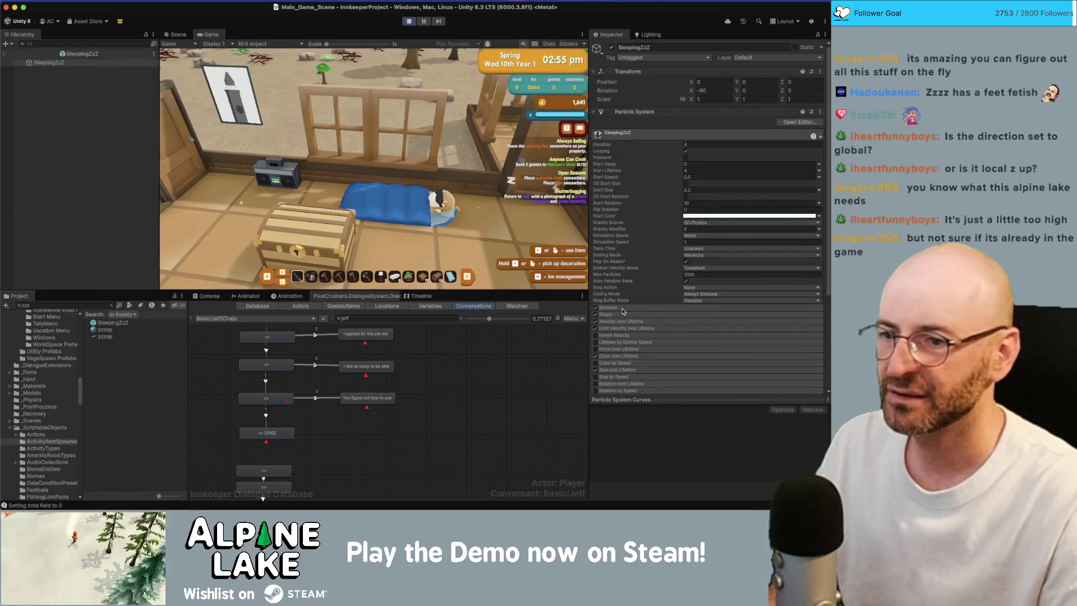
click(619, 316)
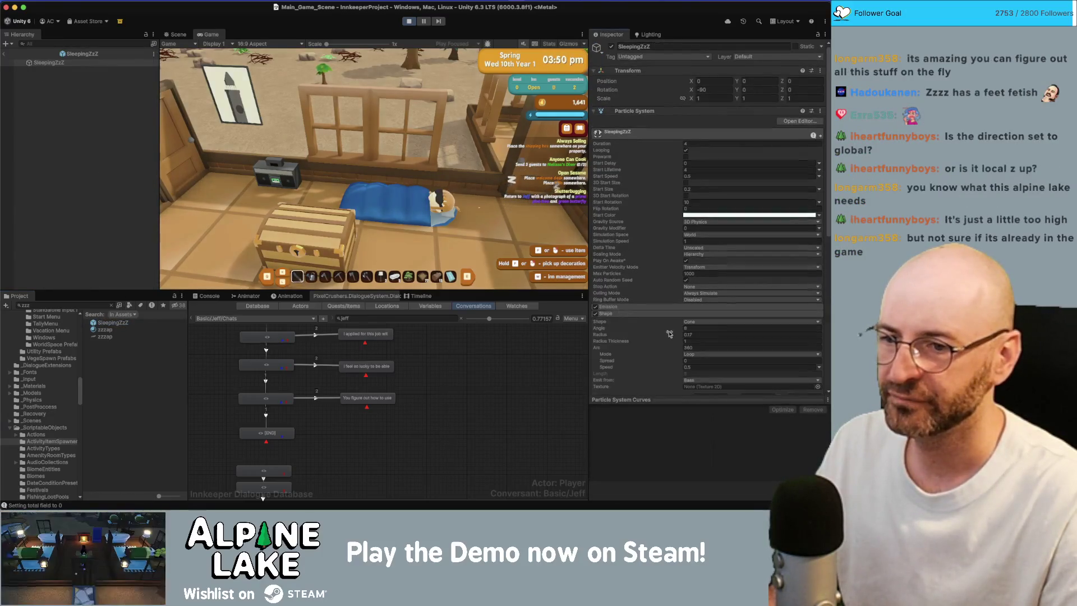
scroll(702, 337, down, 3)
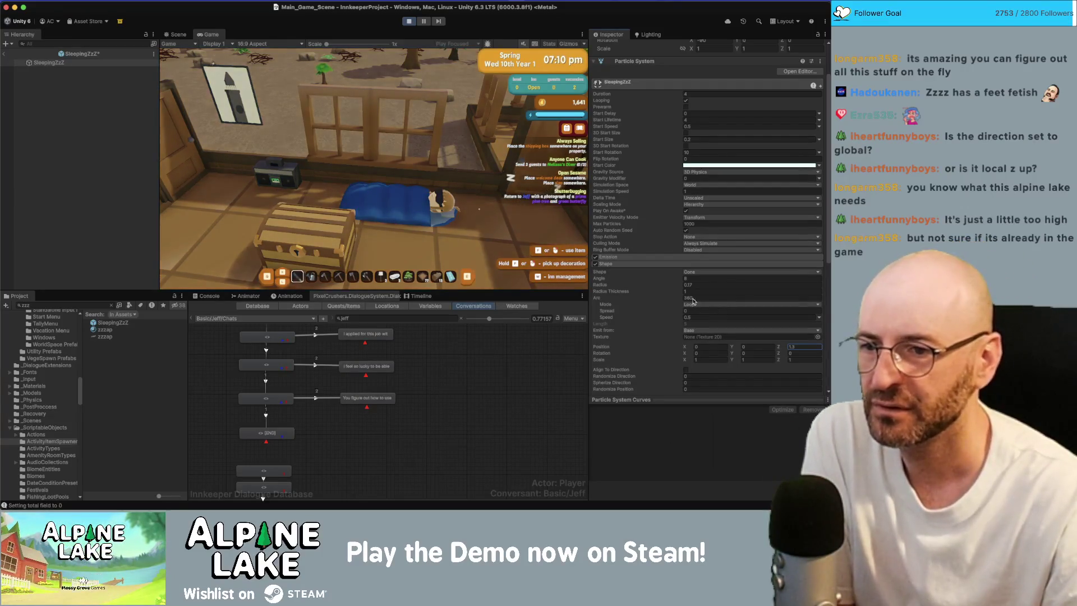
scroll(664, 280, up, 3)
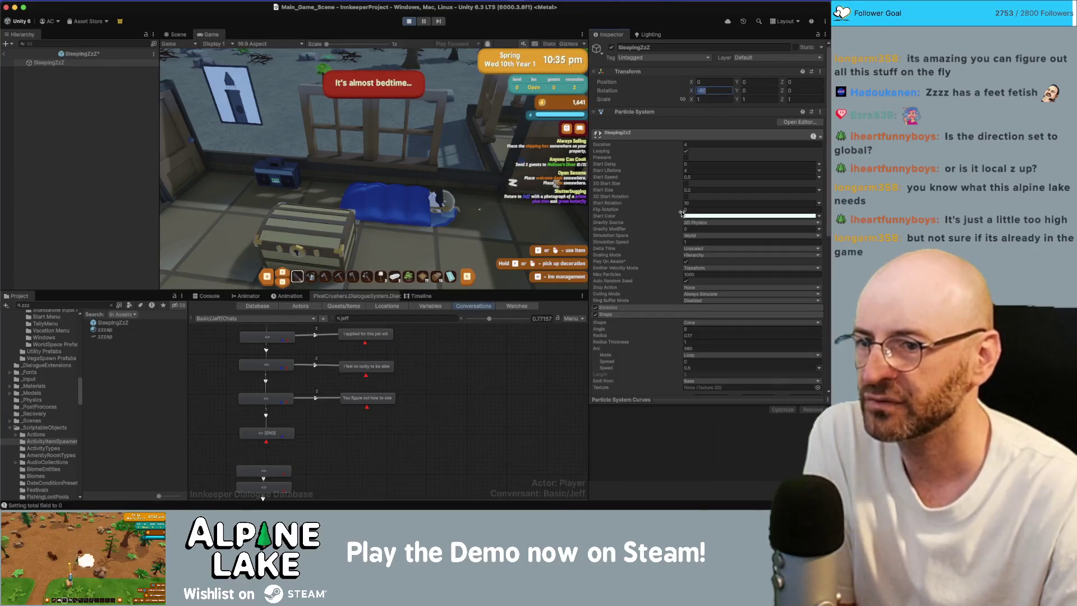
click(694, 268)
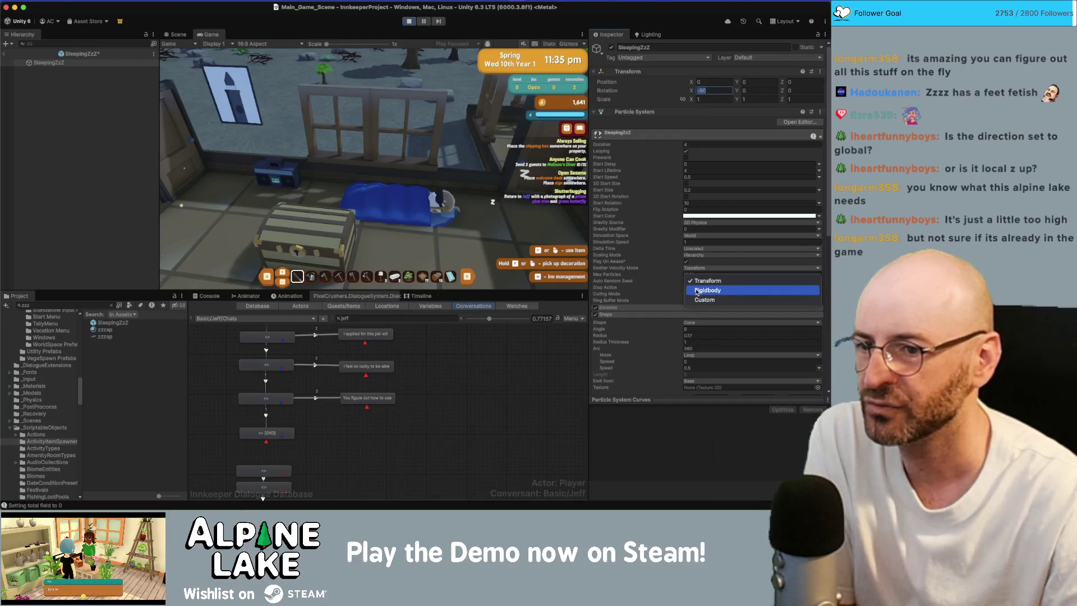
click(706, 280)
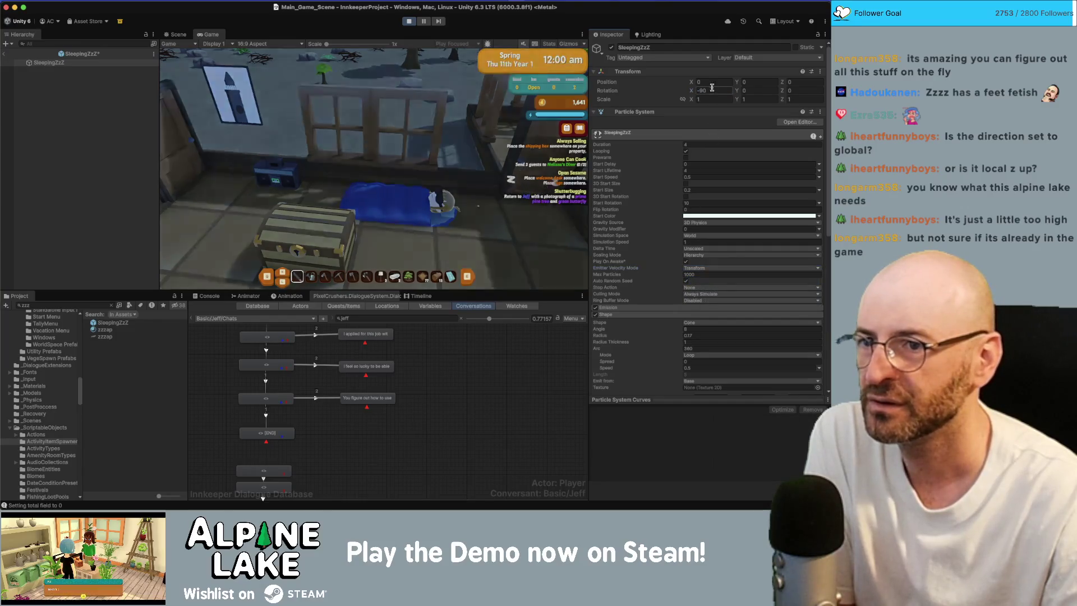
click(712, 89)
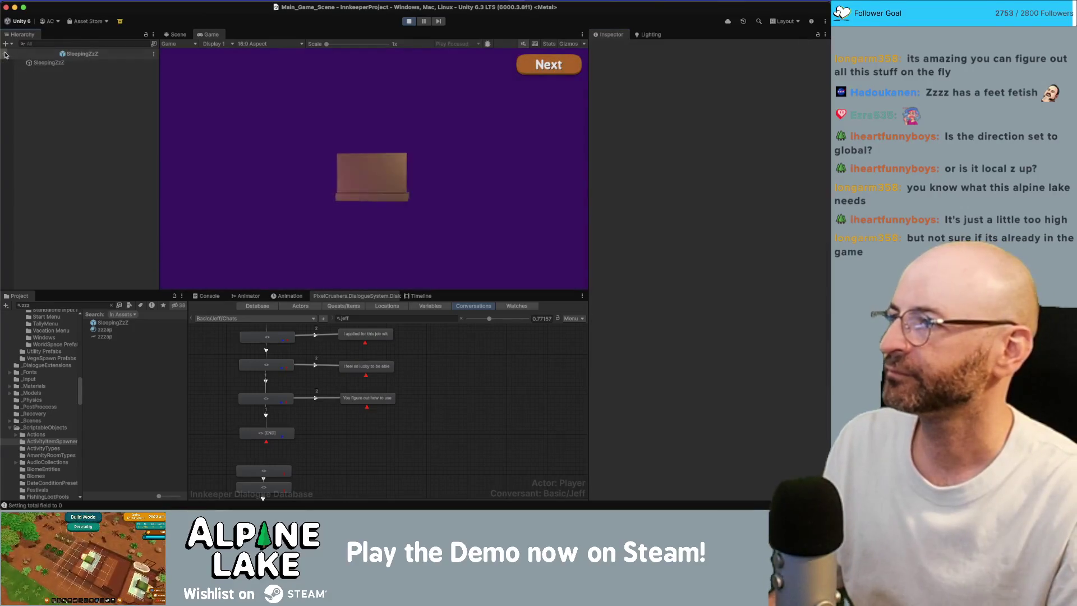
Step: Stop and restart the play test, then select the old Project search text
key(super+p)
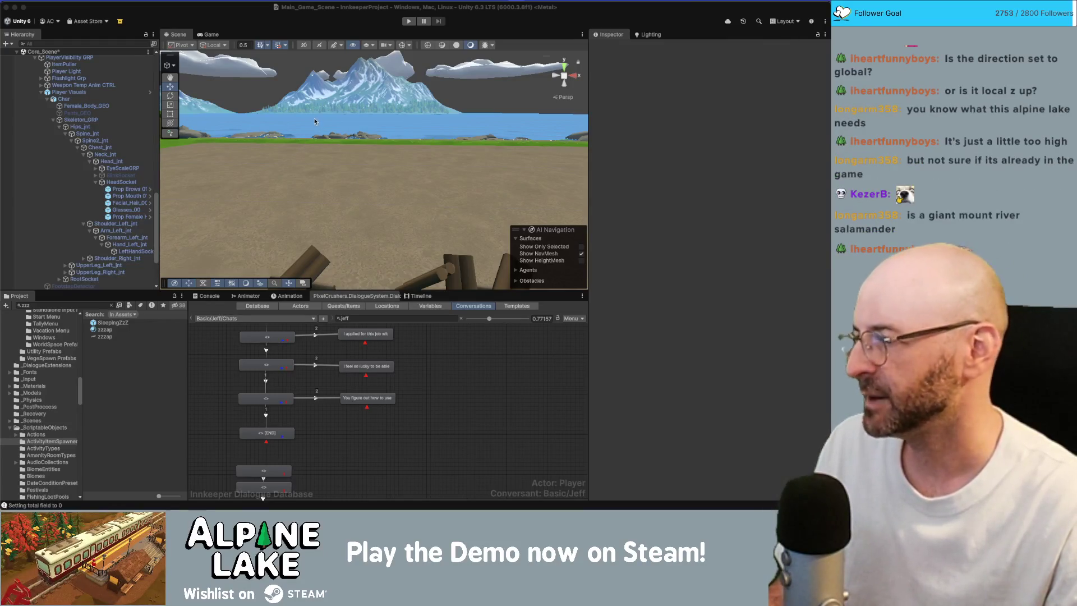
click(408, 23)
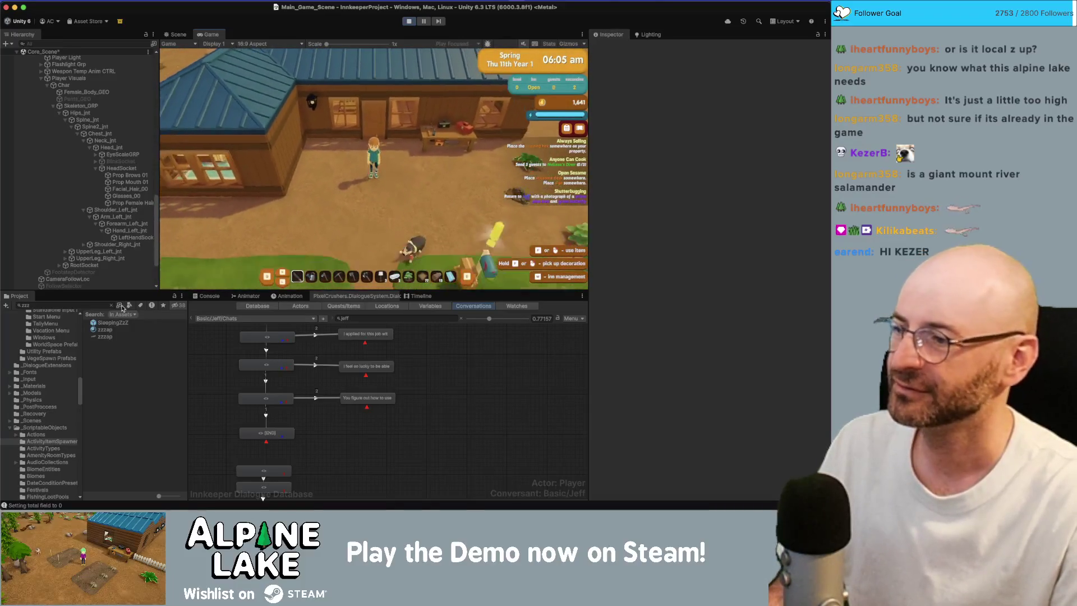
click(94, 305)
Step: Search the Project for 'alaman' and drop a salamander into the Scene, framing it
text(alaman)
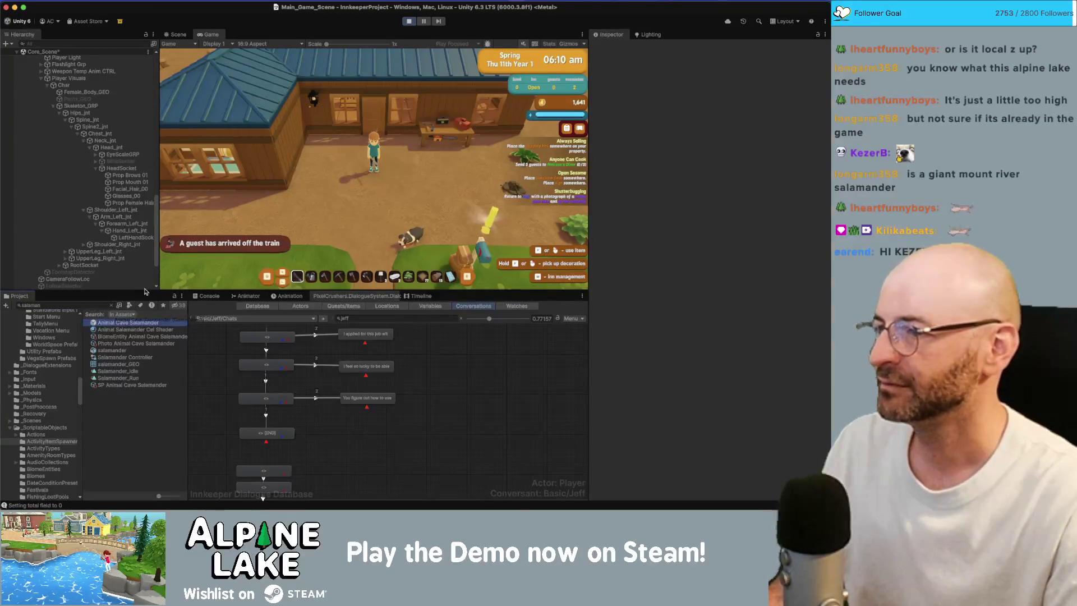
mouse_move(128, 323)
mouse_down()
mouse_move(179, 34)
mouse_move(393, 168)
mouse_move(412, 227)
mouse_up()
key(f)
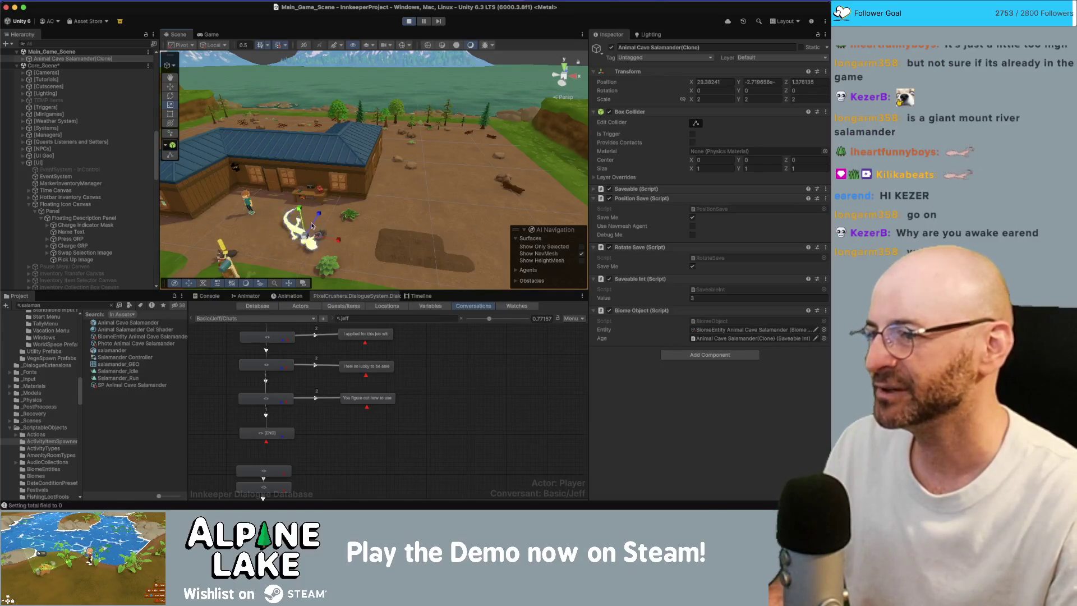
Step: Walk the player briefly, then place an Animal Cave Salamander in the yard scaled to 3
click(211, 35)
key(d)
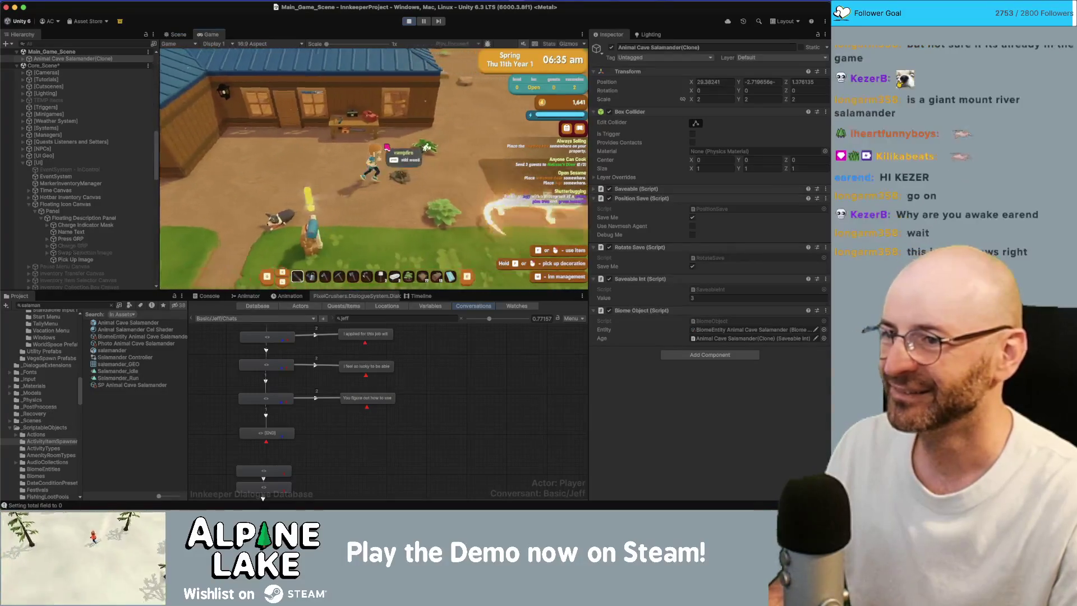
key(a)
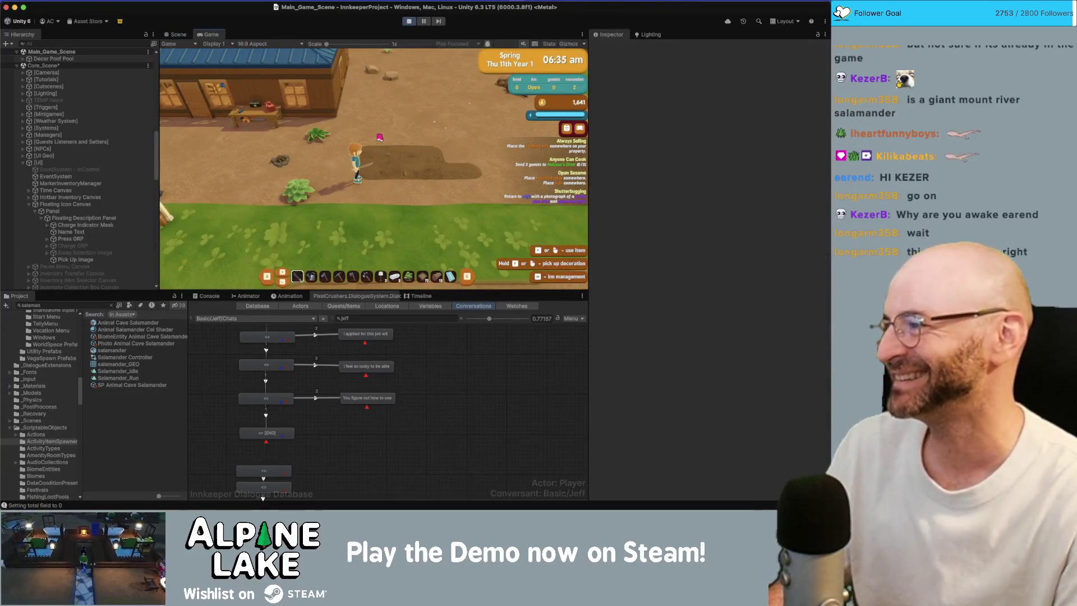
click(178, 34)
drag(459, 225, 409, 241)
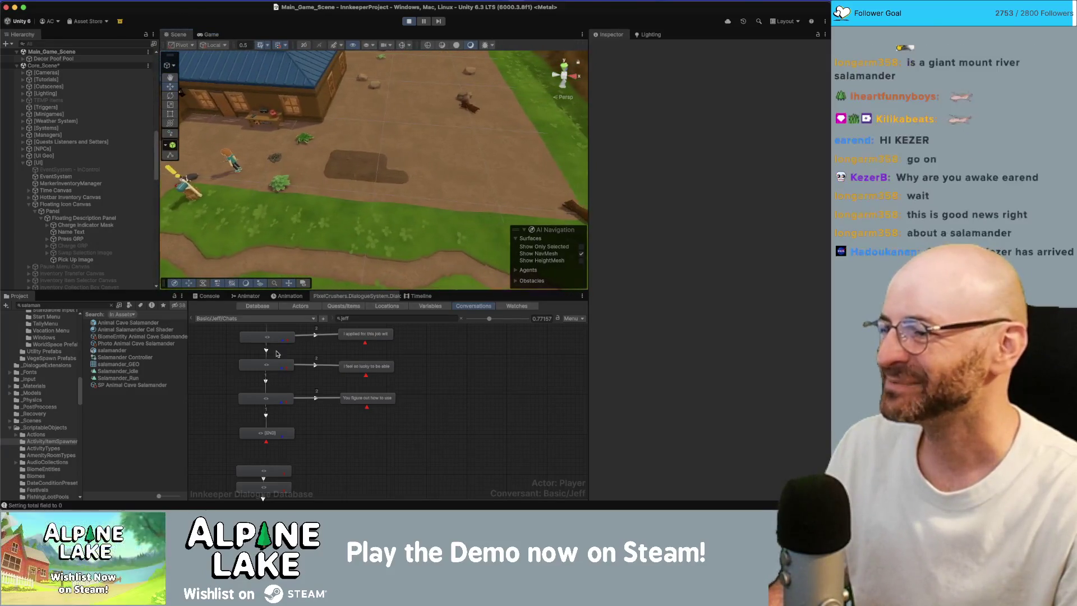
mouse_move(142, 328)
mouse_down()
mouse_move(185, 315)
mouse_move(387, 174)
mouse_move(491, 186)
mouse_up()
key(r)
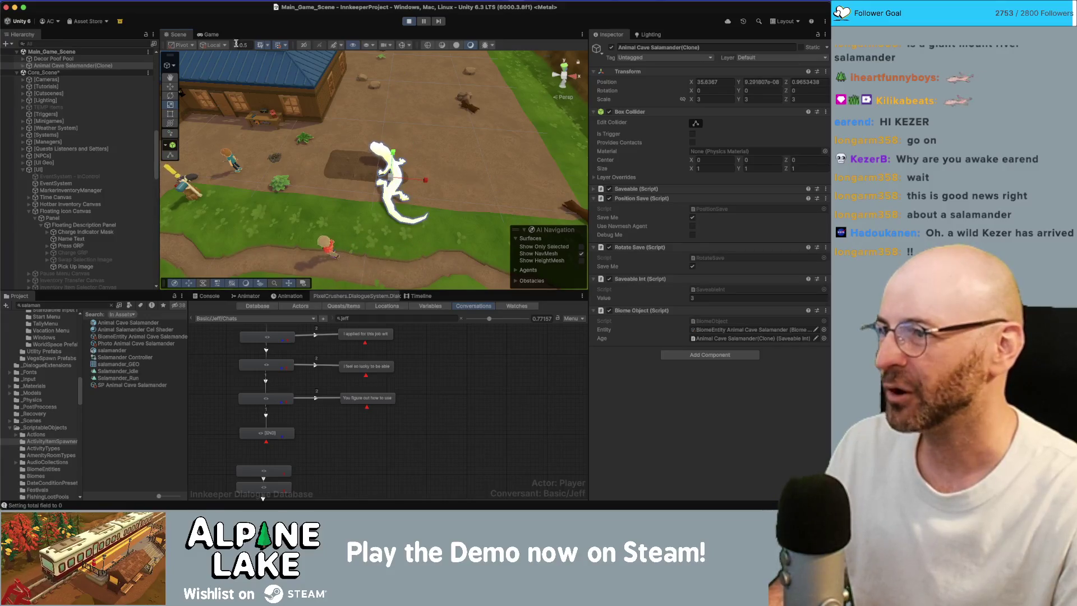
Step: Walk the player right toward the salamander, then left past the house
click(211, 35)
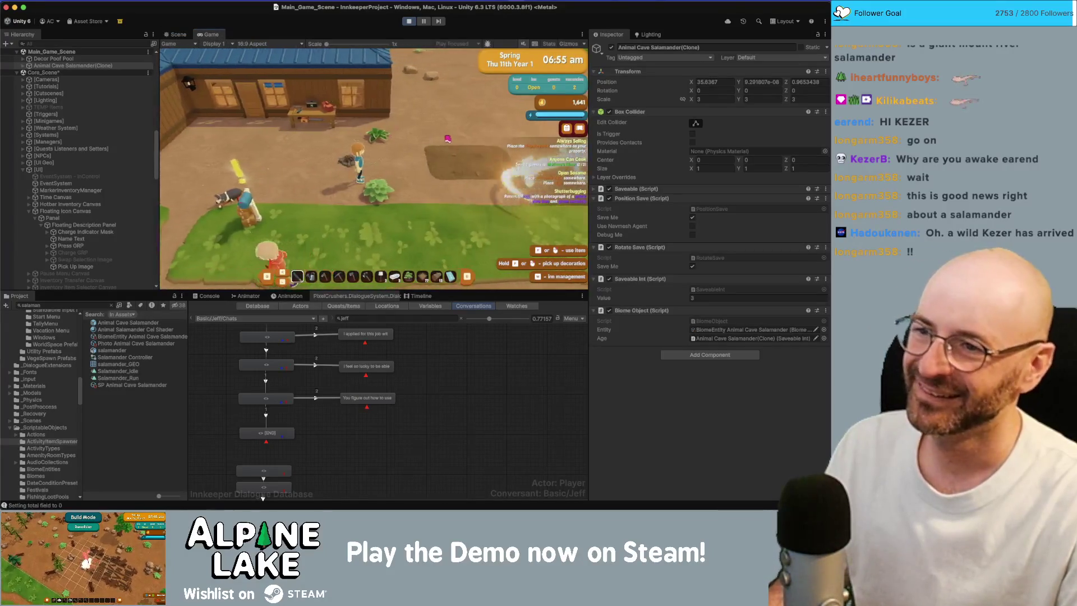
key(d)
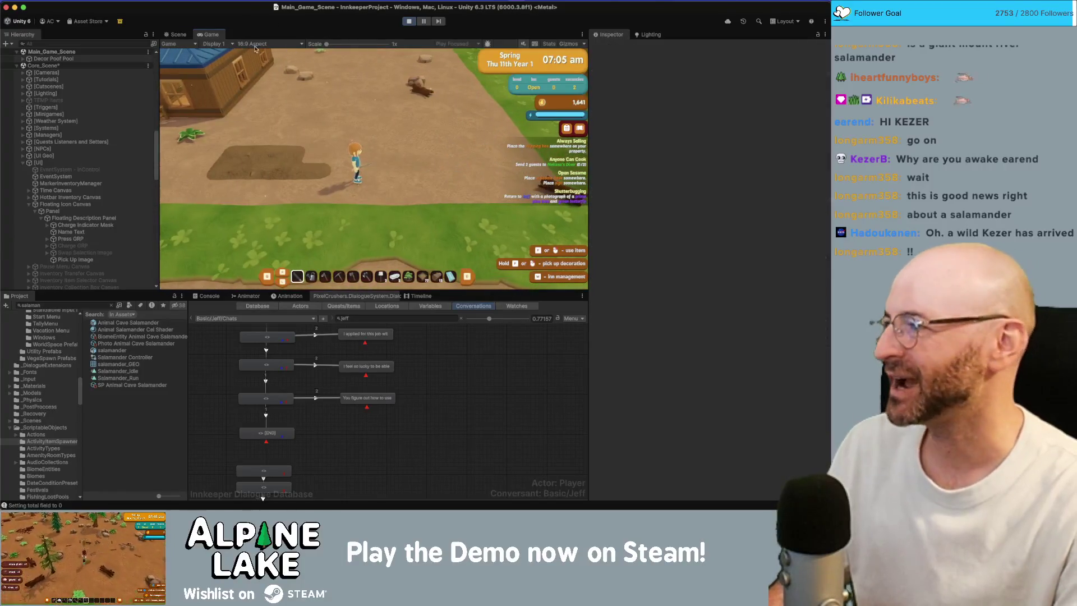
key(a)
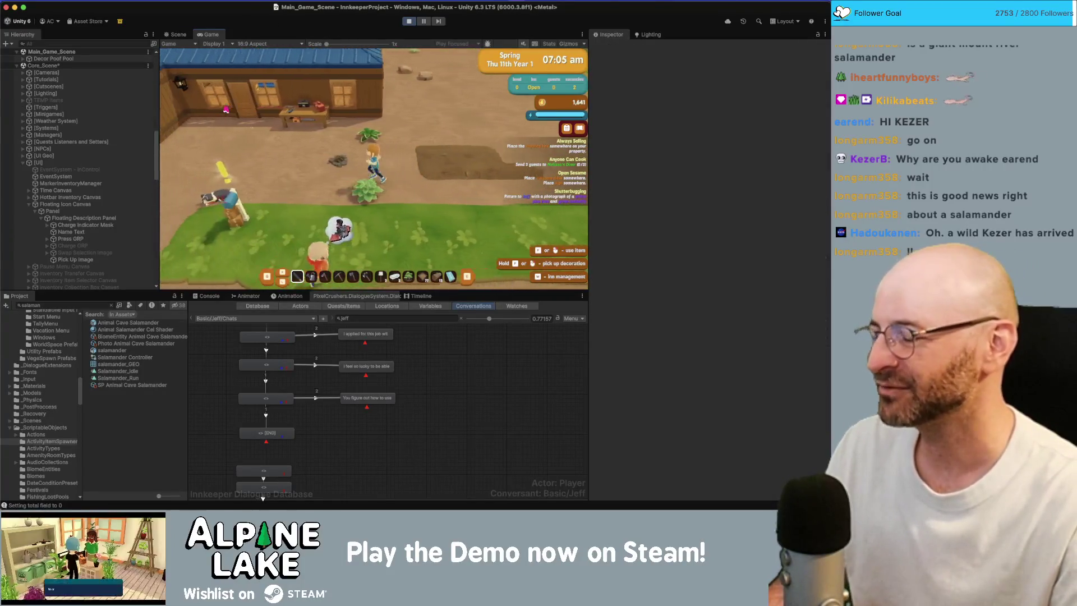
key(a)
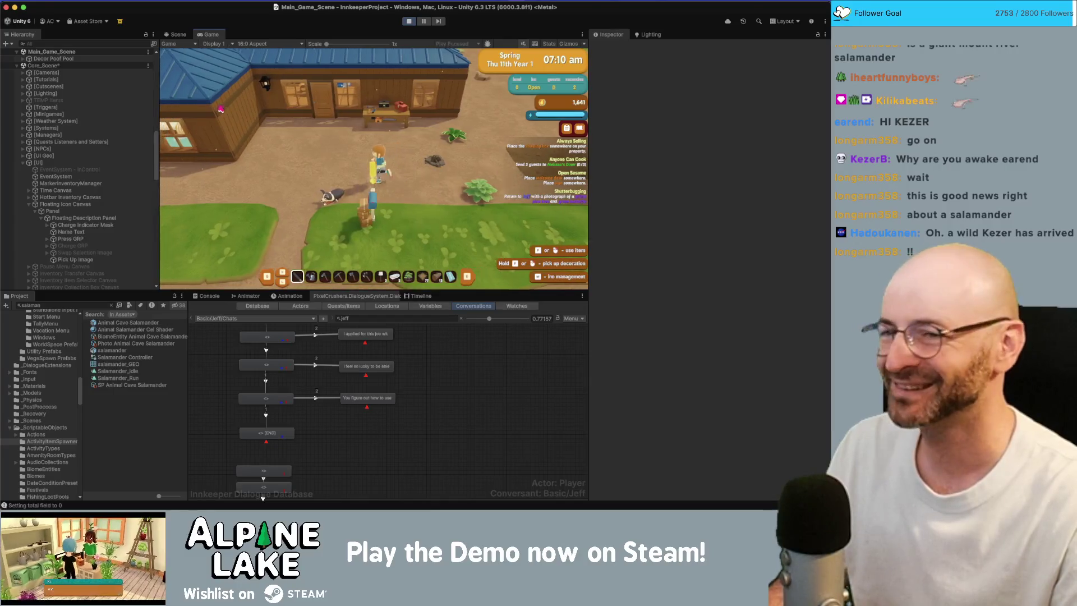
key(a)
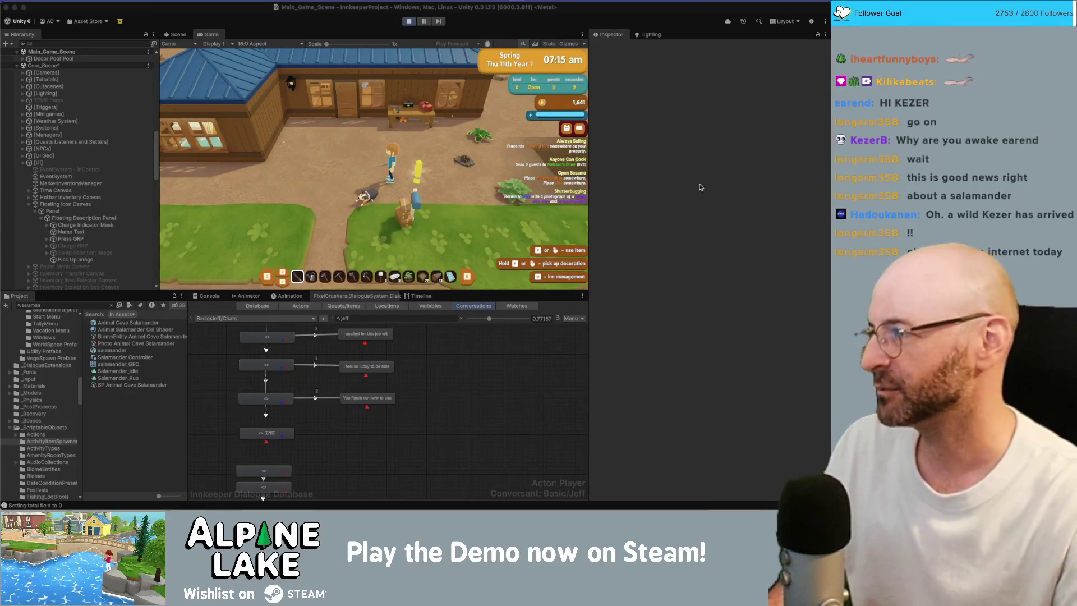
Step: Walk the player along the house, through the door, and lie down in the sleeping bag
click(477, 112)
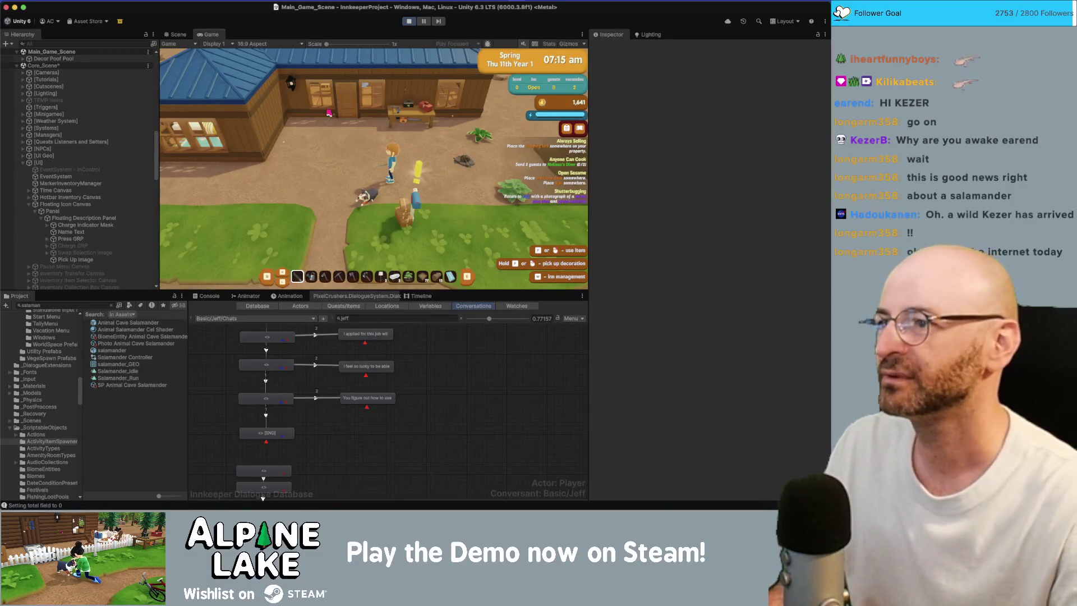
key(a)
key(a)
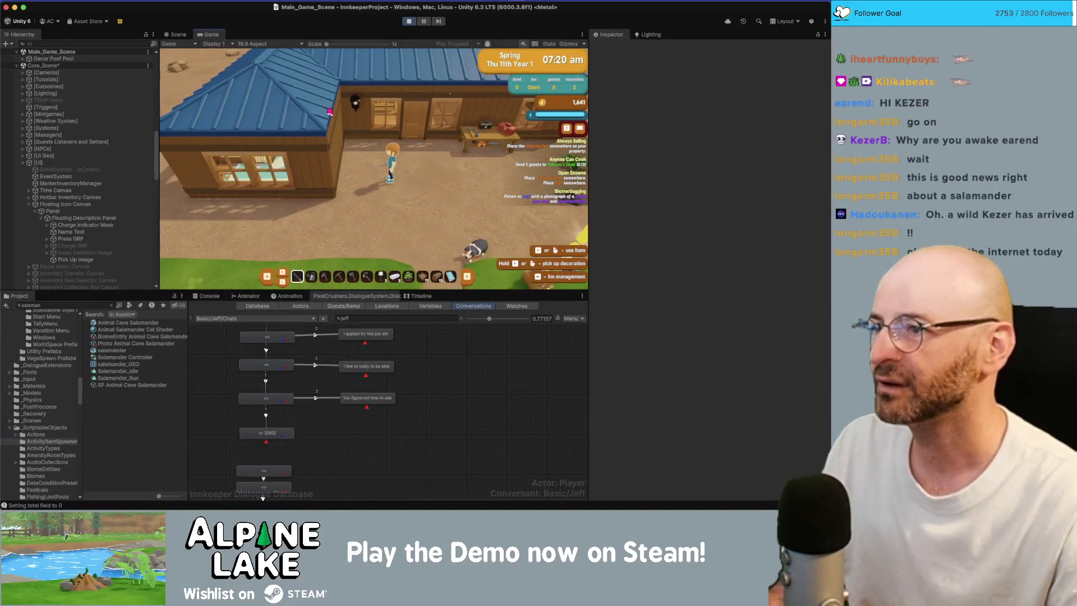
key(a)
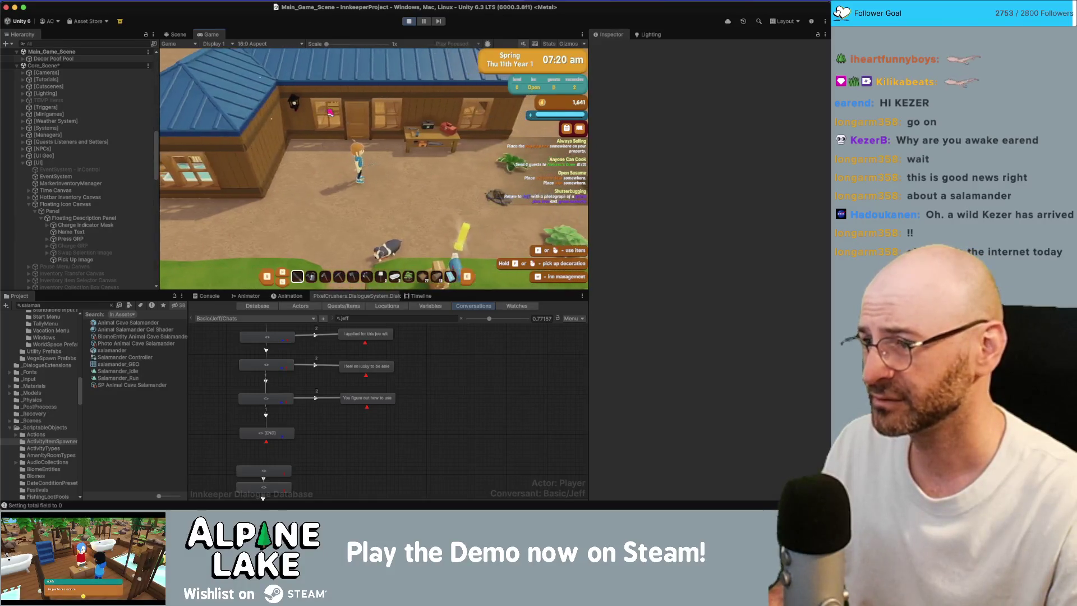
key(a)
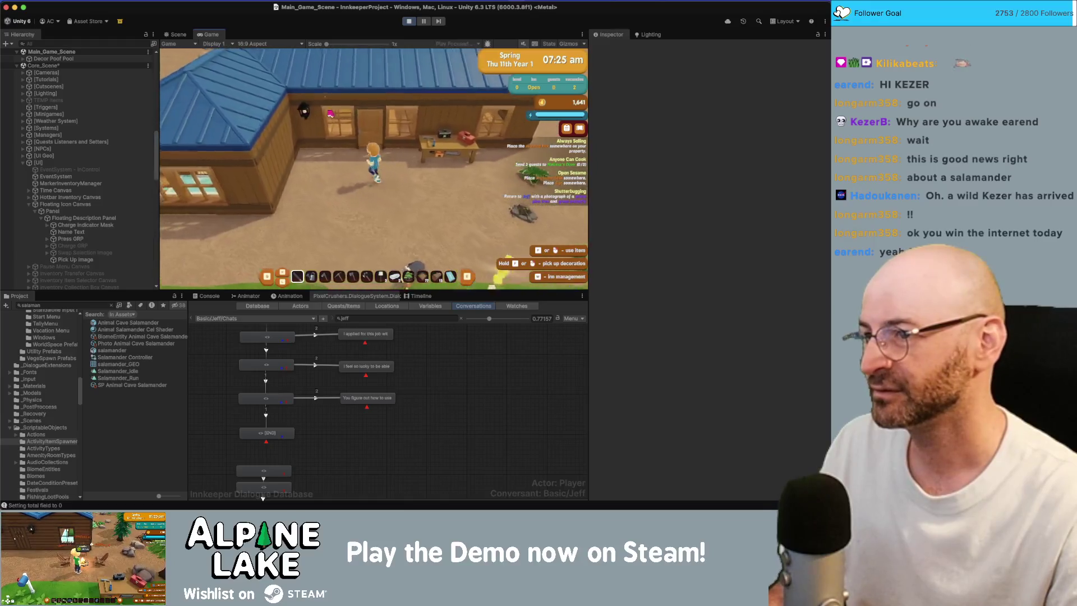
key(w)
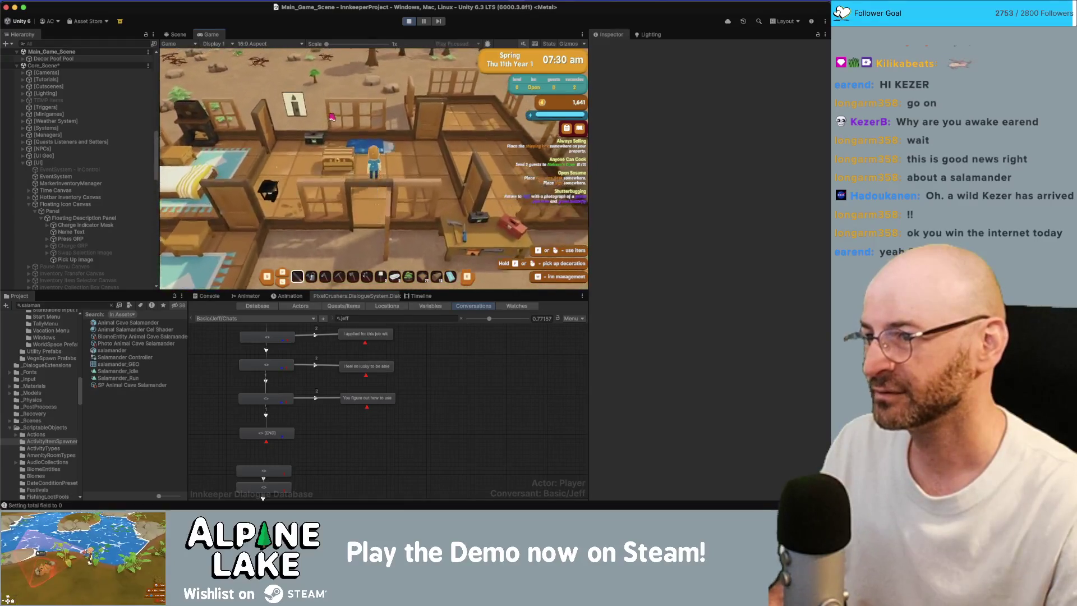
key(e)
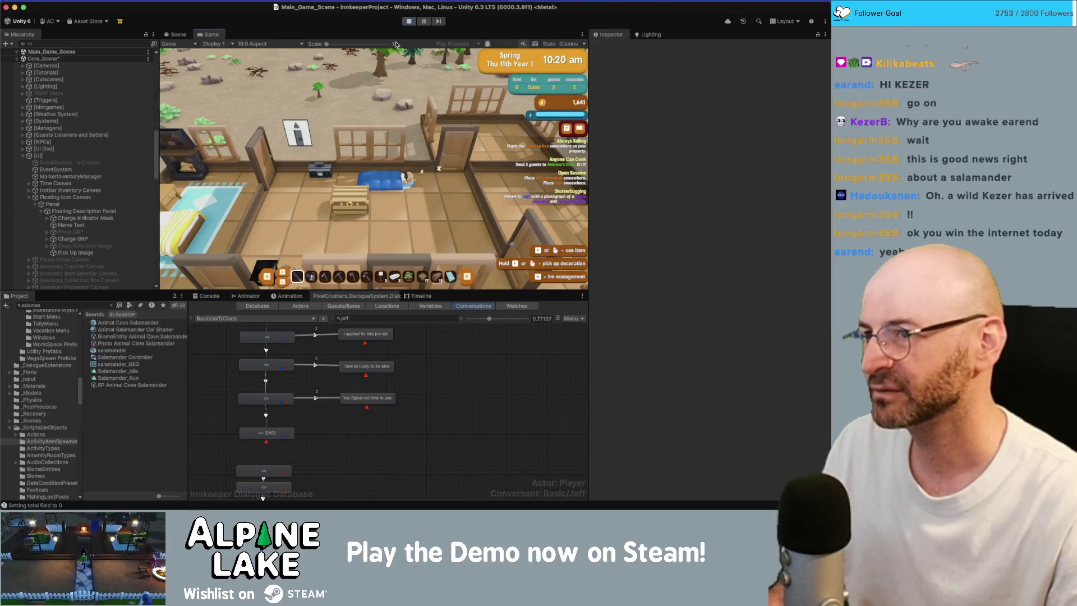
Step: Exit play mode and search 'sleepingzz' to select the SleepingZzZ prefab in the Inspector
click(411, 22)
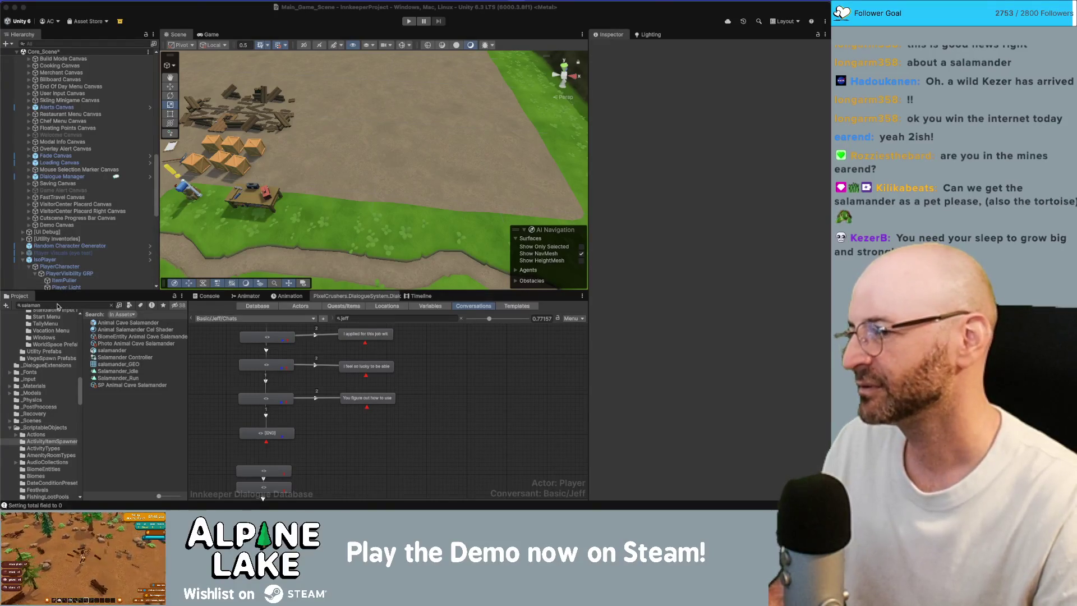
click(79, 305)
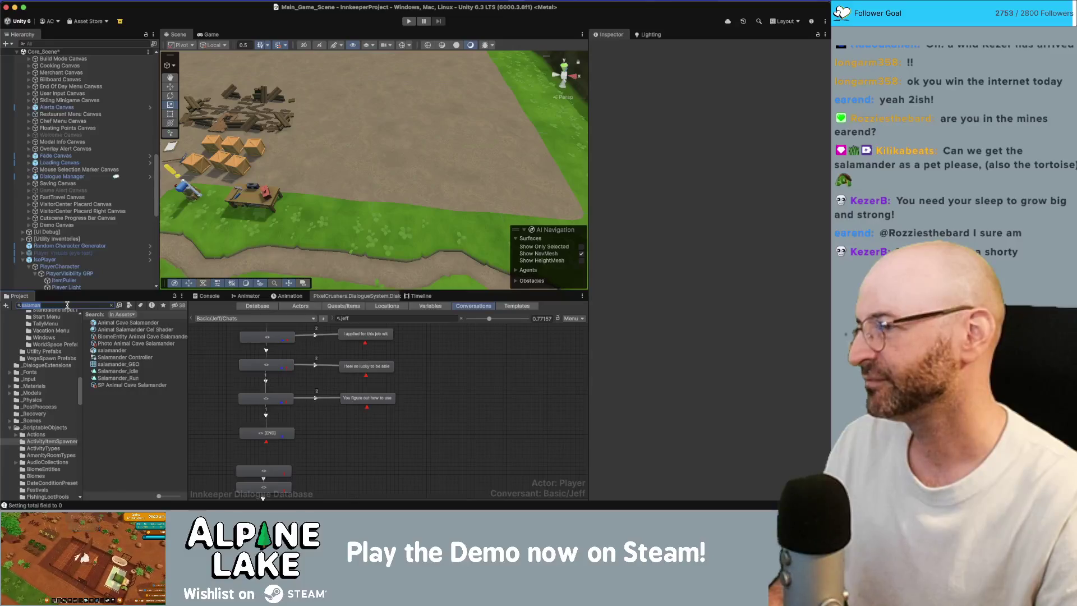
text(sleepin)
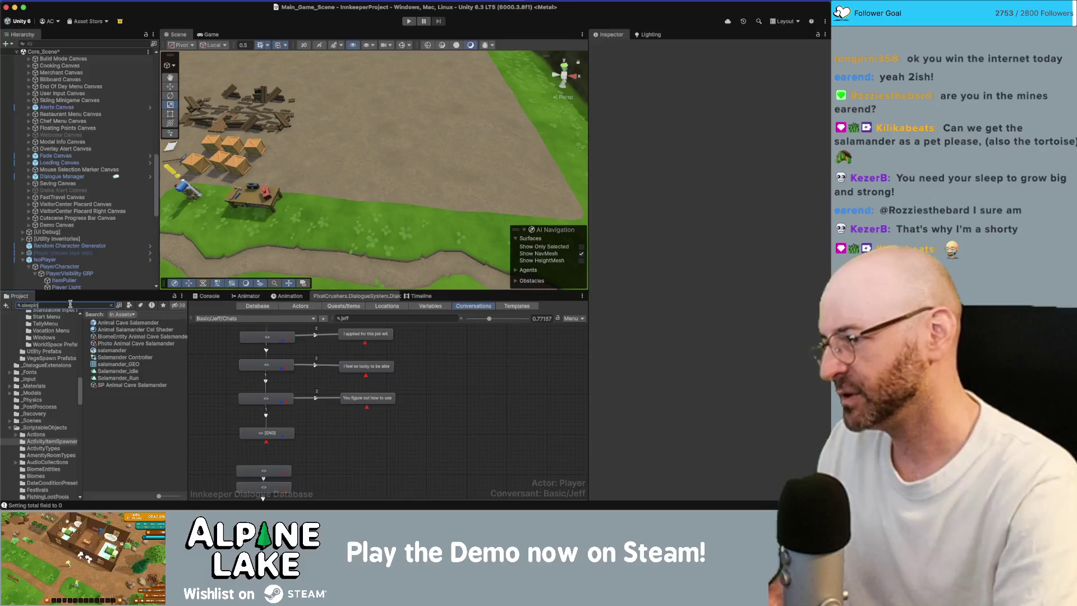
text(gzz)
click(104, 324)
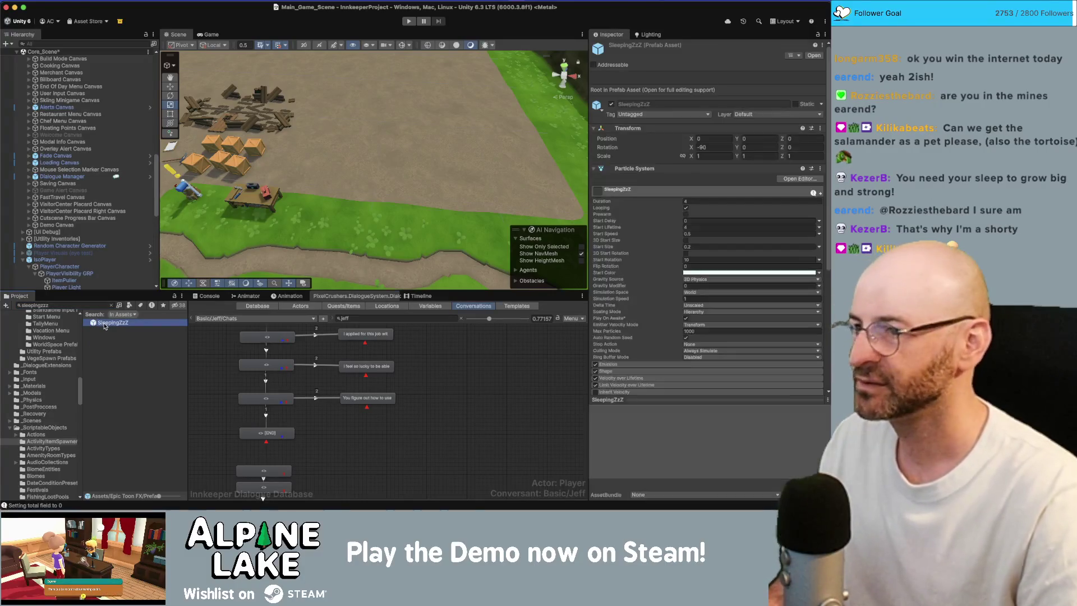
Step: Open the SleepingZzZ prefab and set its X rotation to 0 so particles stand upright
double_click(105, 325)
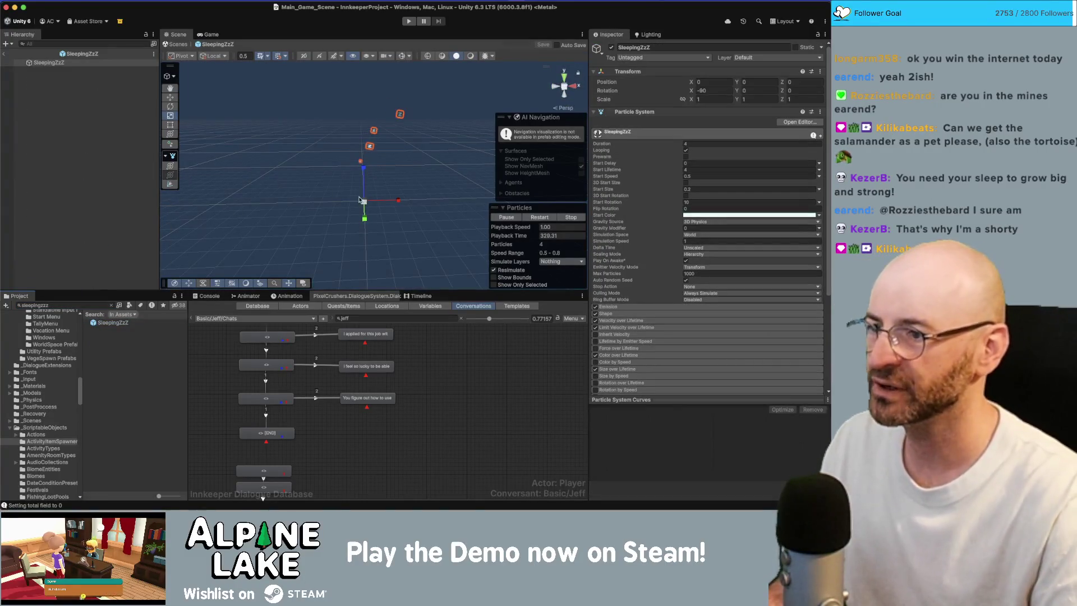
double_click(722, 94)
text(0)
key(Return)
mouse_move(388, 202)
mouse_down()
mouse_move(406, 219)
mouse_move(423, 190)
mouse_up()
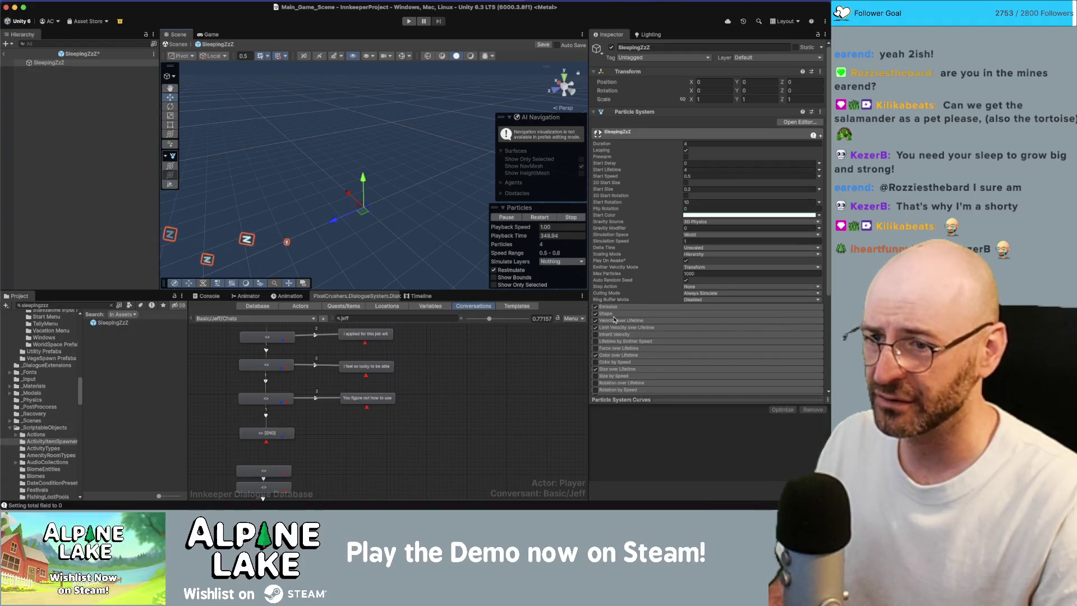
Step: Edit the Shape module's Z position, save the prefab and return to the main scene
click(606, 313)
scroll(673, 314, down, 4)
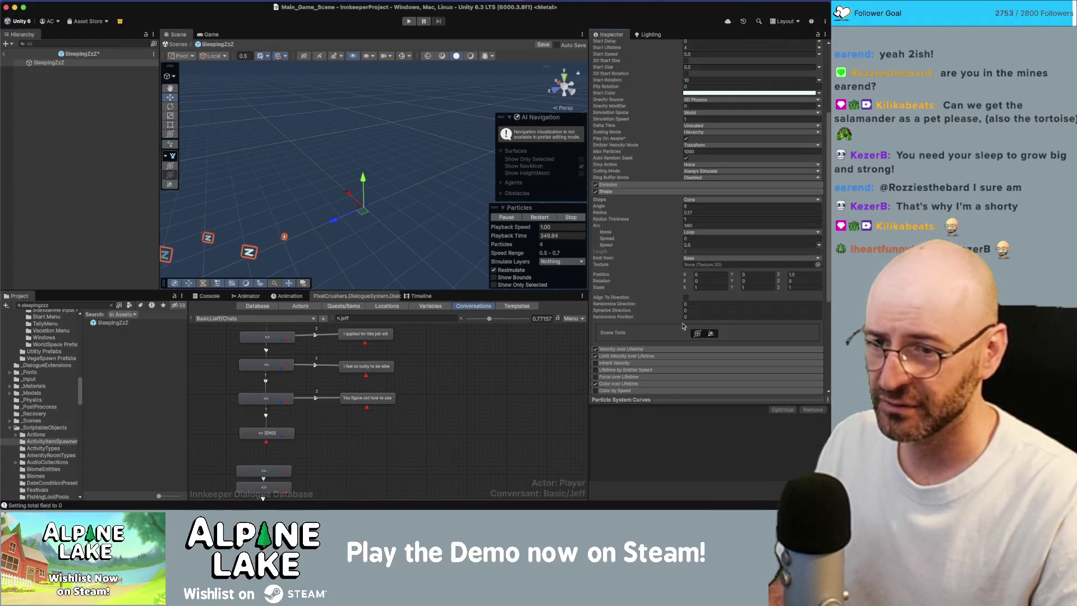
click(804, 275)
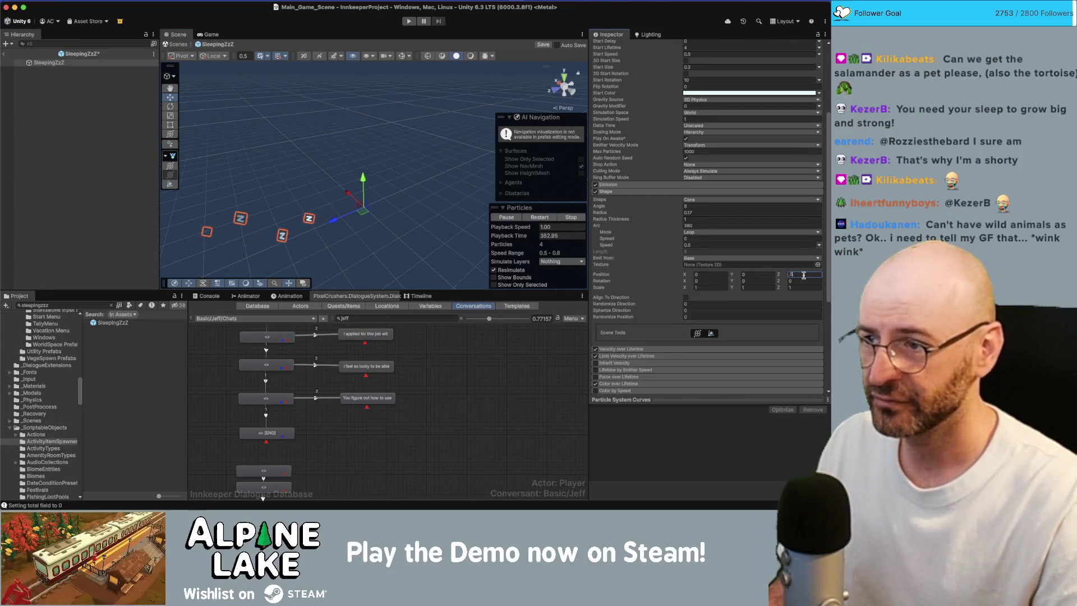
key(ctrl+s)
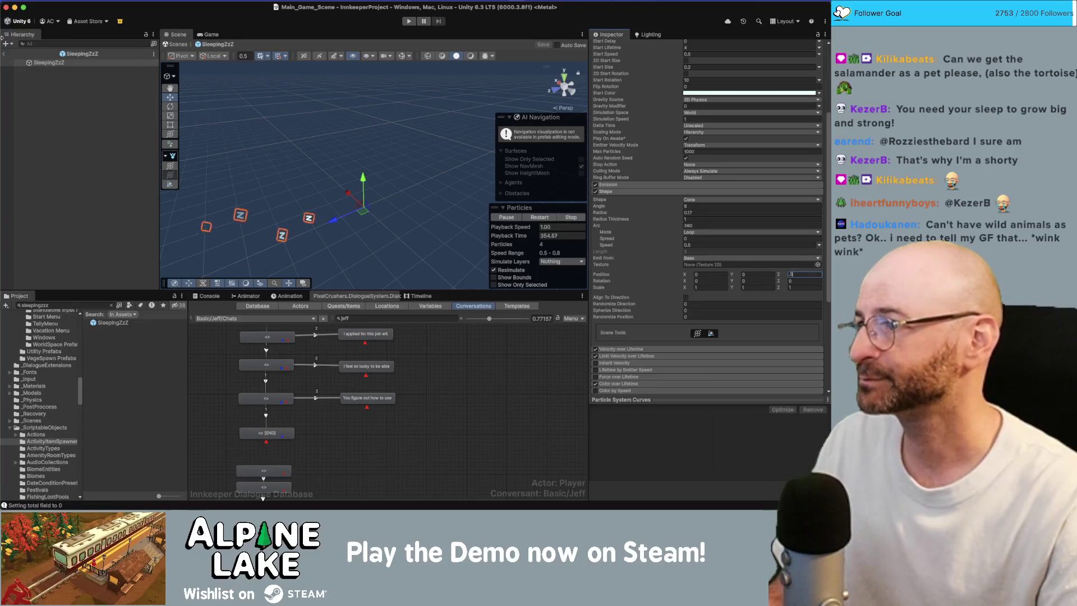
click(5, 54)
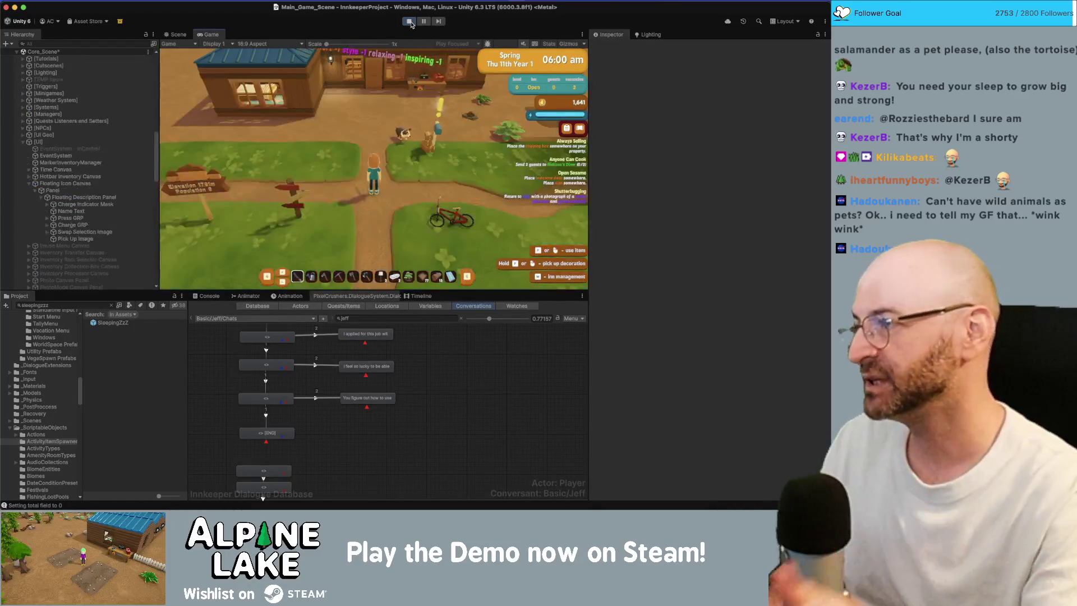
Step: Walk into the inn, sleep in the bed, stop the game and reopen the SleepingZzZ prefab
key(w)
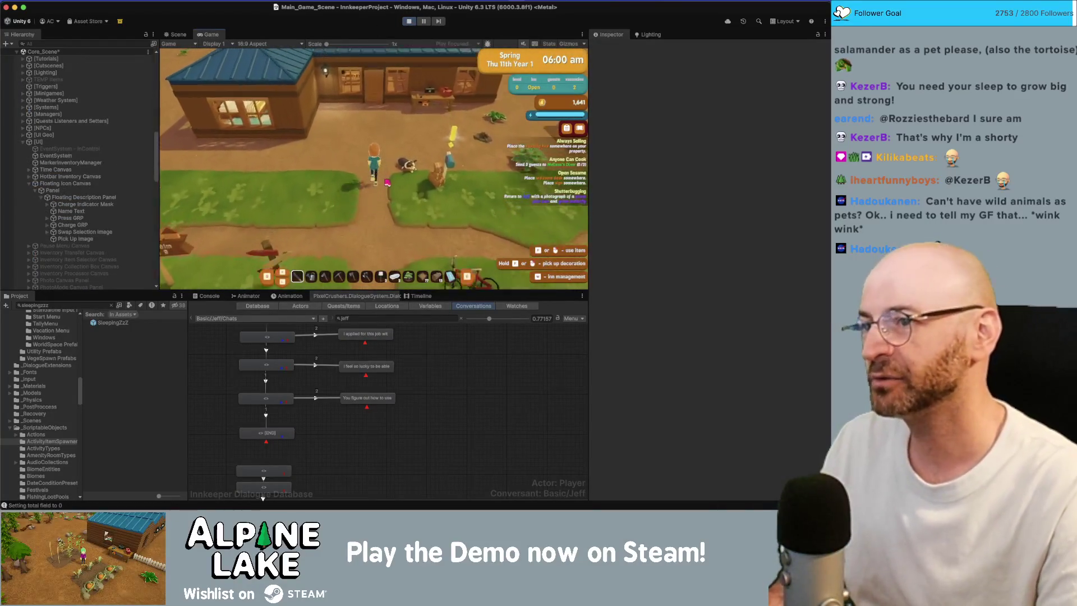
key(w)
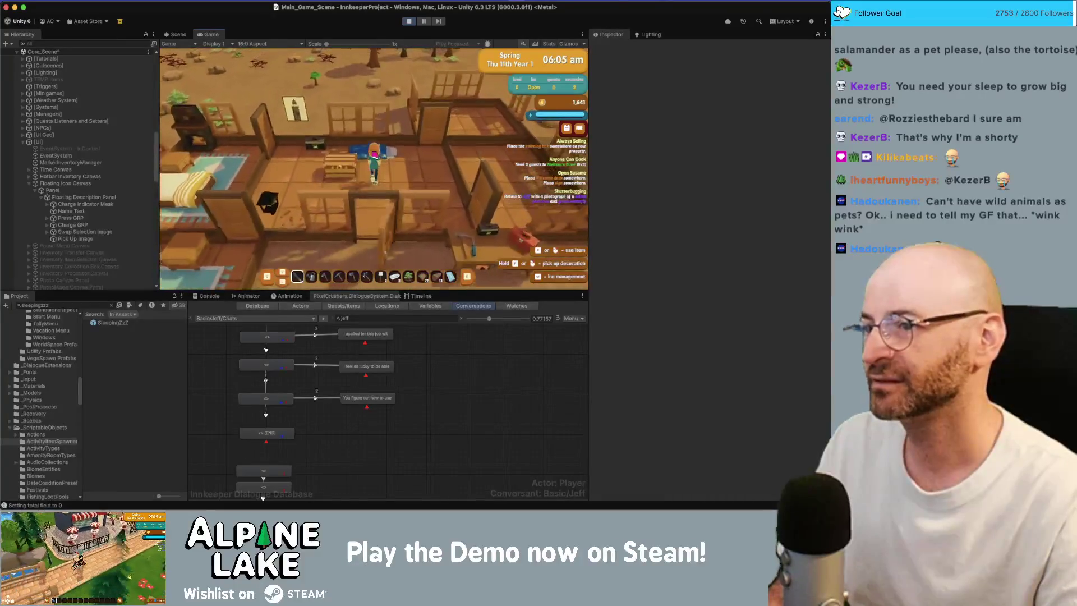
click(374, 154)
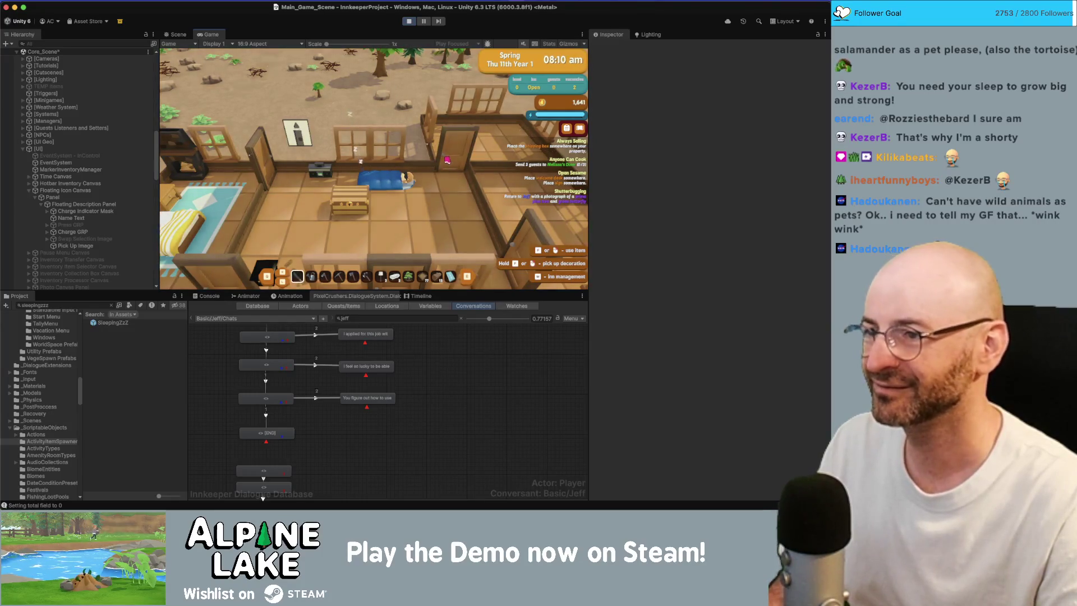
click(411, 22)
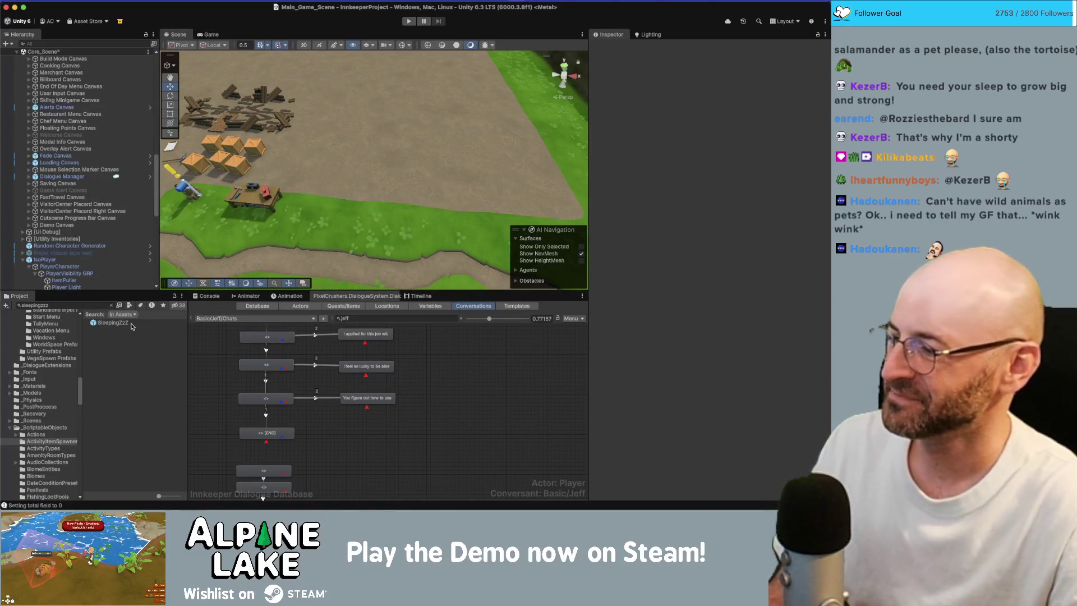
double_click(150, 325)
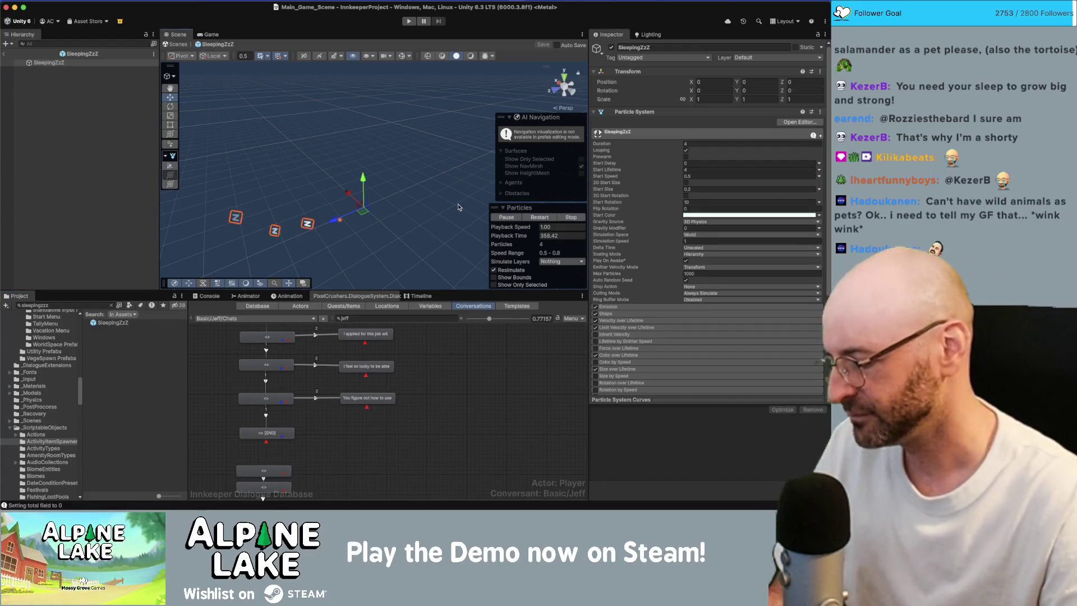
Step: Expand the Shape module and enter 1 as the emitter's Position Y
click(701, 313)
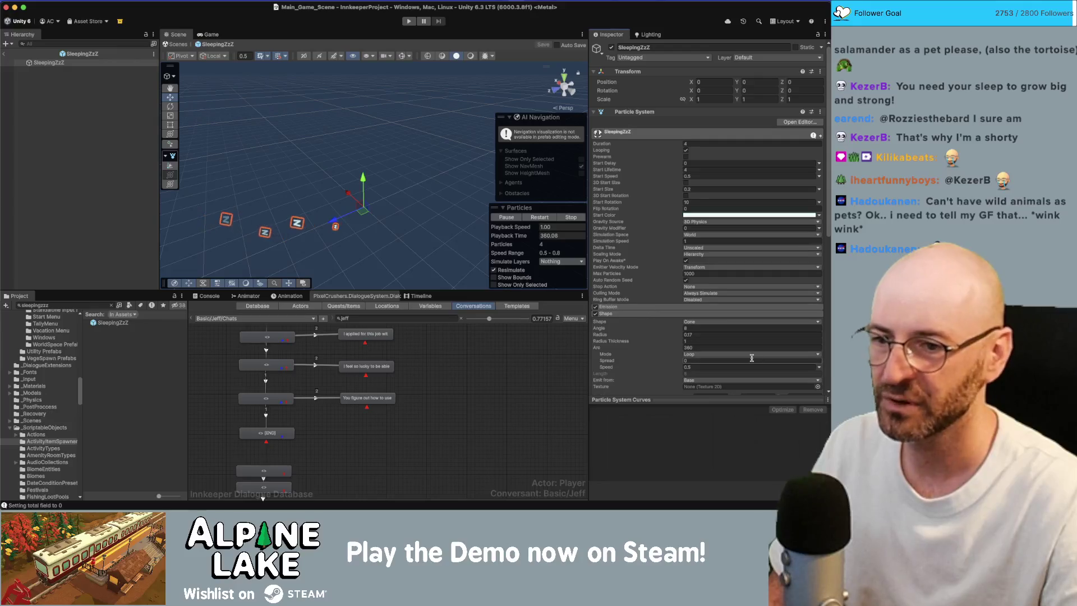
scroll(754, 356, down, 5)
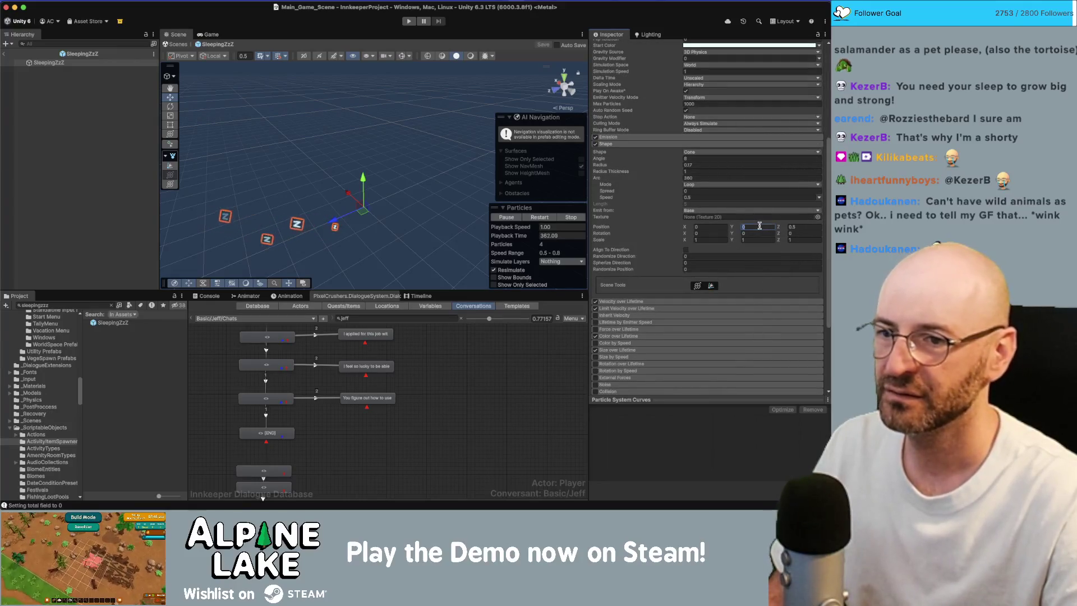
text(1.6)
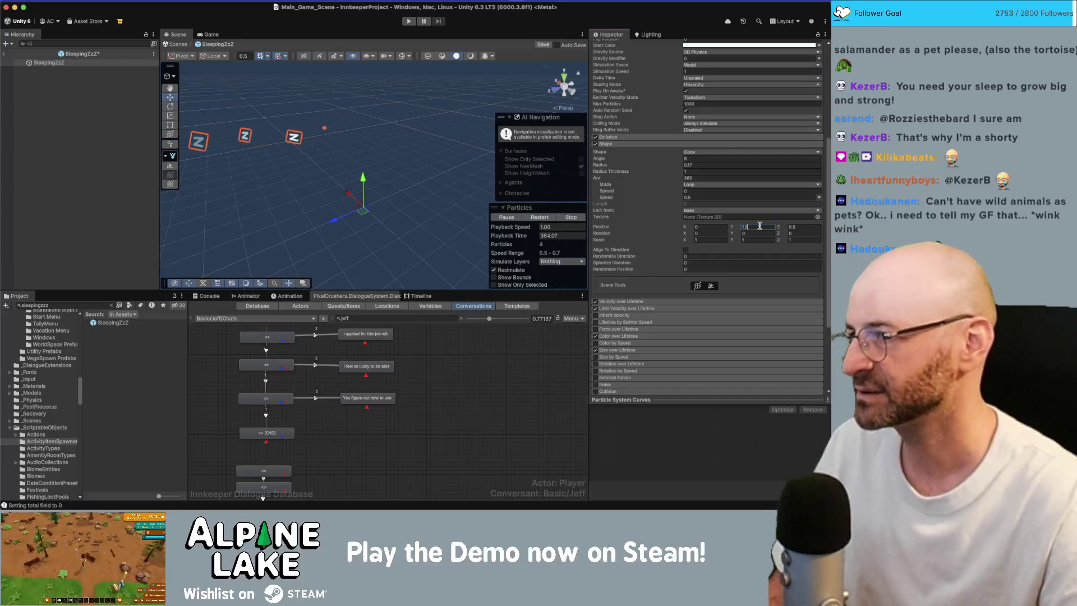
Step: Search for the generic character and drop _Basic_Generic into the prefab at position 0
click(90, 306)
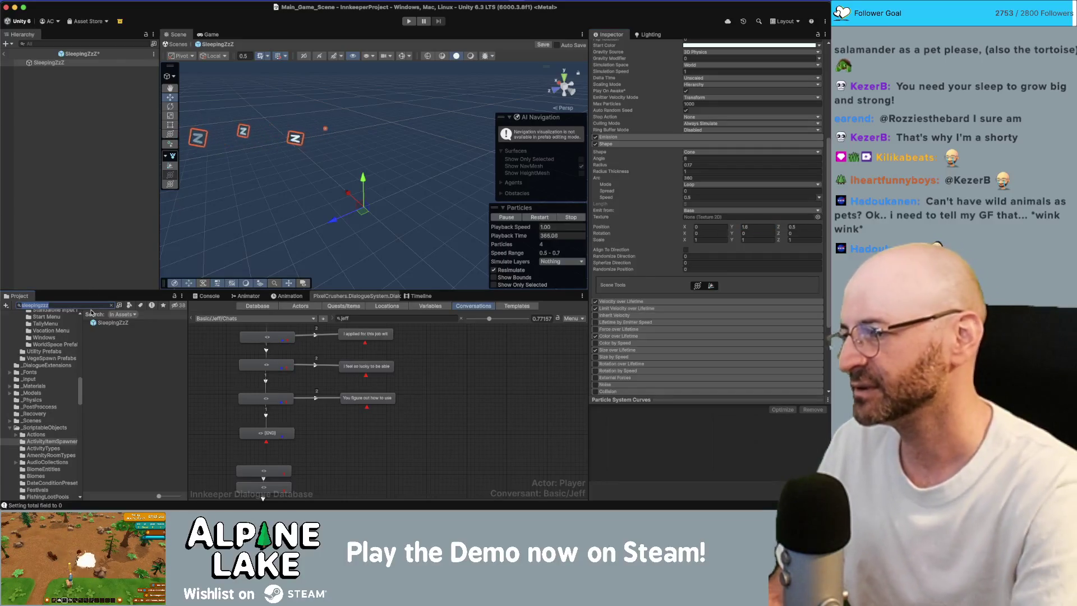
text(basic)
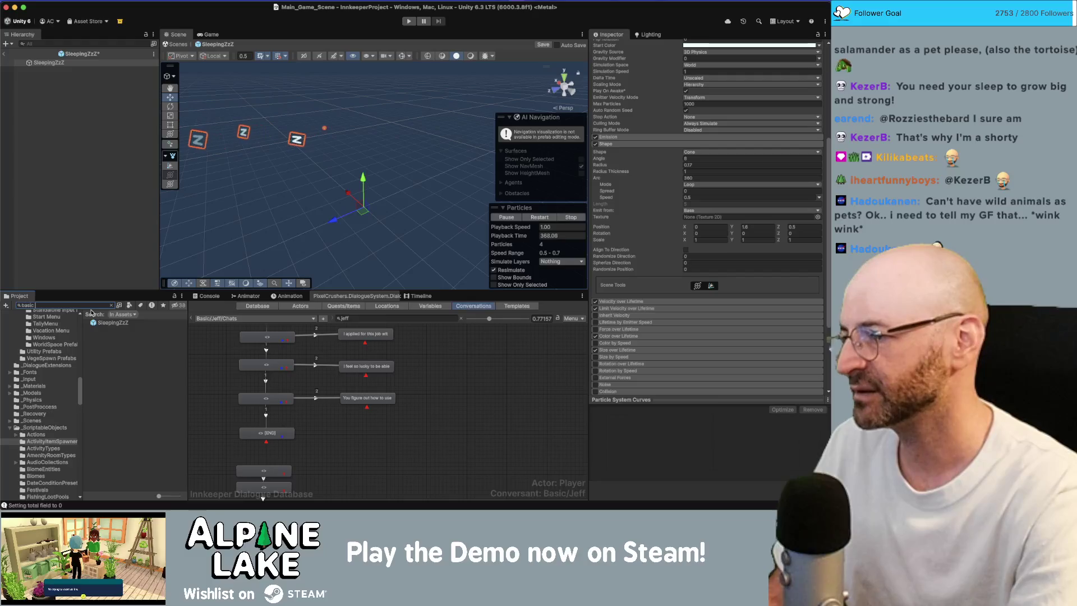
text( np)
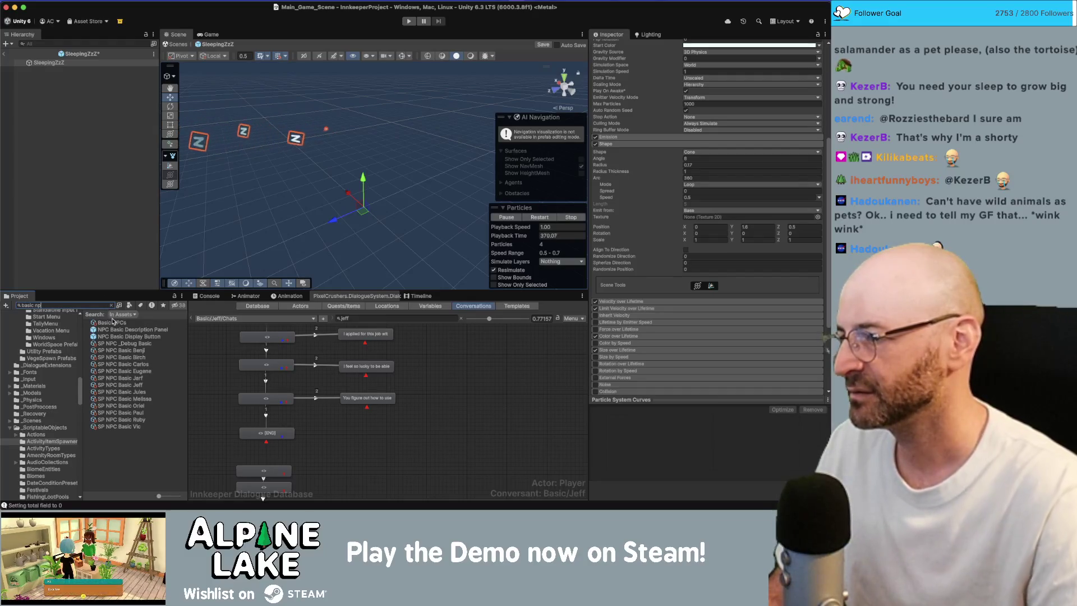
key(BackSpace)
key(BackSpace)
text(gene)
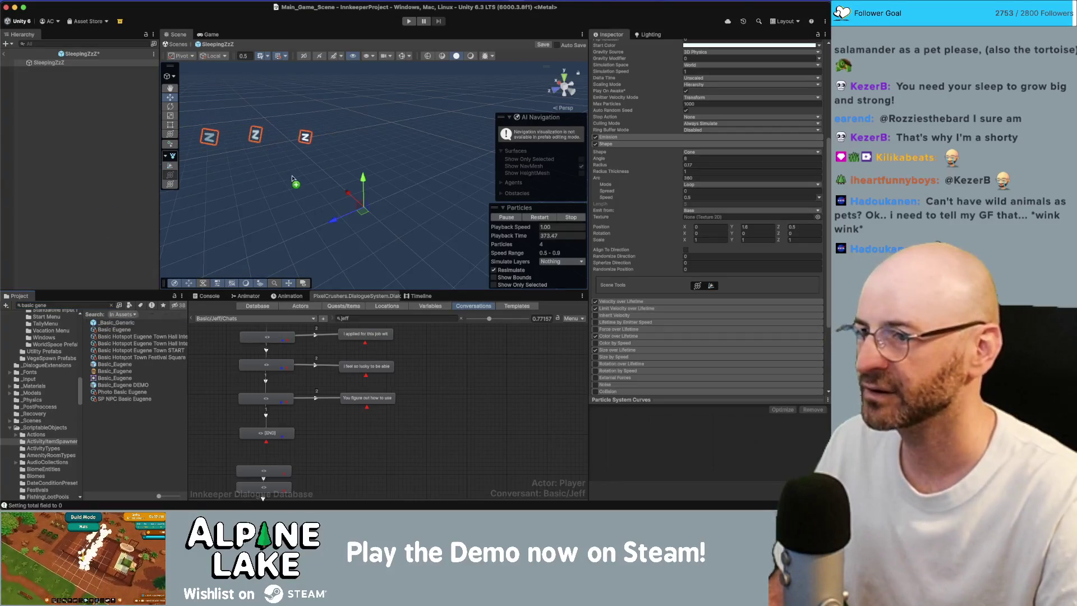
drag(287, 178, 368, 182)
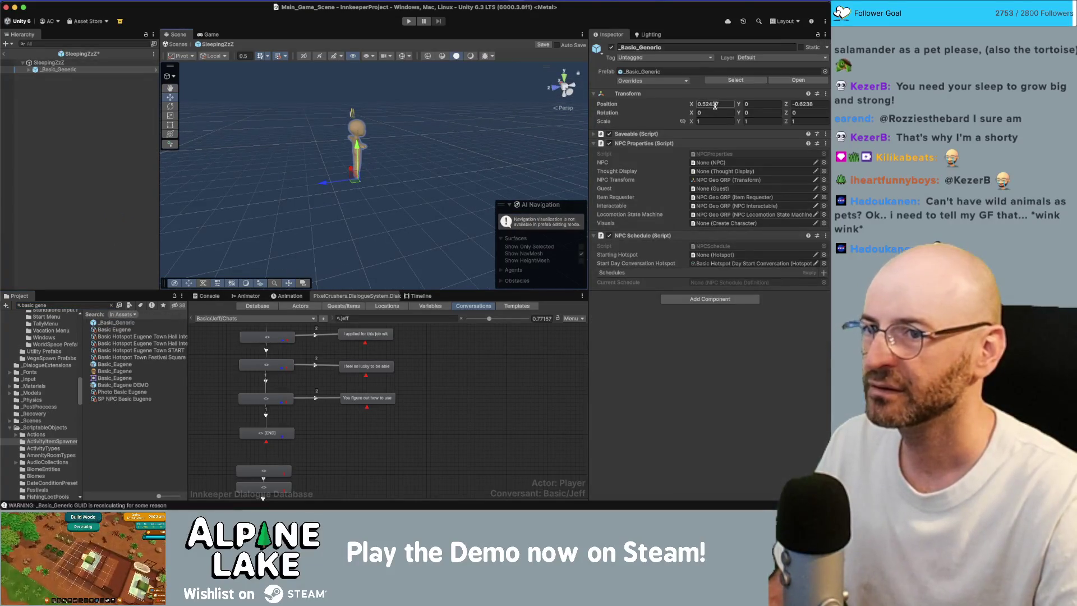
text(0)
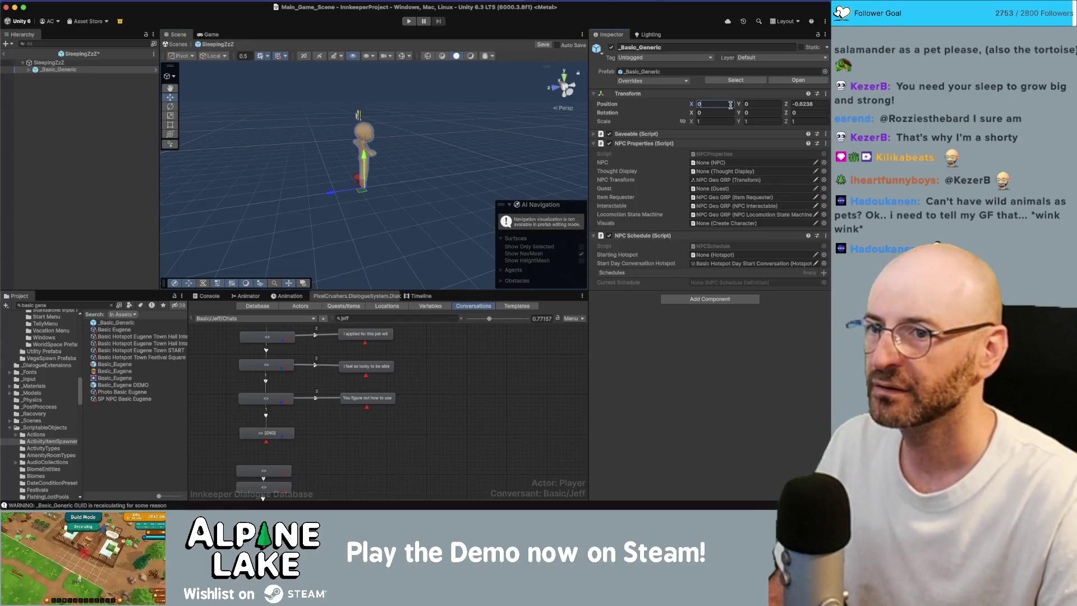
text(0)
double_click(75, 70)
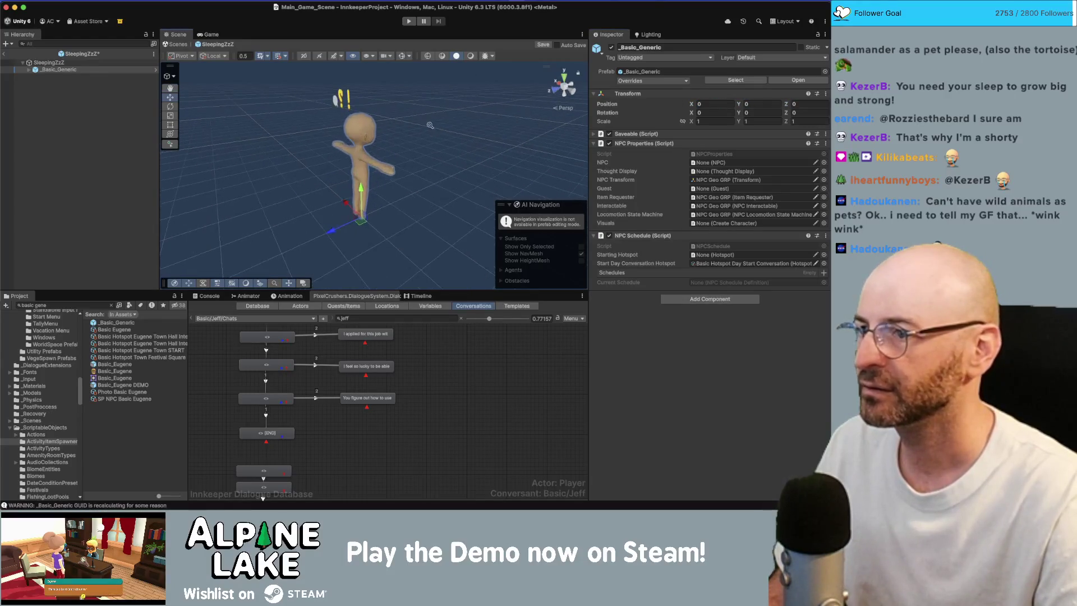
Step: Set the emitter shape's Y offset to 1.2, then delete the temporary _Basic_Generic character
click(61, 64)
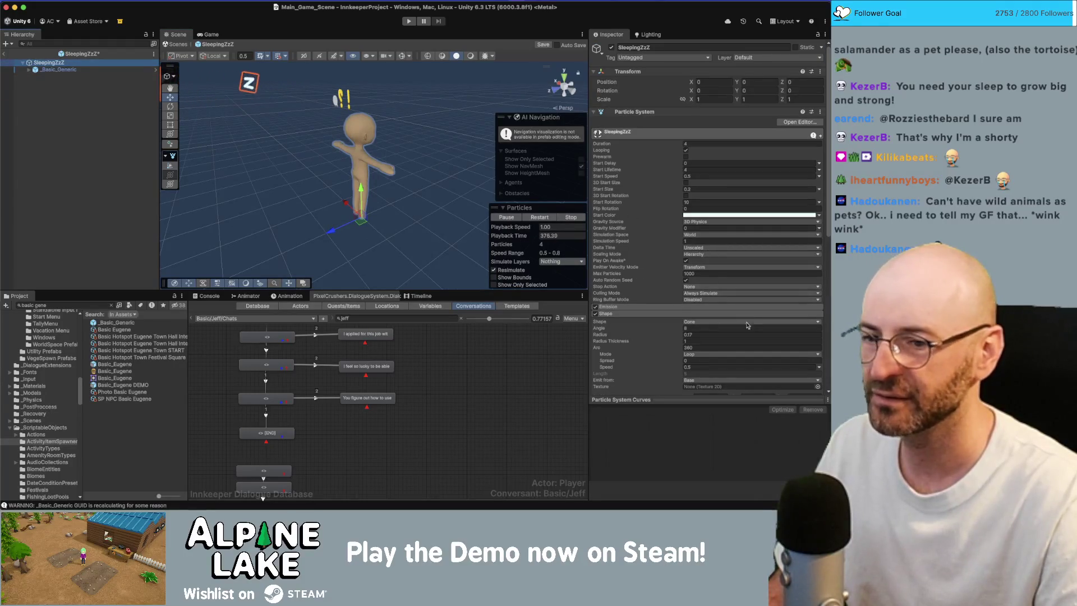
scroll(792, 197, down, 10)
click(794, 200)
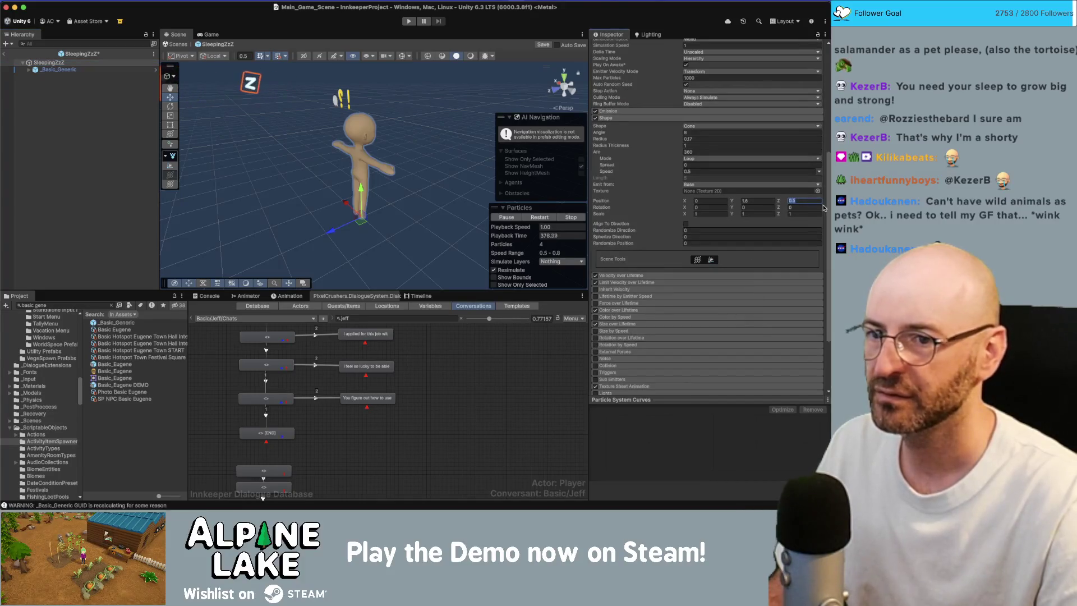
click(755, 201)
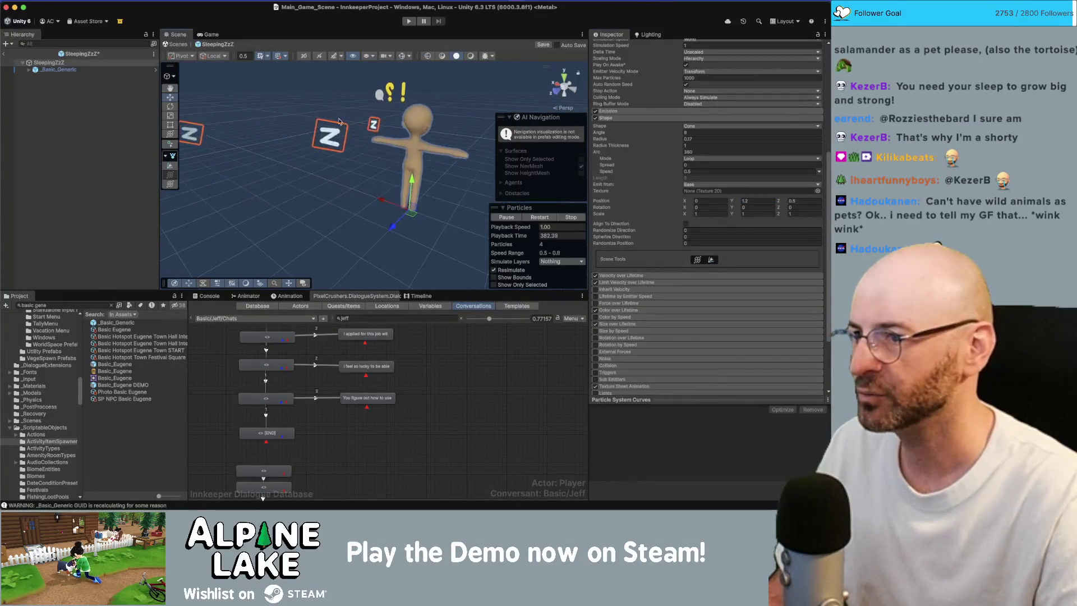
click(100, 71)
key(Delete)
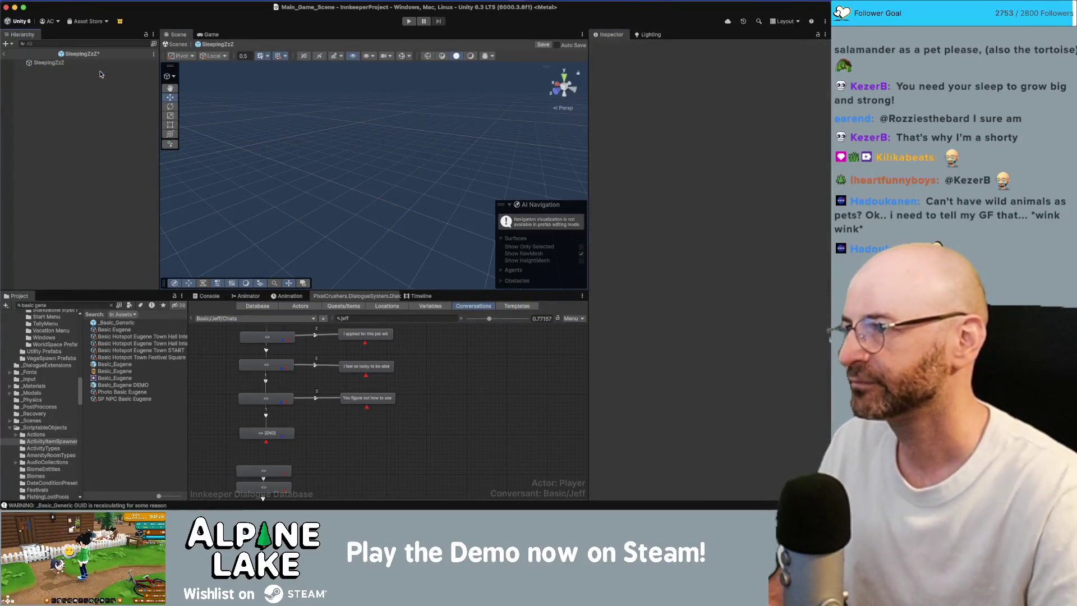
Step: Return to the main scene, start the game and walk the character into the inn bedroom
click(3, 55)
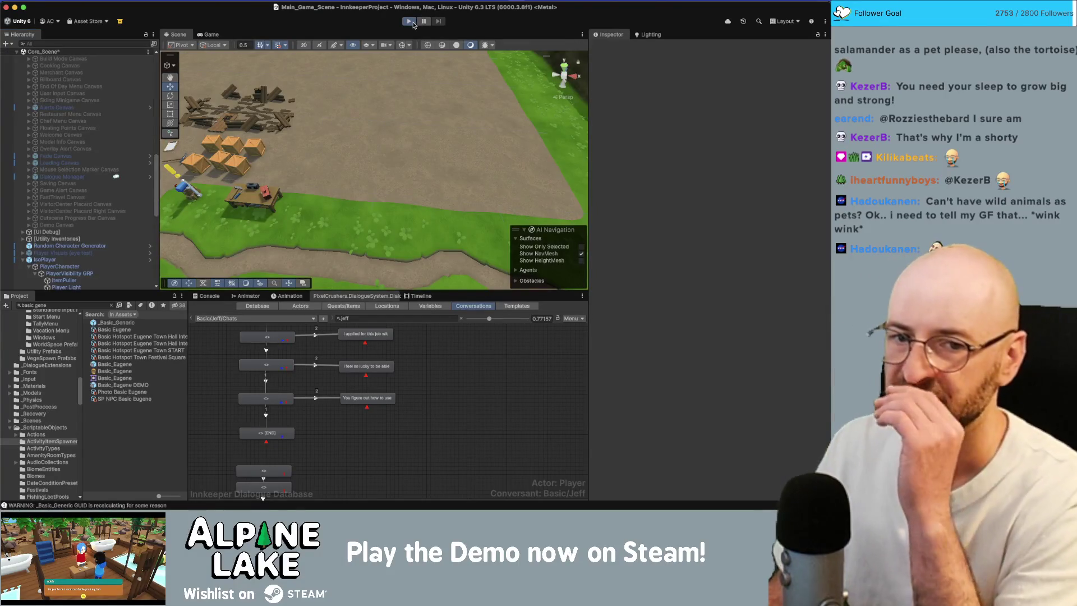
click(414, 24)
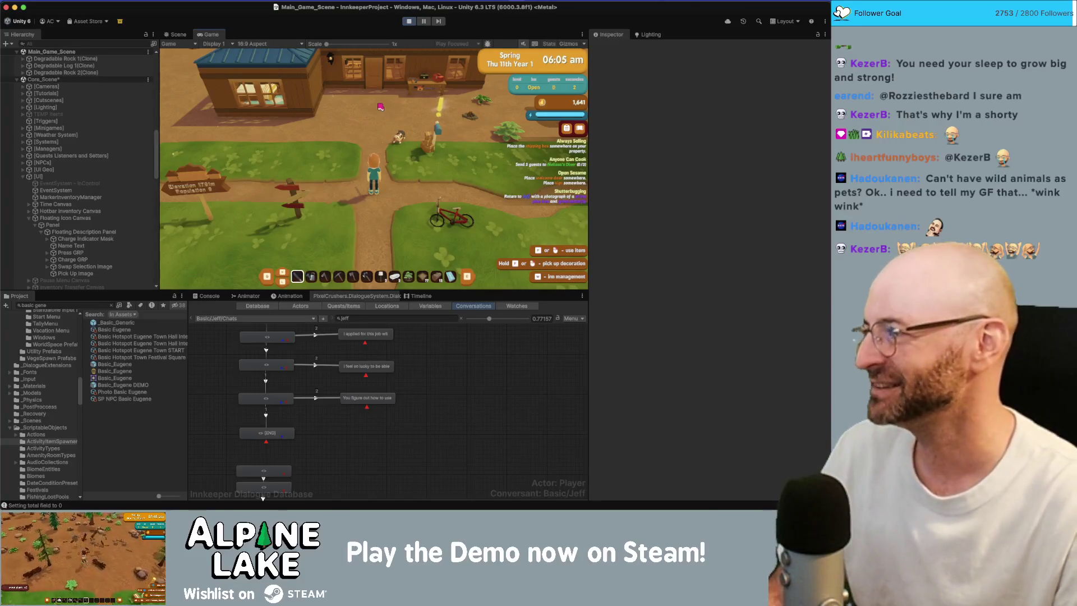
key(w)
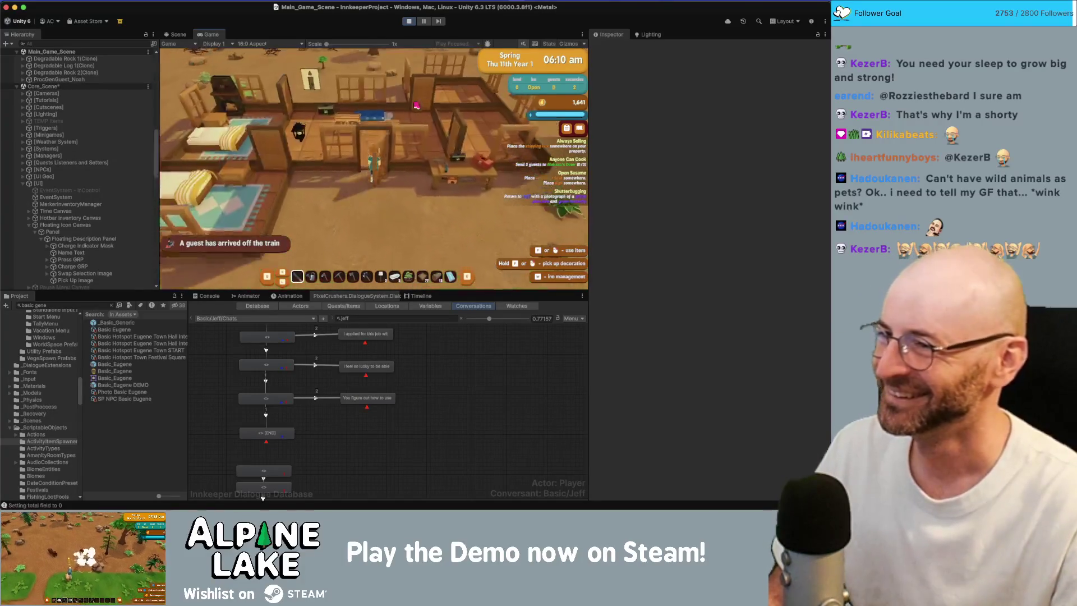
key(w)
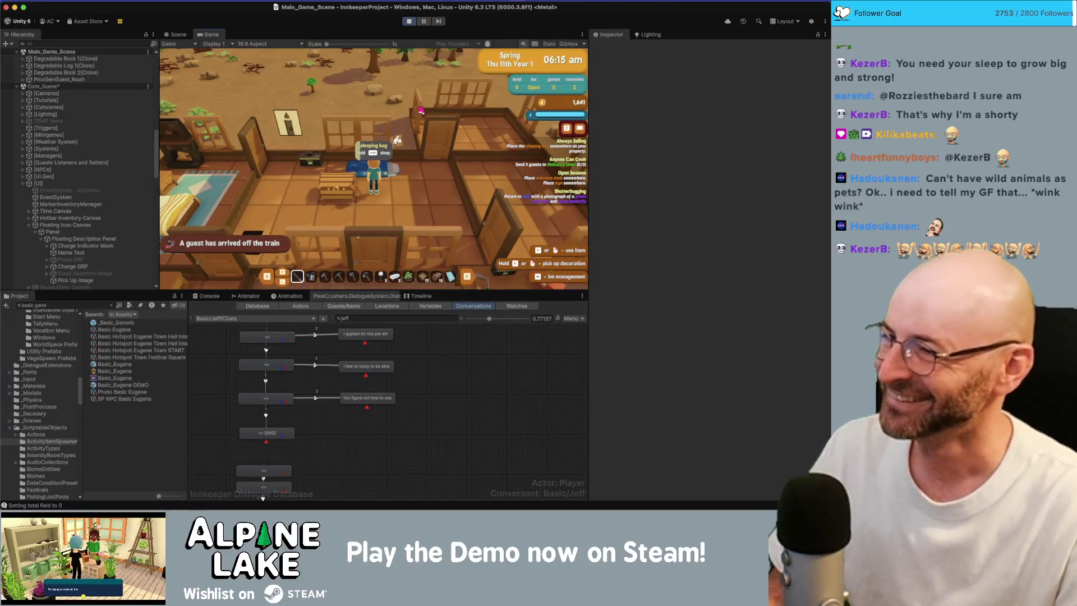
key(w)
scroll(407, 180, down, 2)
scroll(403, 189, down, 3)
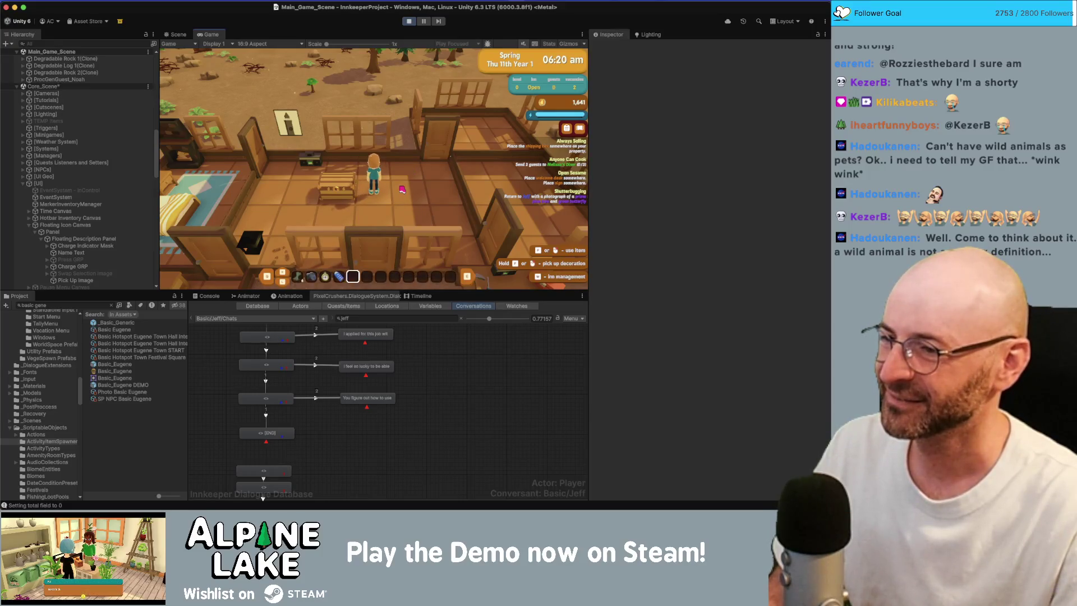
Step: Place the sleeping bag in the inn, lie in it to watch the Z particles, then stop
click(402, 190)
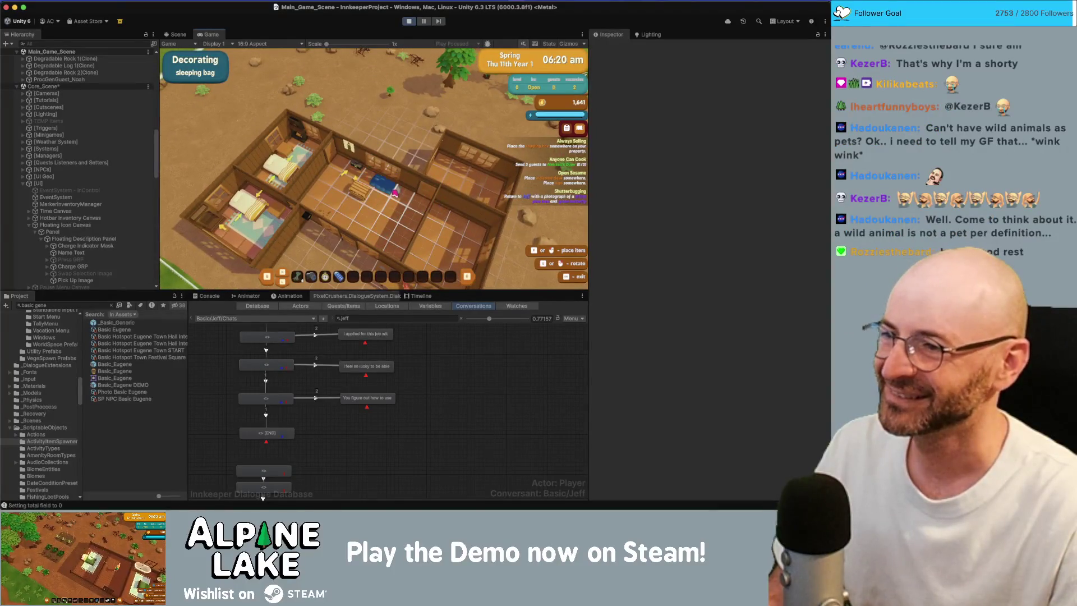
click(394, 193)
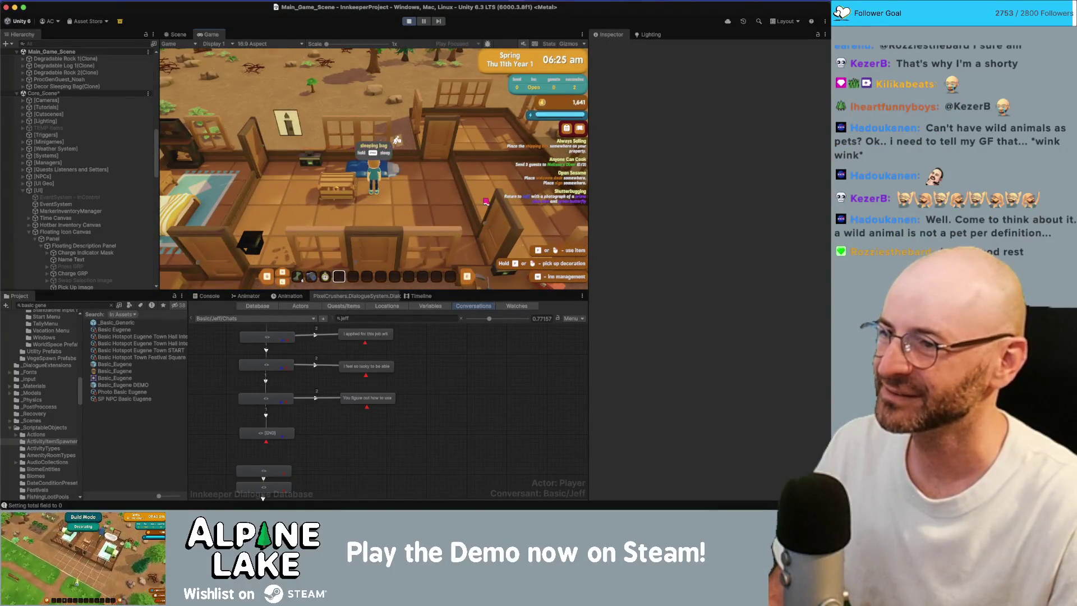
key(e)
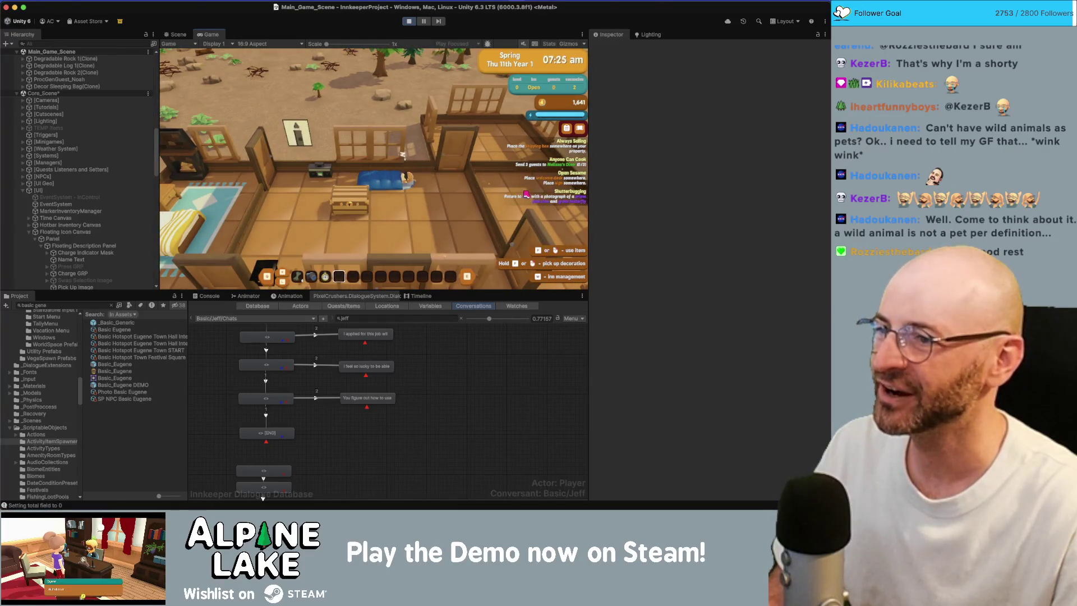
key(d)
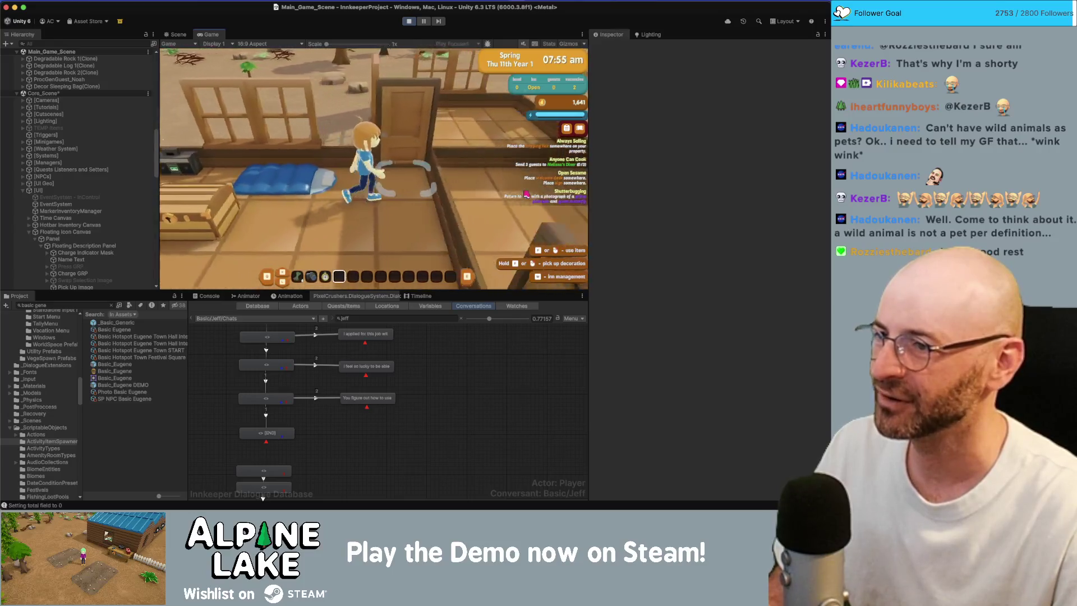
key(a)
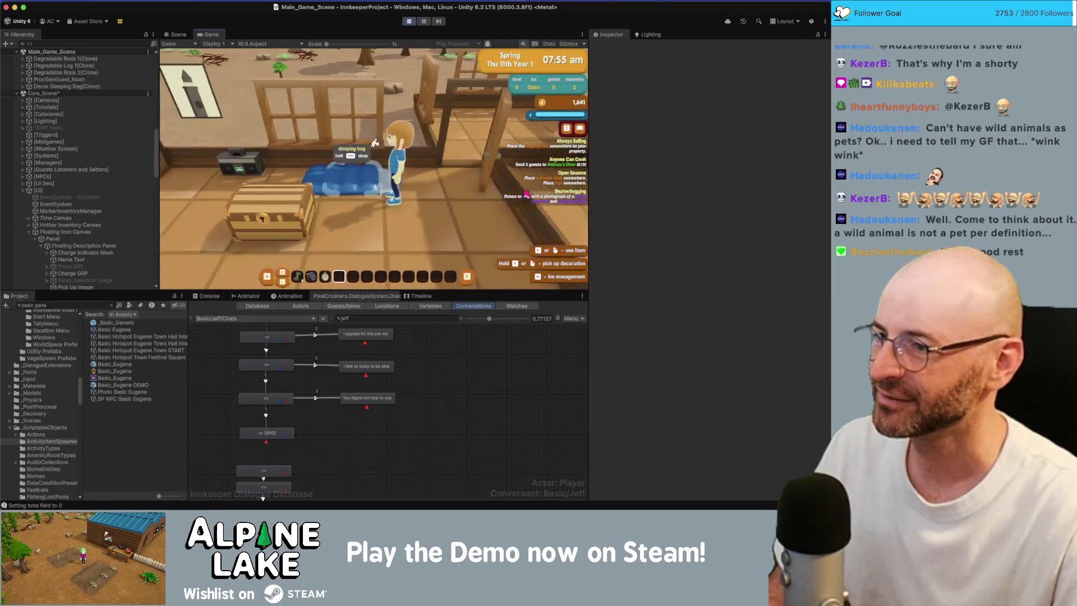
key(e)
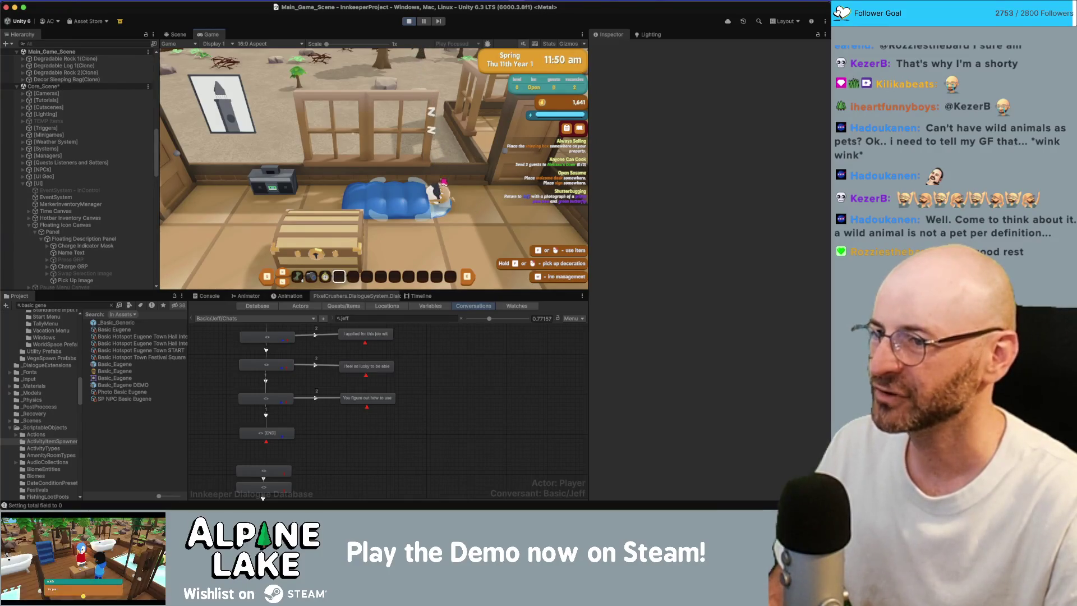
key(q)
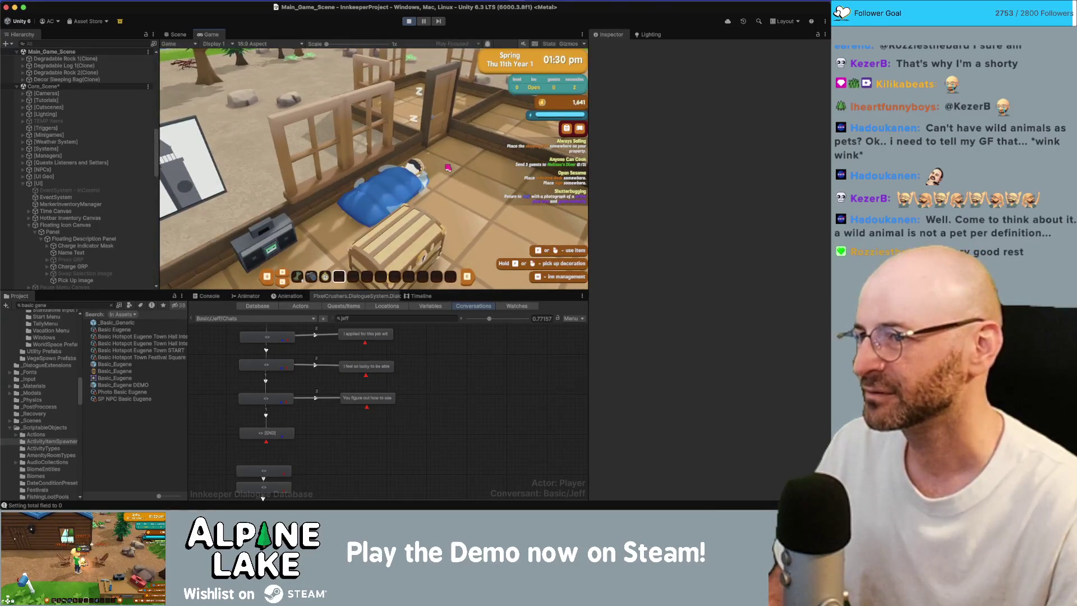
click(413, 24)
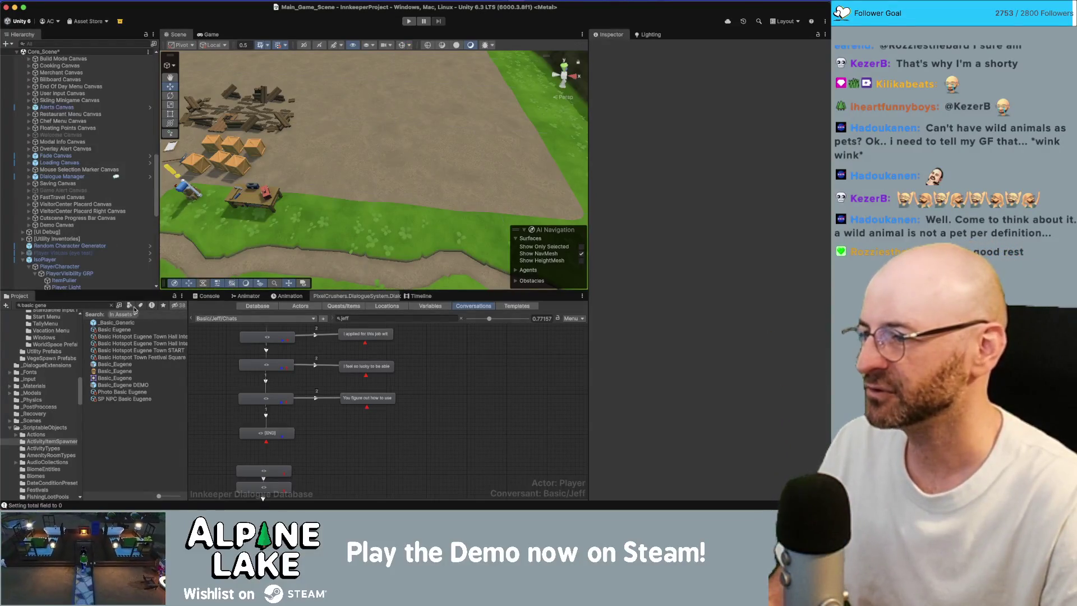
Step: Open the SleepingZzZ prefab, set Shape Position Z to 0.1 and return to the scene
text(sleep)
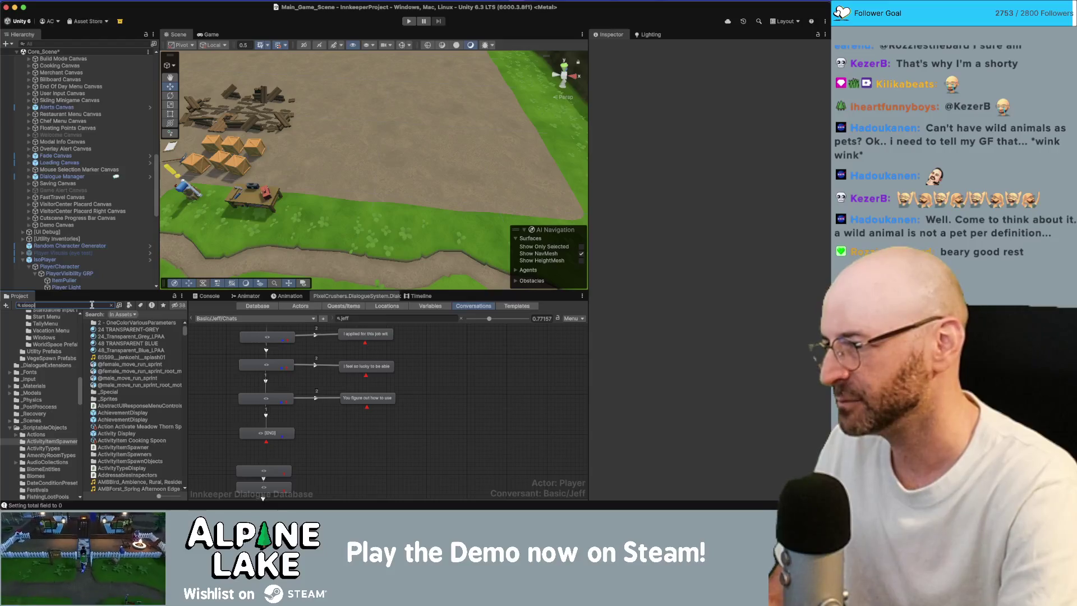
text(ingzzz)
click(143, 323)
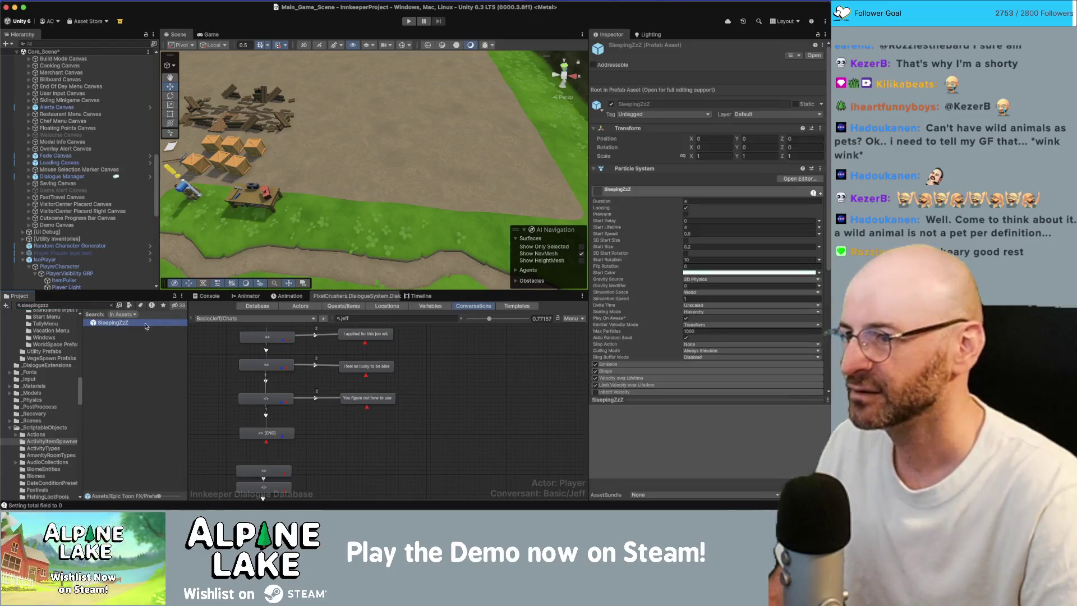
double_click(144, 326)
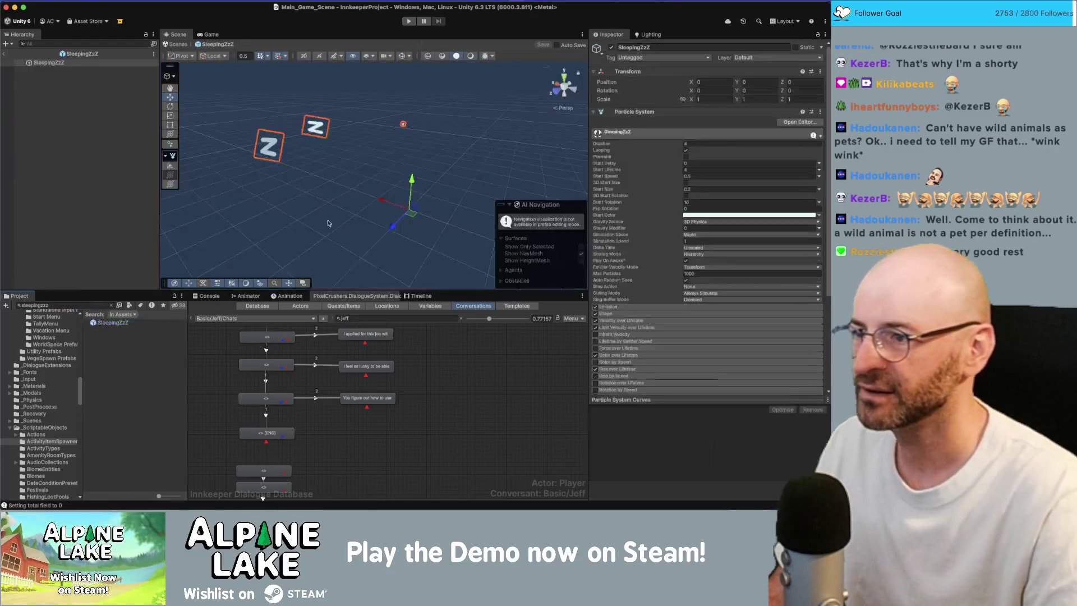
click(640, 314)
scroll(743, 340, down, 5)
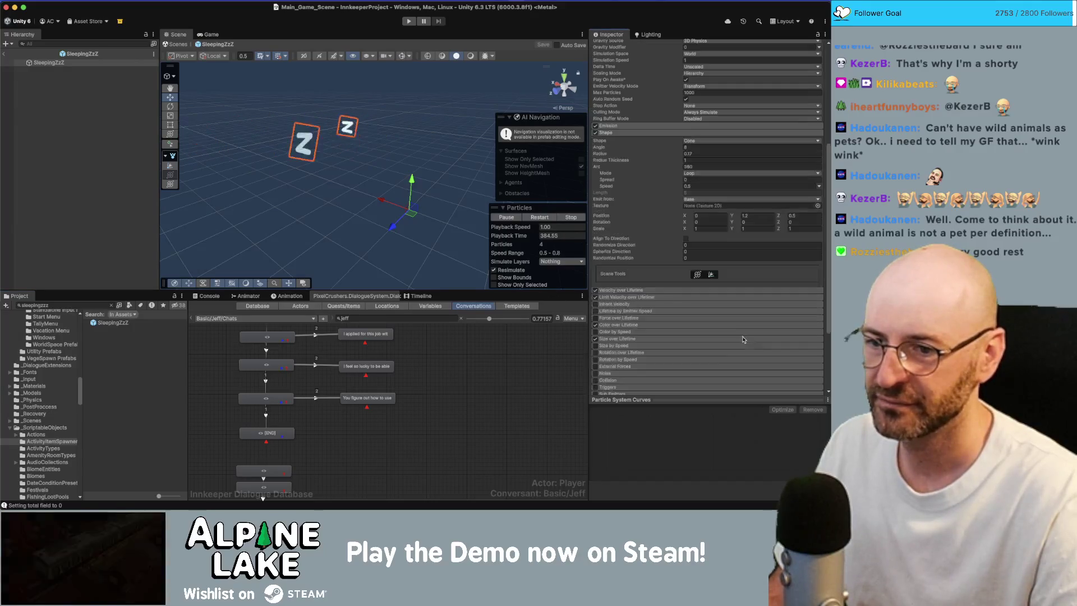
click(802, 215)
text(0.1)
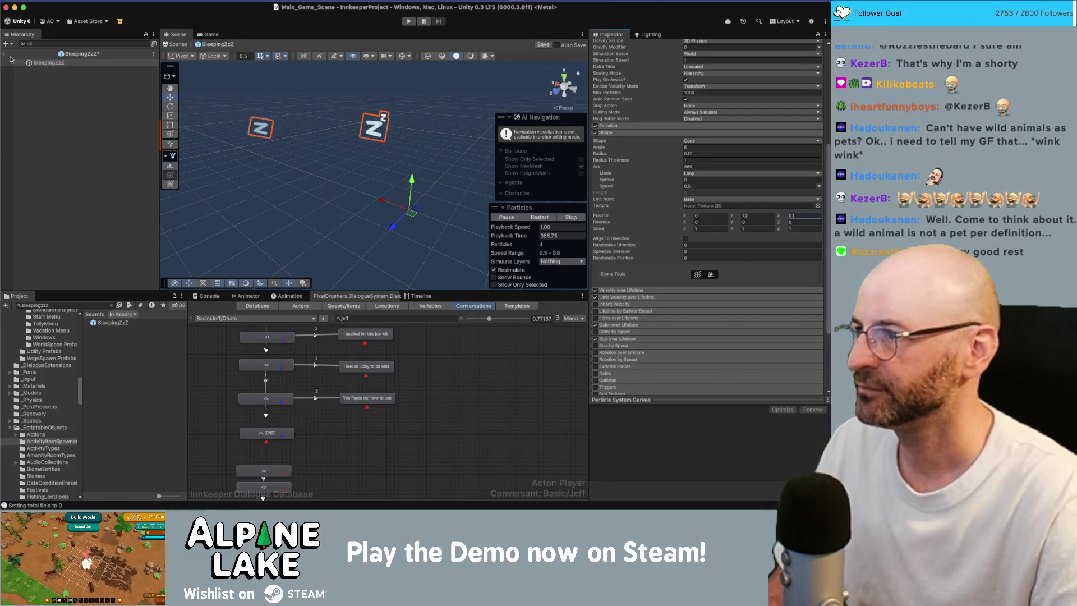
click(5, 55)
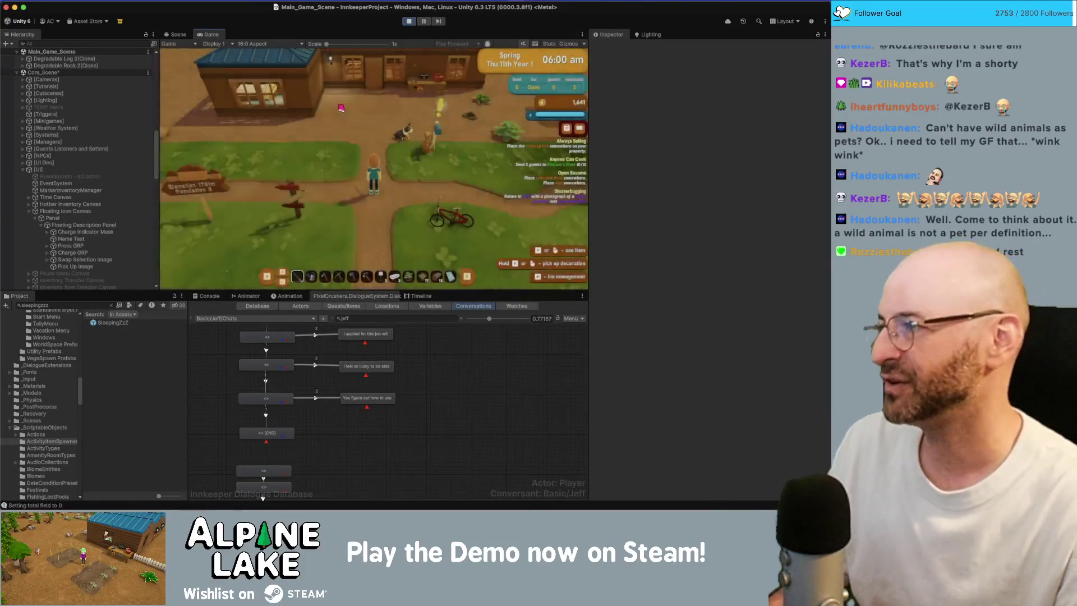
Step: Walk north through the inn door and lie down in the sleeping bag
key(w)
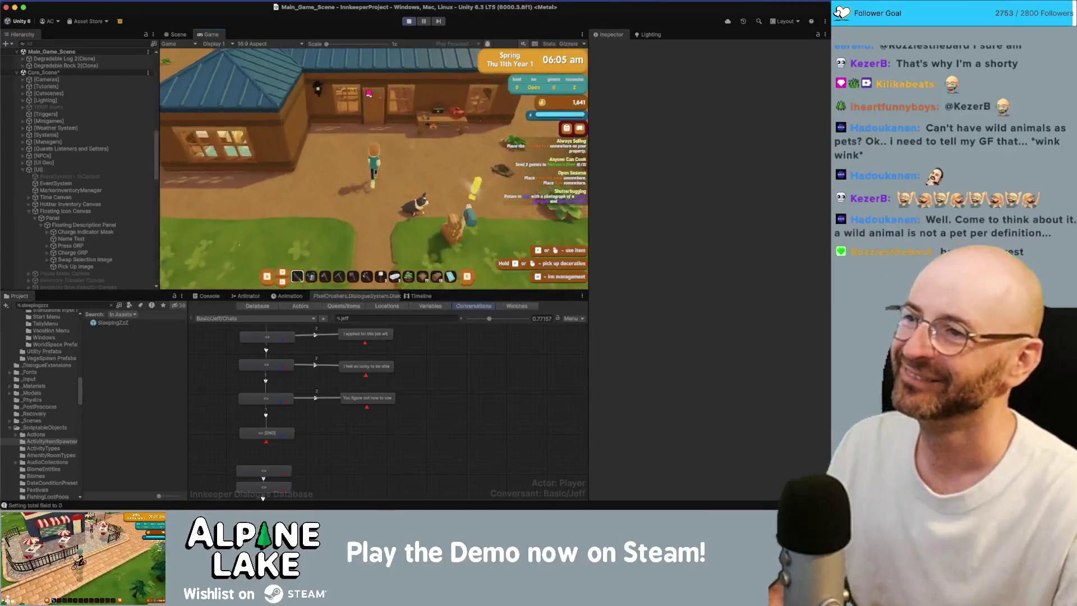
key(w)
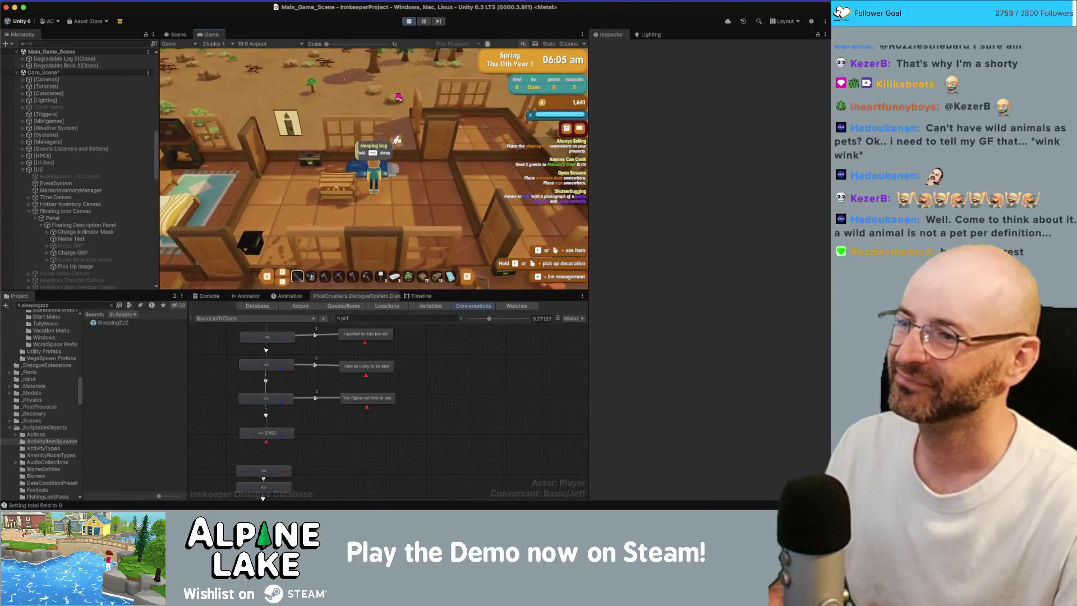
key(space)
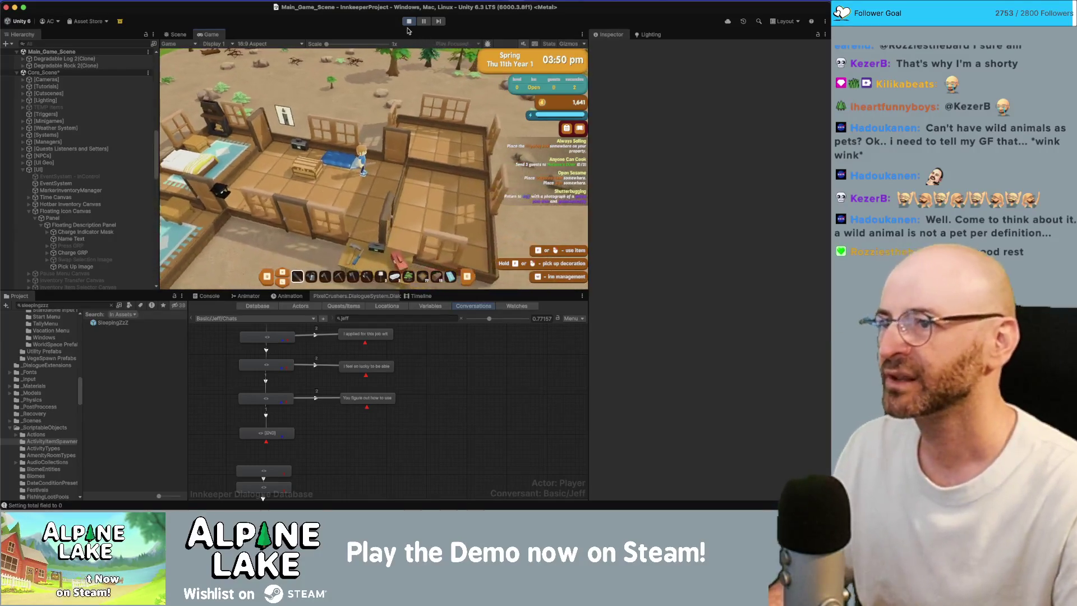
Step: Stop play mode and tick 'archery arrow spawns in sleeping bag' in Obsidian's Current Bugs list
key(super+p)
key(super+Tab)
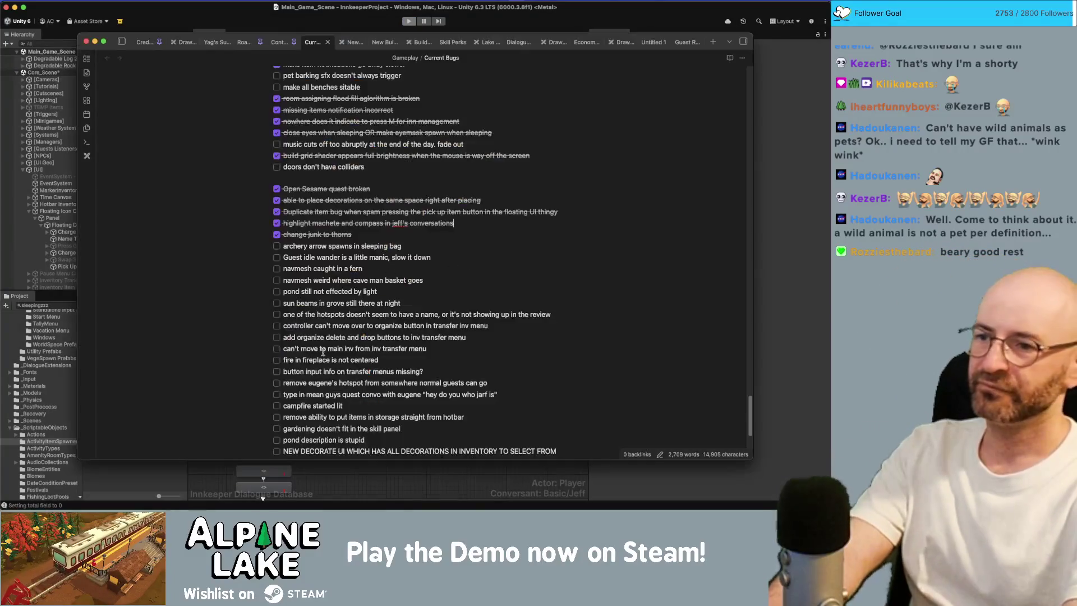
click(277, 246)
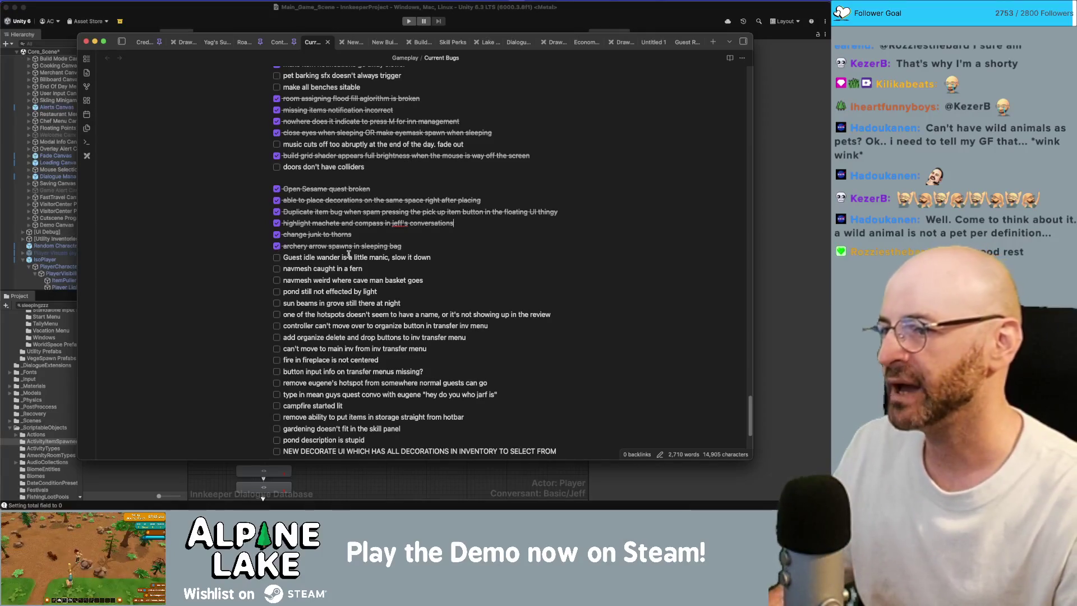
key(super+Tab)
click(98, 305)
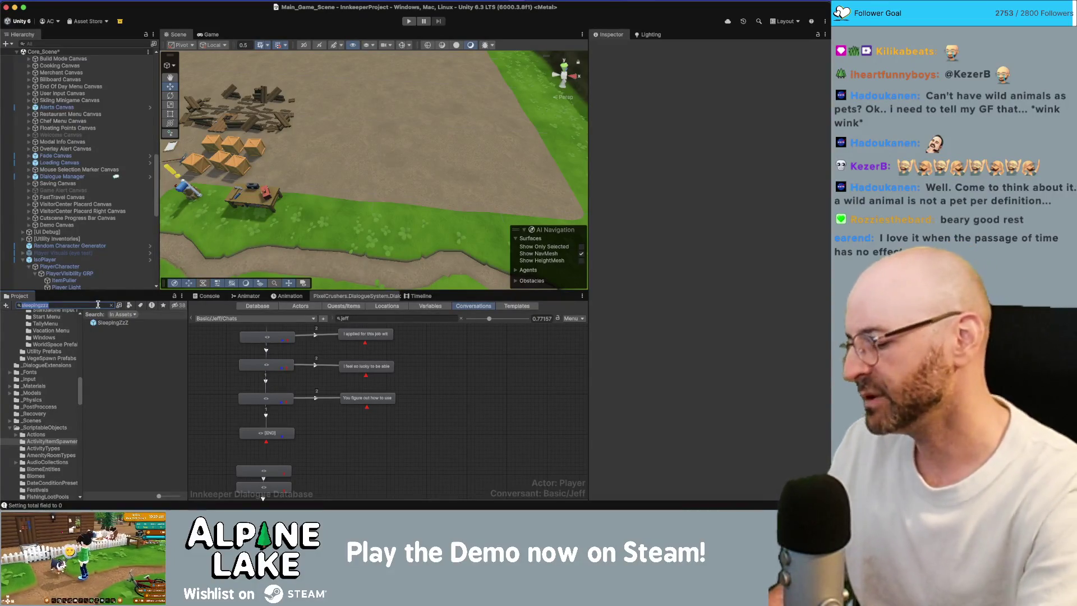
Step: Search the project for 'guest' and open the Guest script in Rider
text(guest)
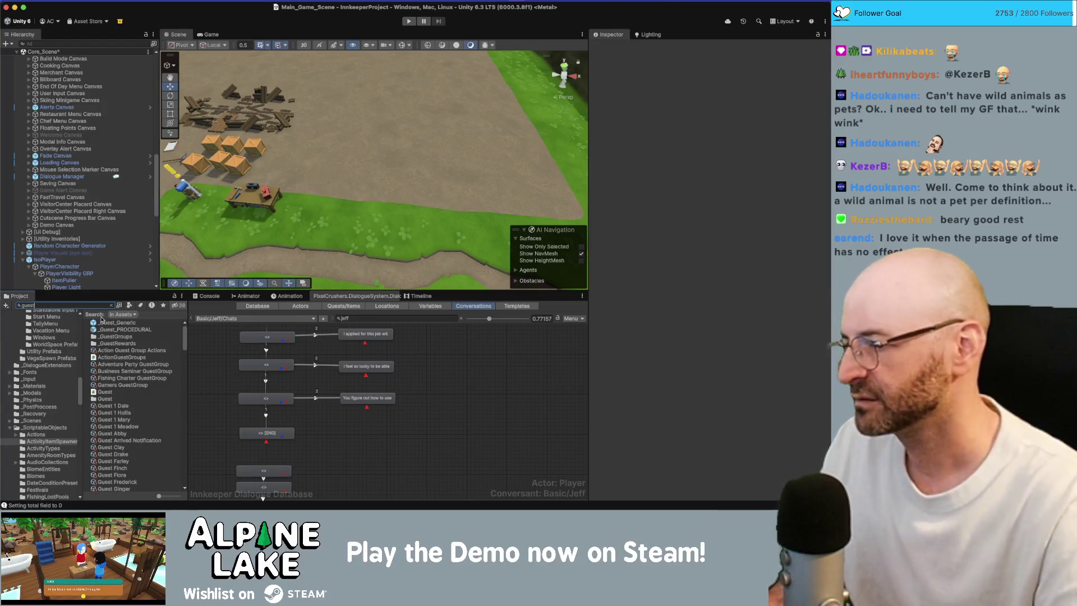
click(99, 393)
double_click(100, 392)
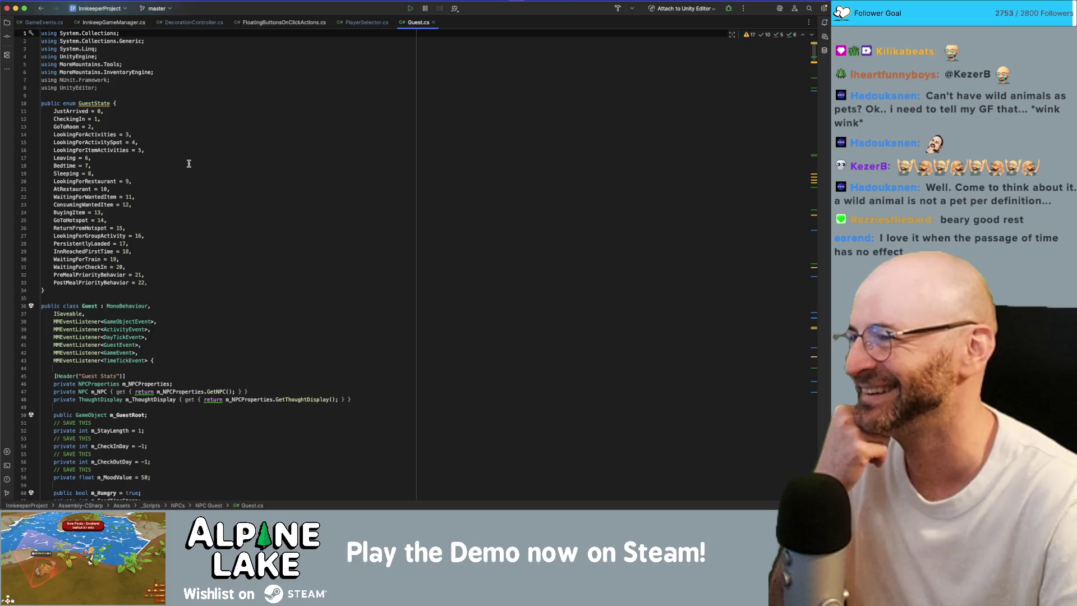
Step: Delete the two greyed-out using lines (NUnit.Framework, UnityEditor) and review the Guest class methods
click(185, 97)
key(shift+Up)
key(shift+Up)
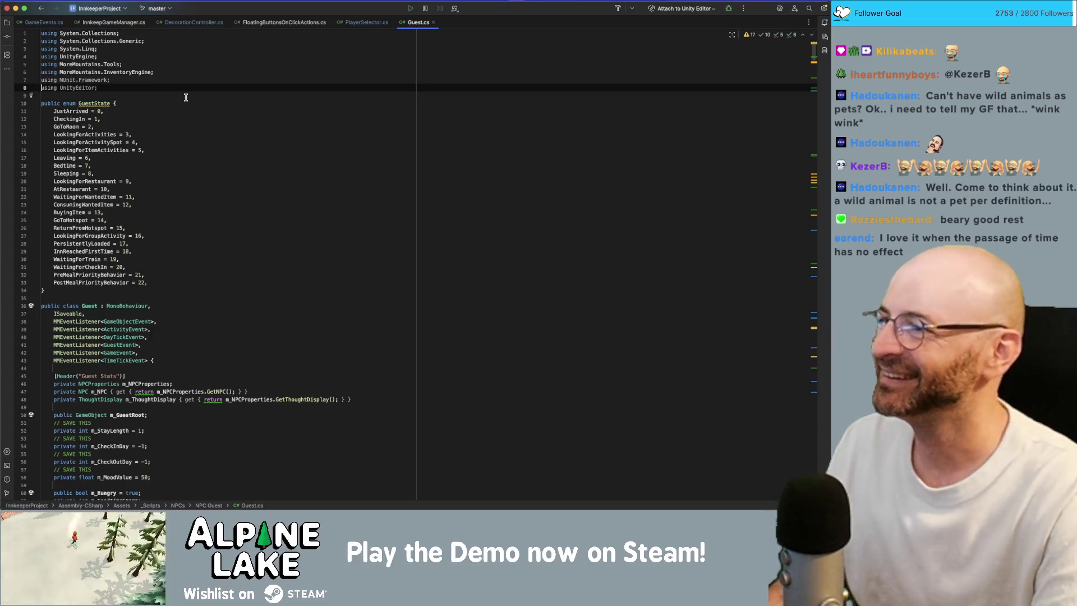
key(BackSpace)
scroll(151, 223, down, 20)
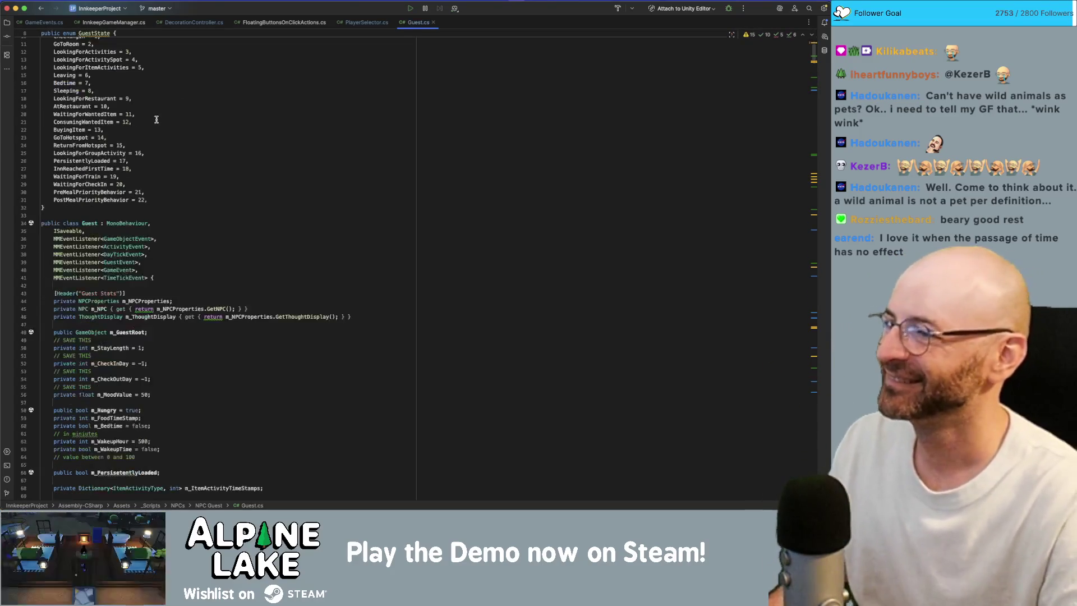
scroll(151, 223, down, 20)
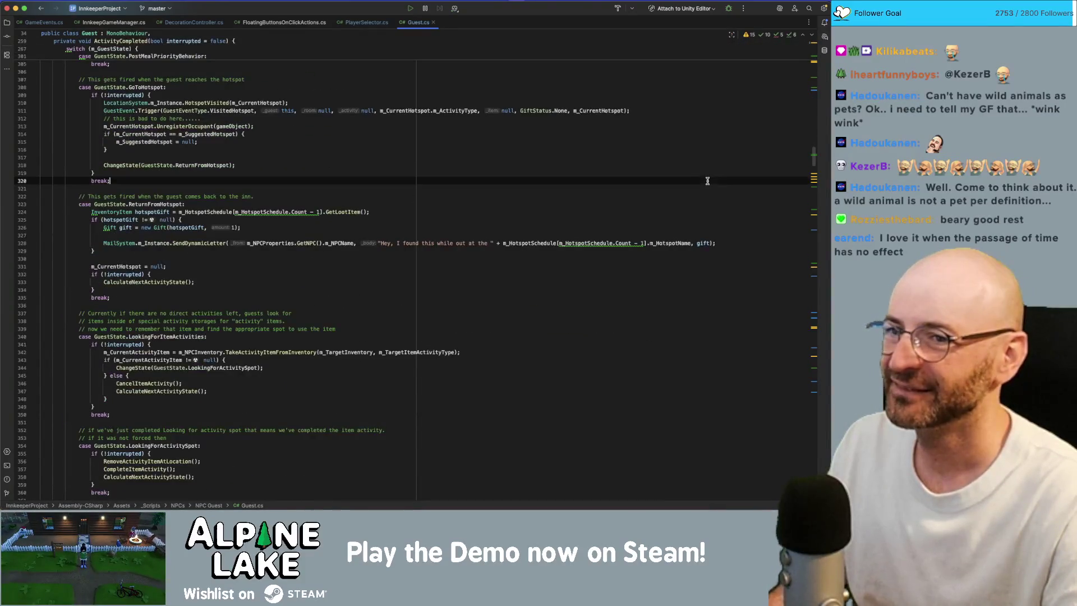
drag(813, 162, 814, 273)
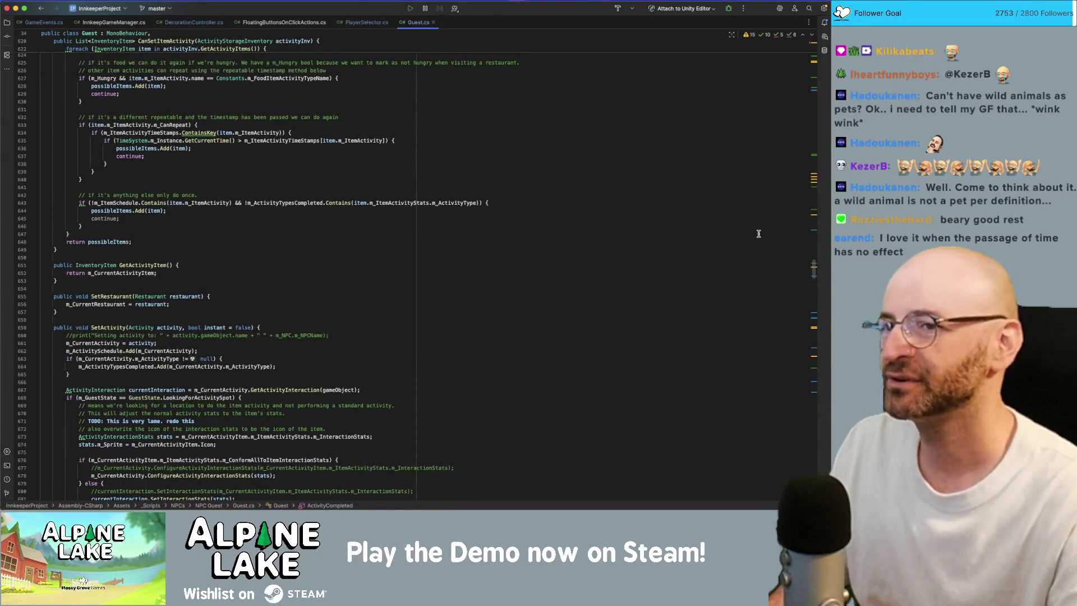